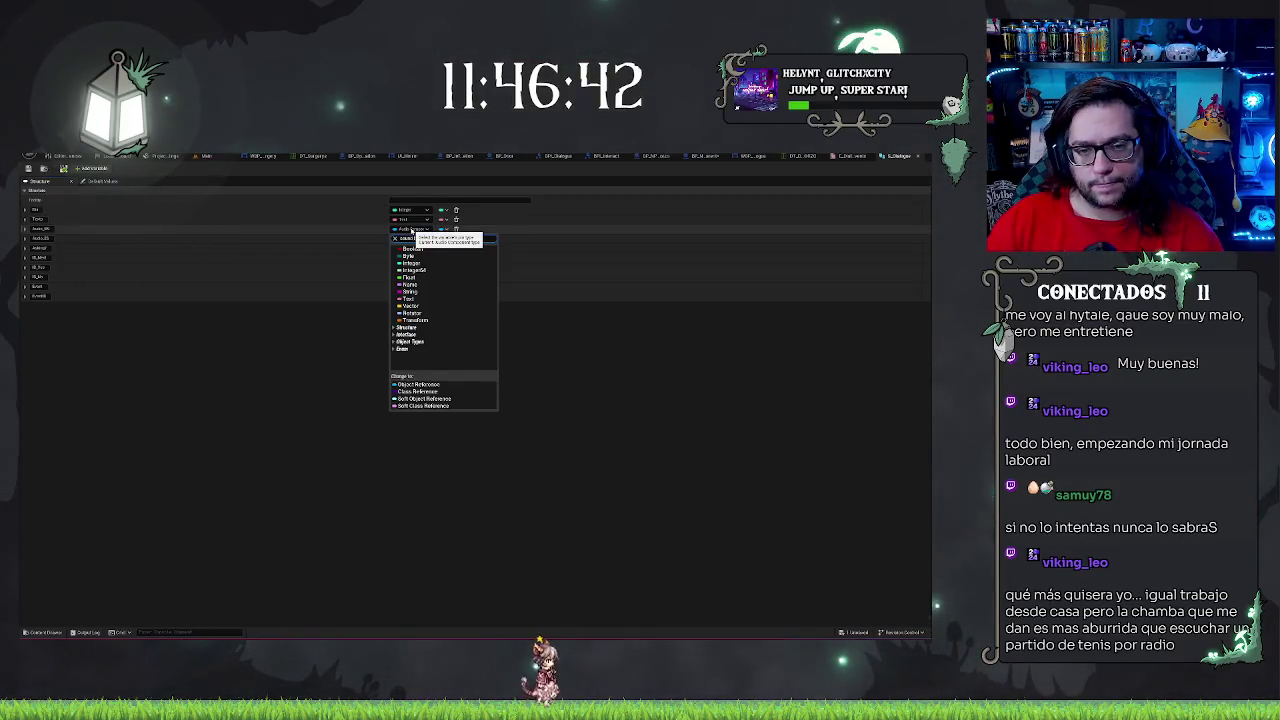
Make the structure member a Sound Base object reference and save all assets
{"action": "mouse_move", "coordinate": [470, 280]}
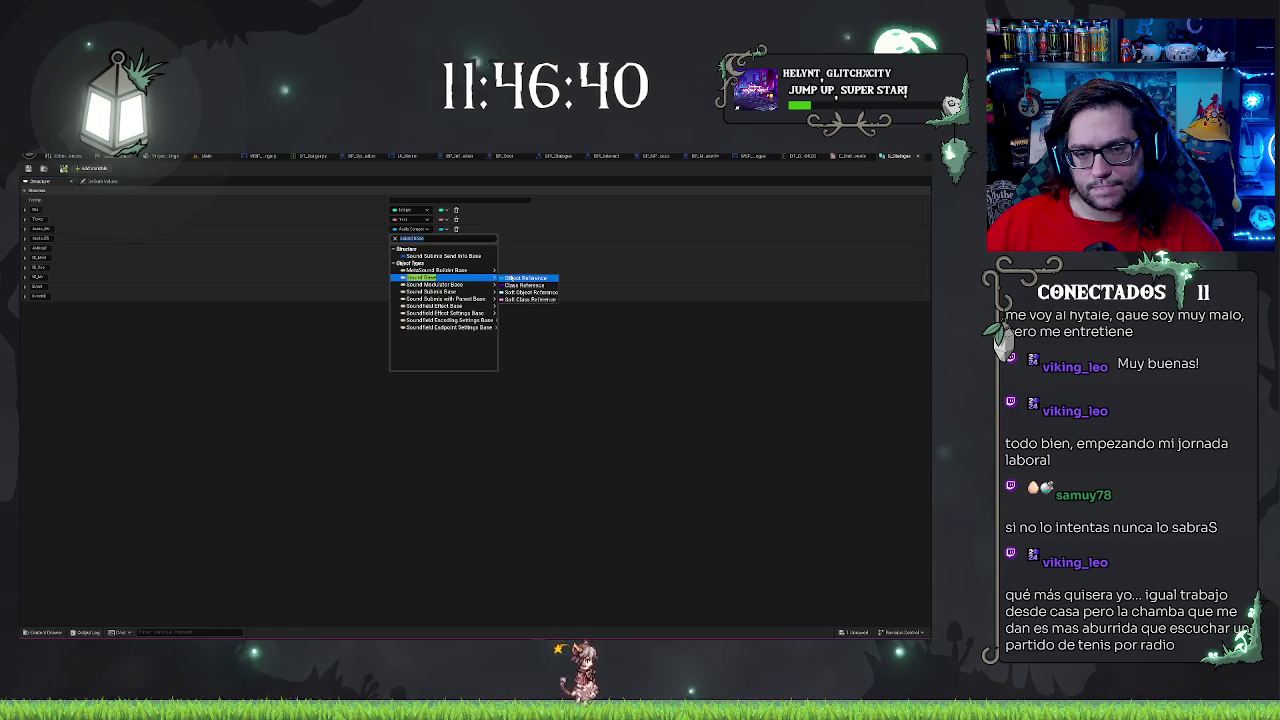
{"action": "left_click", "coordinate": [513, 278]}
{"action": "left_click", "coordinate": [425, 239]}
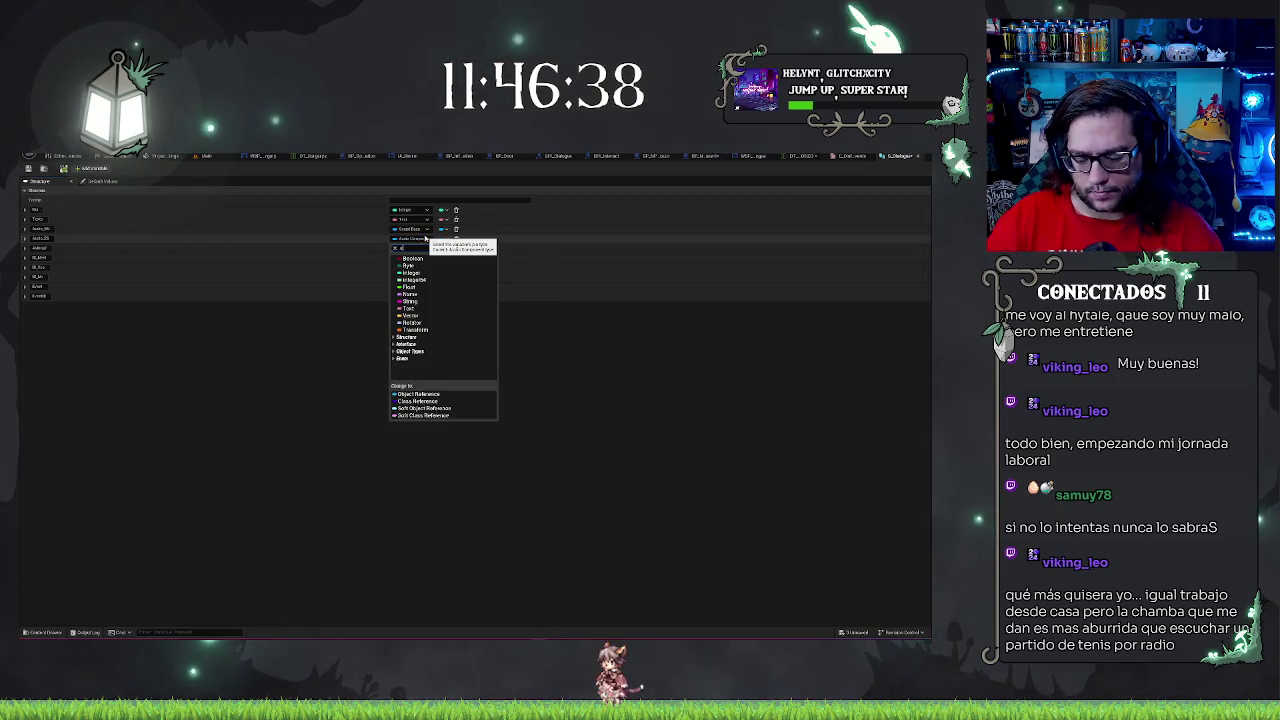
{"action": "type", "text": "sound base"}
{"action": "mouse_move", "coordinate": [488, 289]}
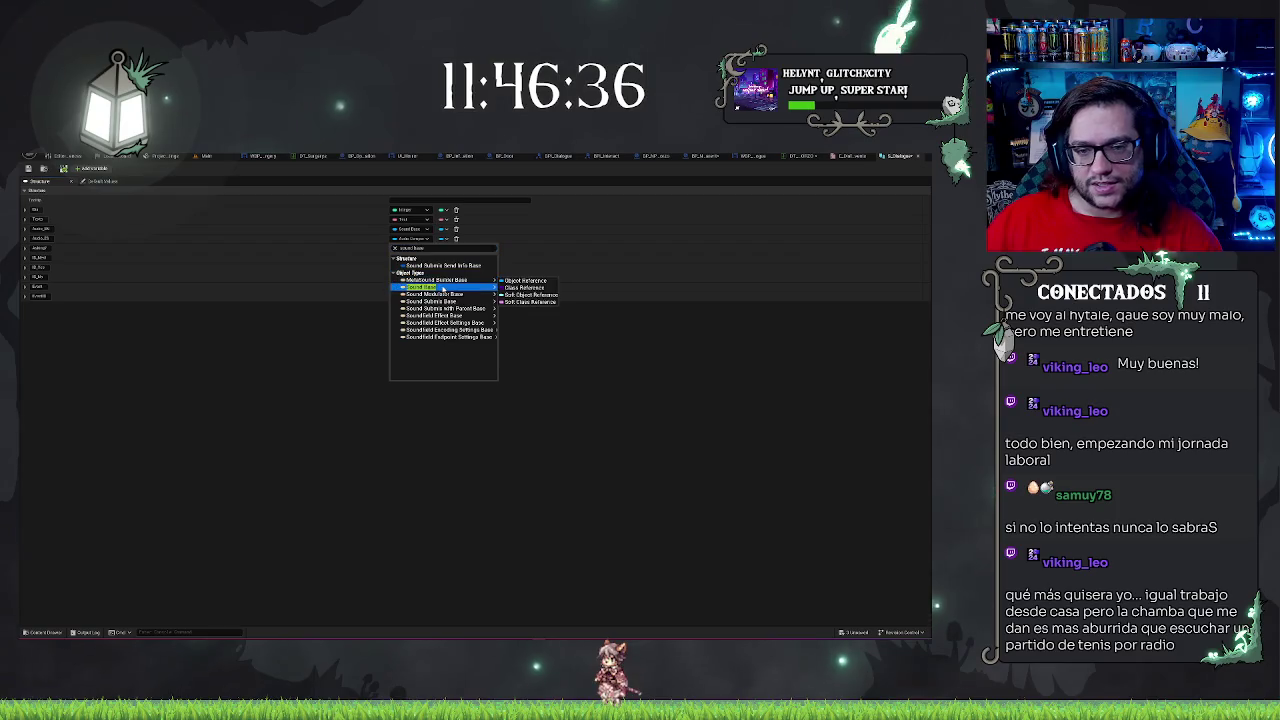
{"action": "key", "text": "Escape"}
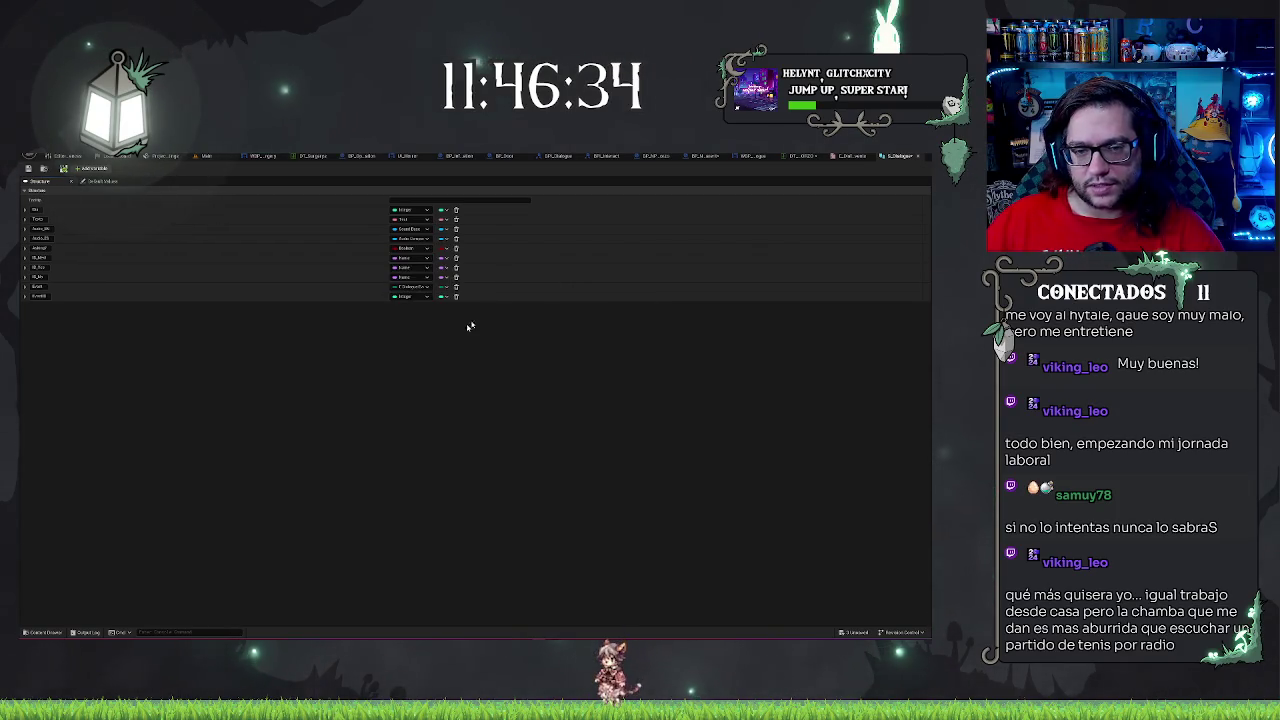
{"action": "key", "text": "ctrl+s"}
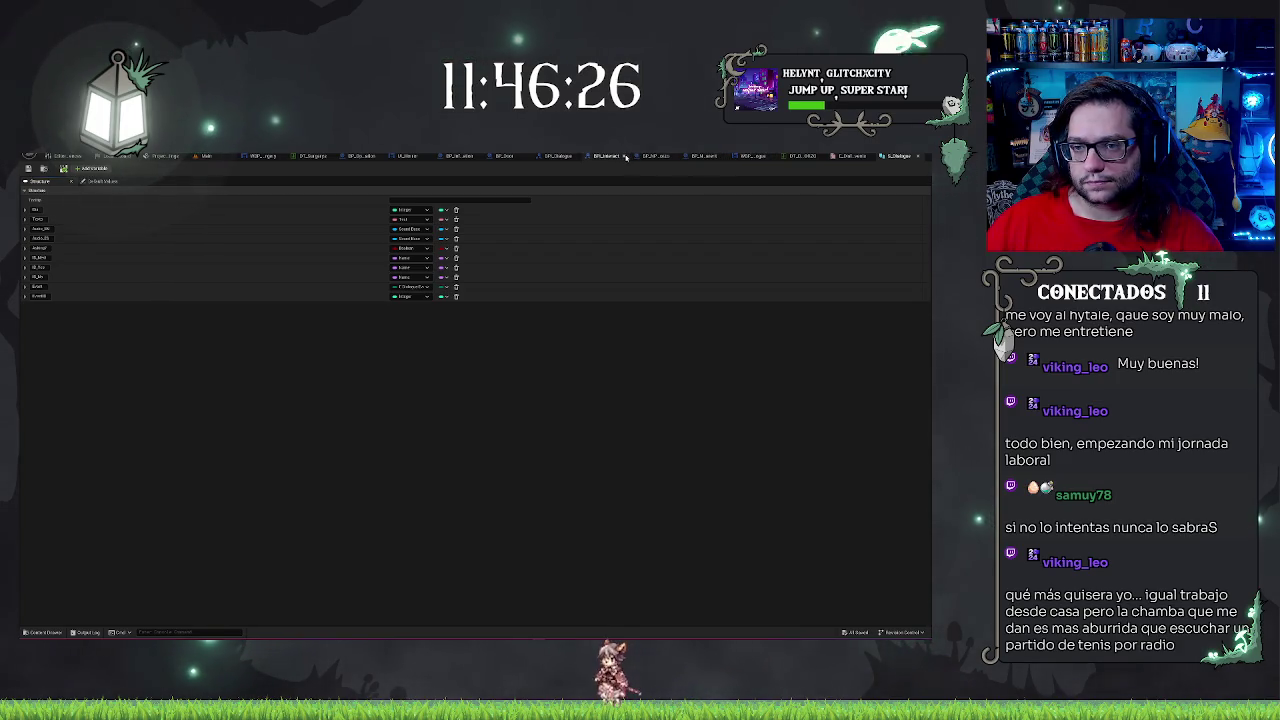
In LoopDialogue, add a Spawn Sound Attached node from the Audio pin and expand its advanced inputs
{"action": "left_click", "coordinate": [702, 157]}
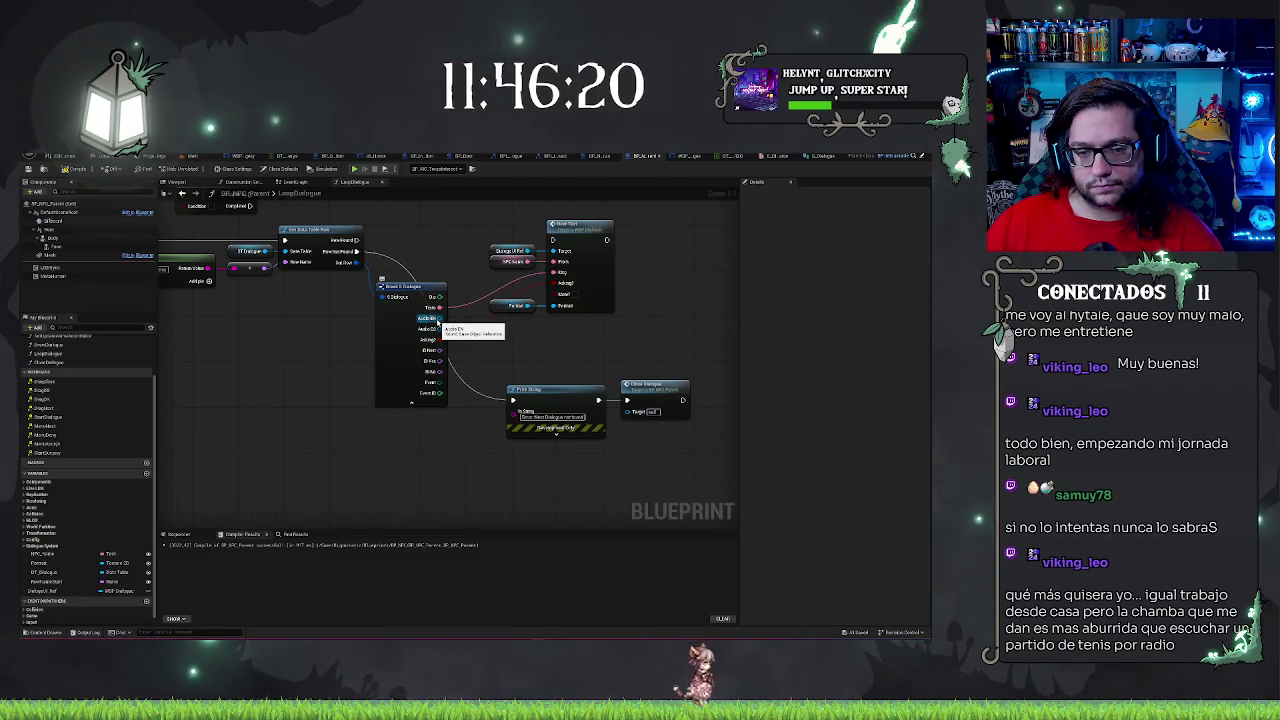
{"action": "left_click_drag", "start_coordinate": [438, 319], "coordinate": [514, 326]}
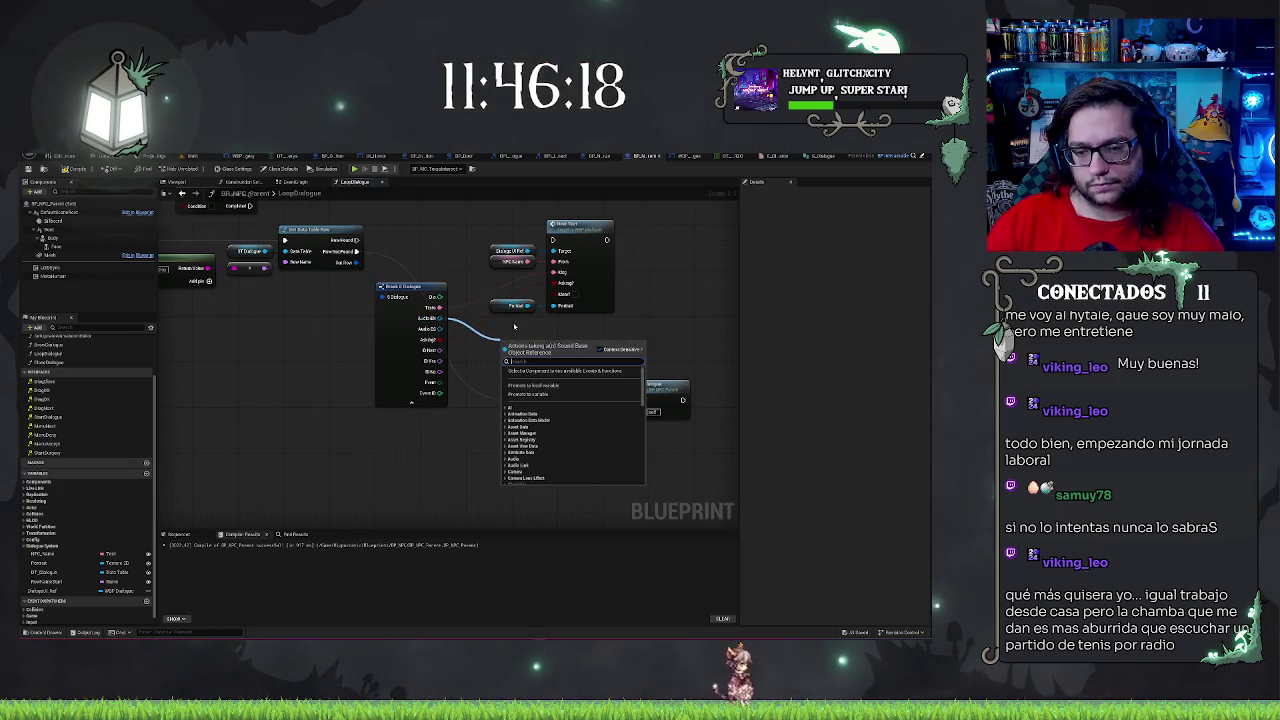
{"action": "type", "text": "play sou"}
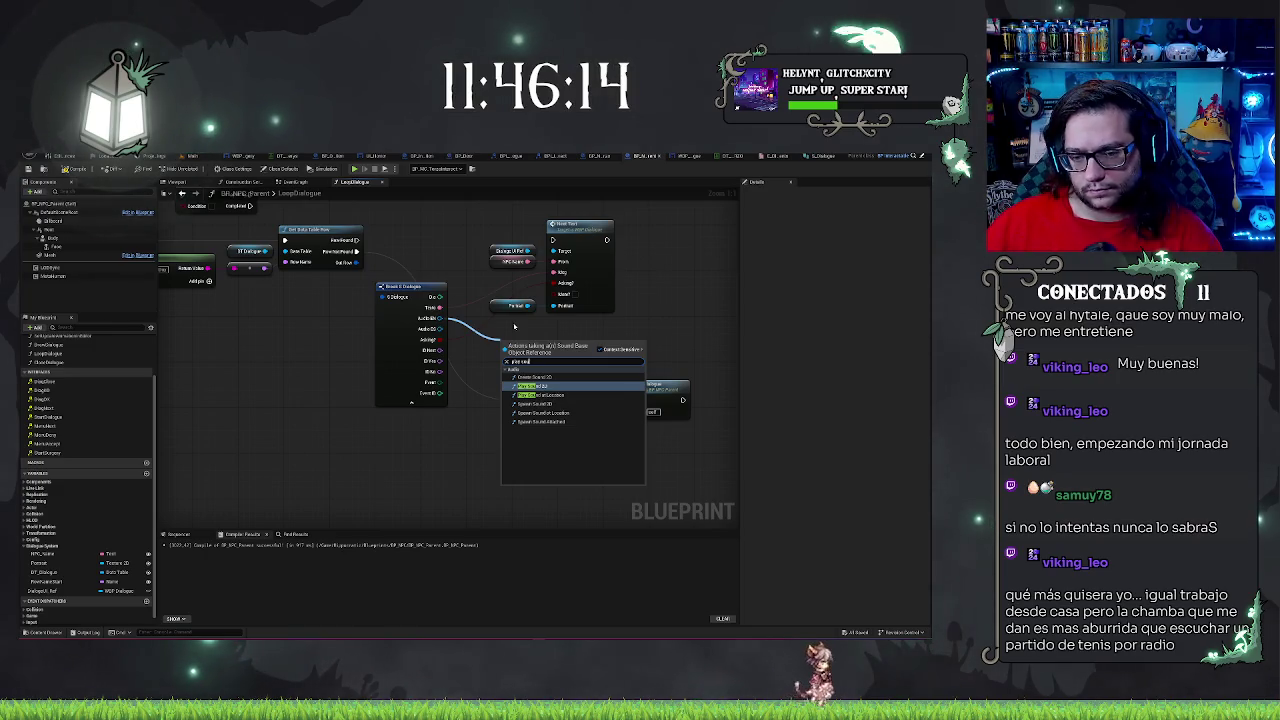
{"action": "key", "text": "Down"}
{"action": "key", "text": "Down"}
{"action": "key", "text": "Down"}
{"action": "key", "text": "Return"}
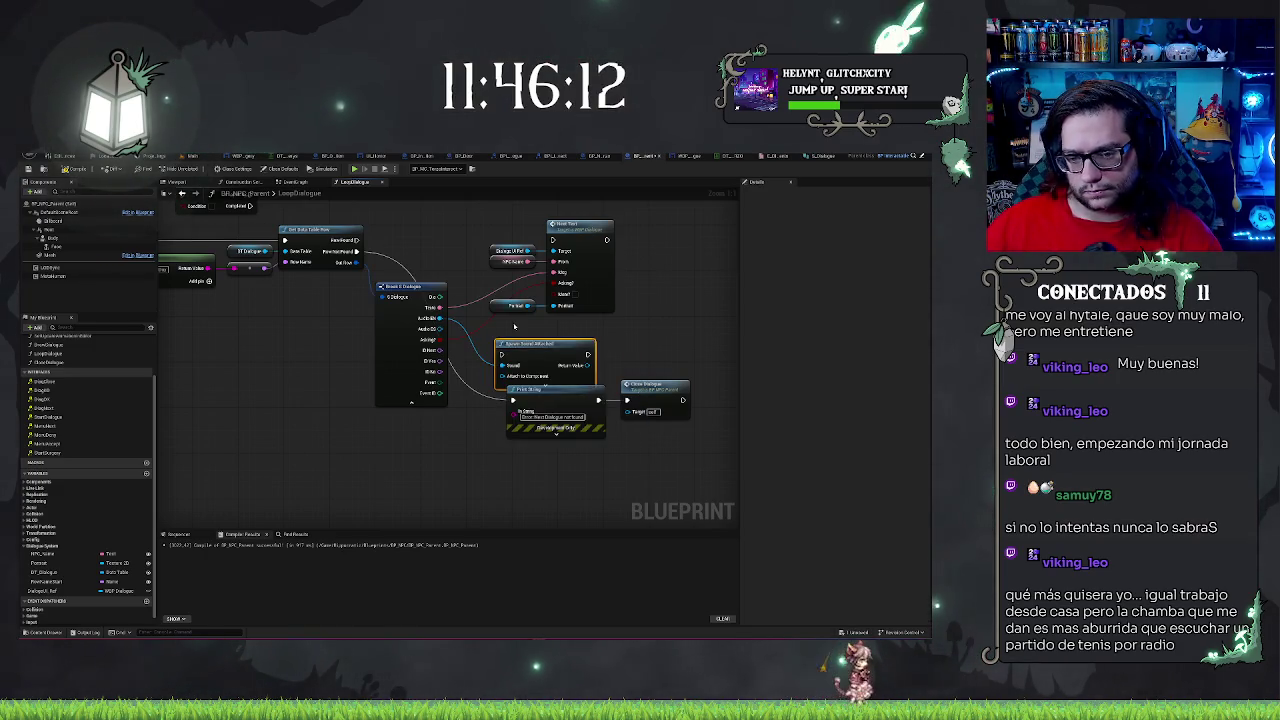
{"action": "mouse_move", "coordinate": [552, 349]}
{"action": "left_mouse_down"}
{"action": "mouse_move", "coordinate": [737, 303]}
{"action": "mouse_move", "coordinate": [629, 319]}
{"action": "left_mouse_up"}
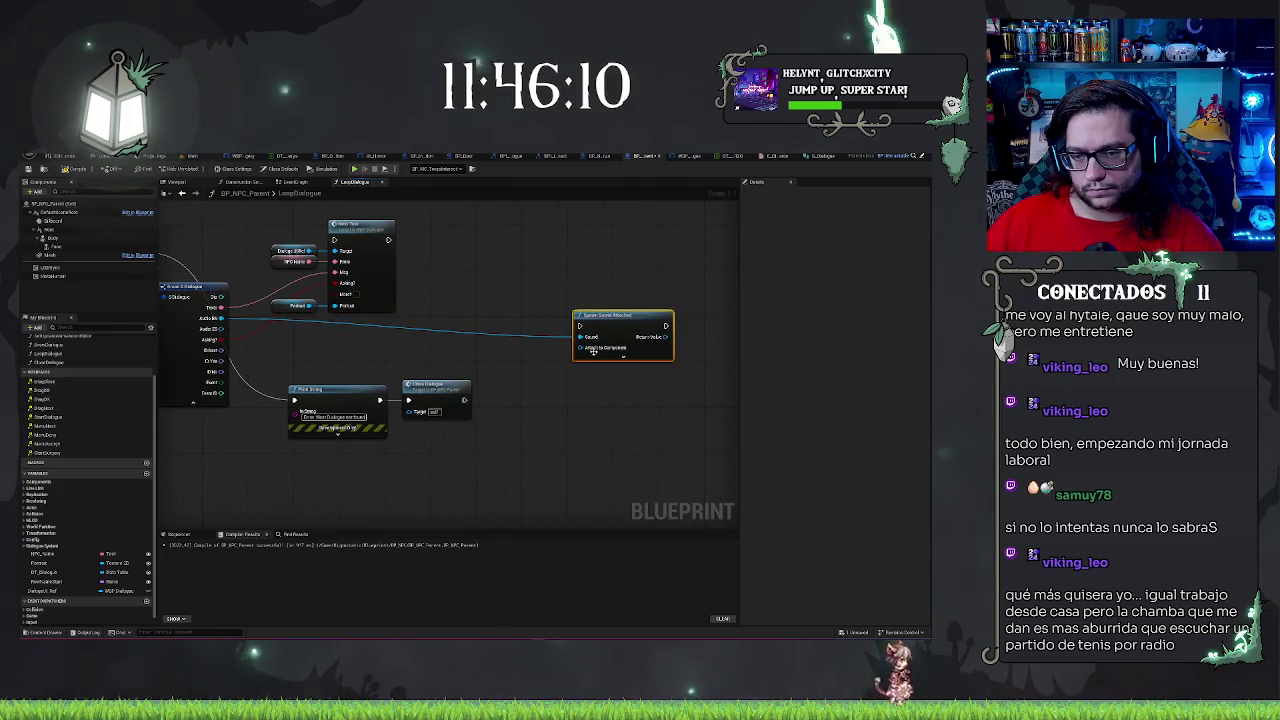
{"action": "left_click", "coordinate": [623, 360]}
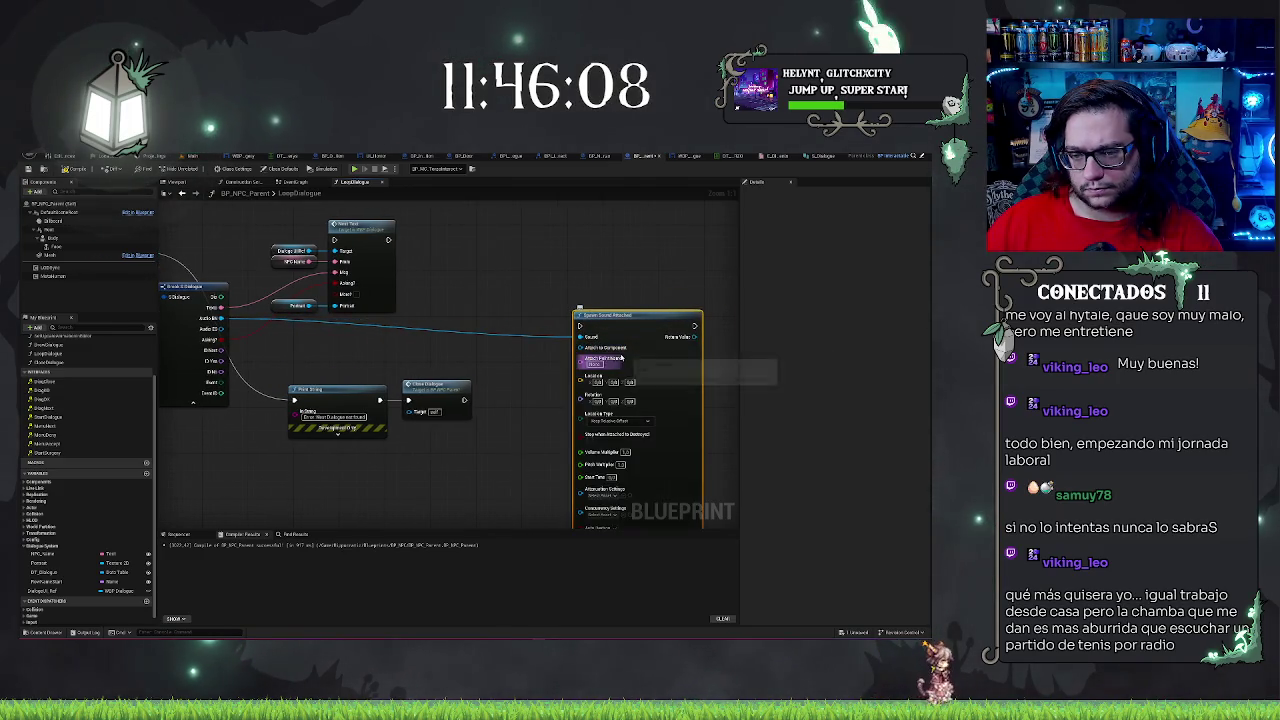
Search for a source for Attach to Component, then pick DefaultSceneRoot in Components
{"action": "mouse_move", "coordinate": [541, 361]}
{"action": "left_mouse_down"}
{"action": "mouse_move", "coordinate": [575, 362]}
{"action": "mouse_move", "coordinate": [567, 349]}
{"action": "left_mouse_up"}
{"action": "type", "text": "self"}
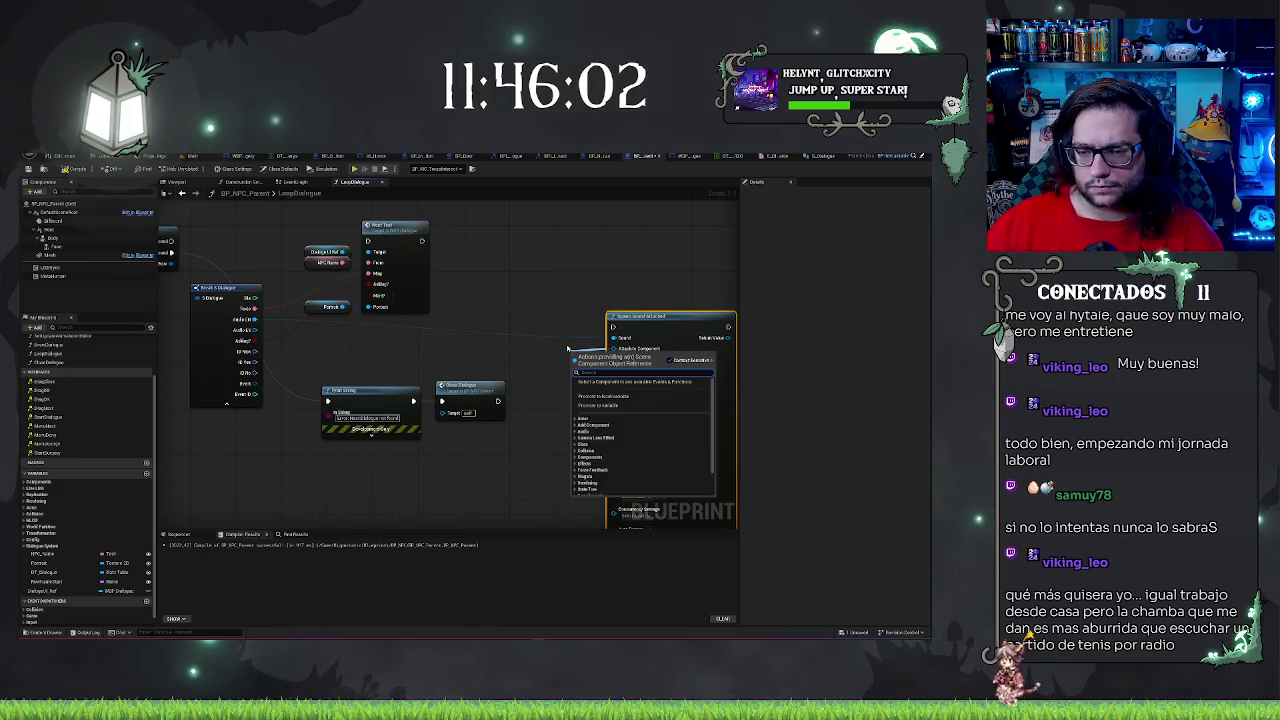
{"action": "key", "text": "Escape"}
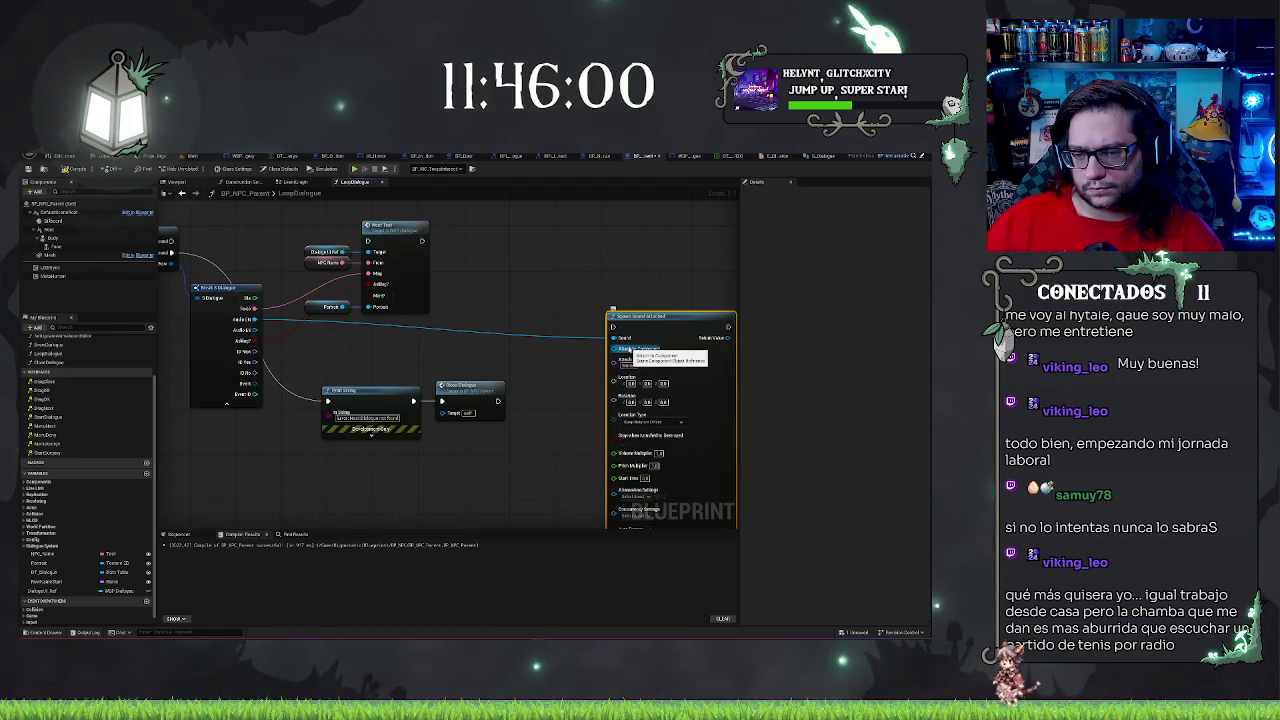
{"action": "left_click_drag", "start_coordinate": [628, 350], "coordinate": [578, 331]}
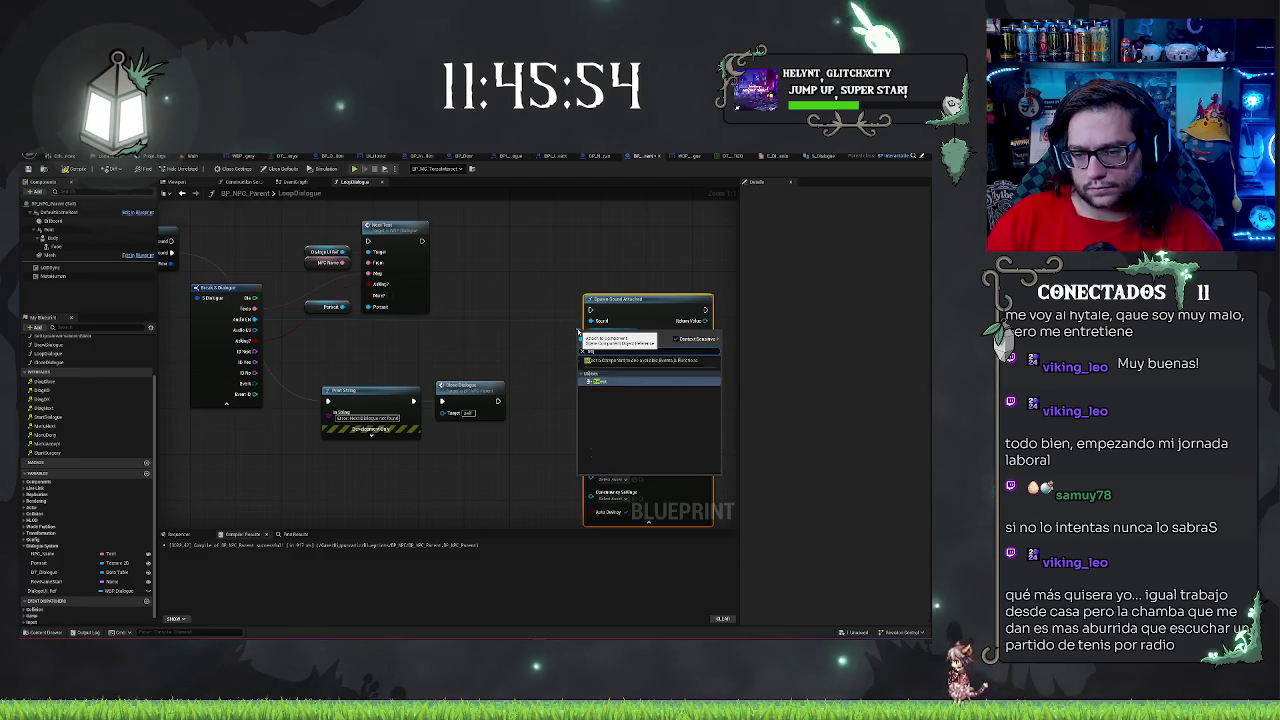
{"action": "key", "text": "Escape"}
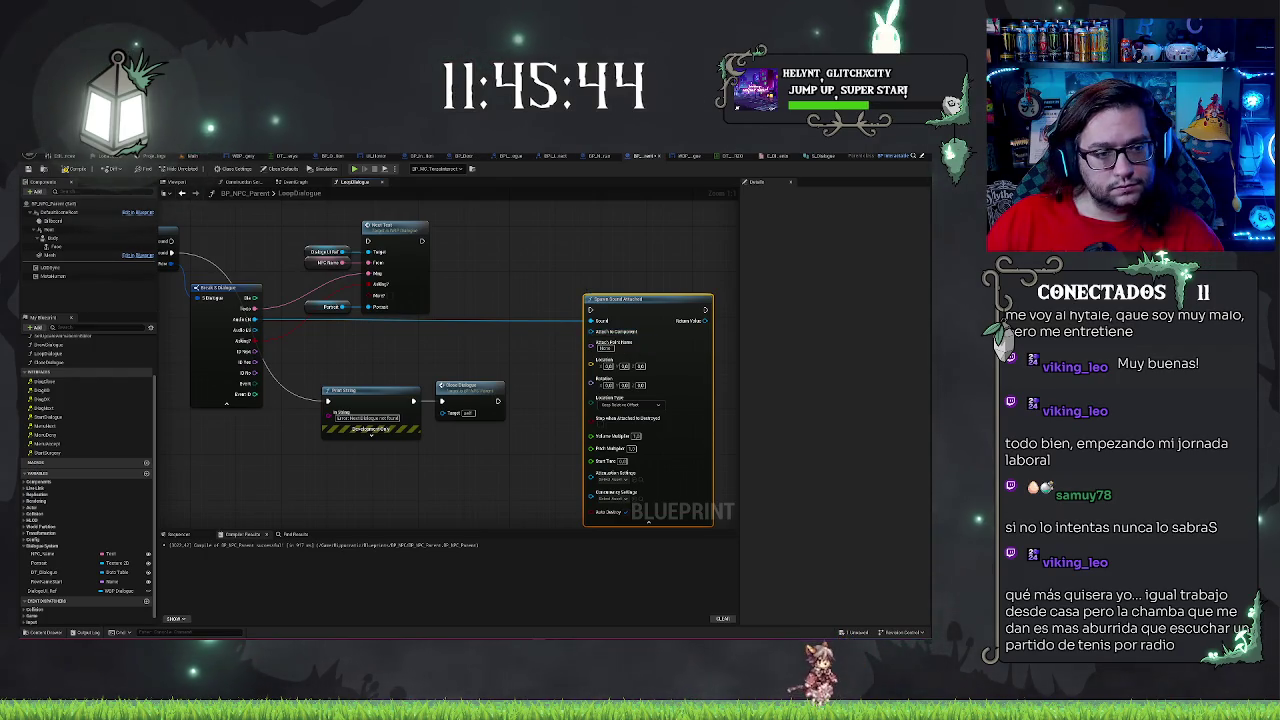
{"action": "left_click", "coordinate": [62, 213]}
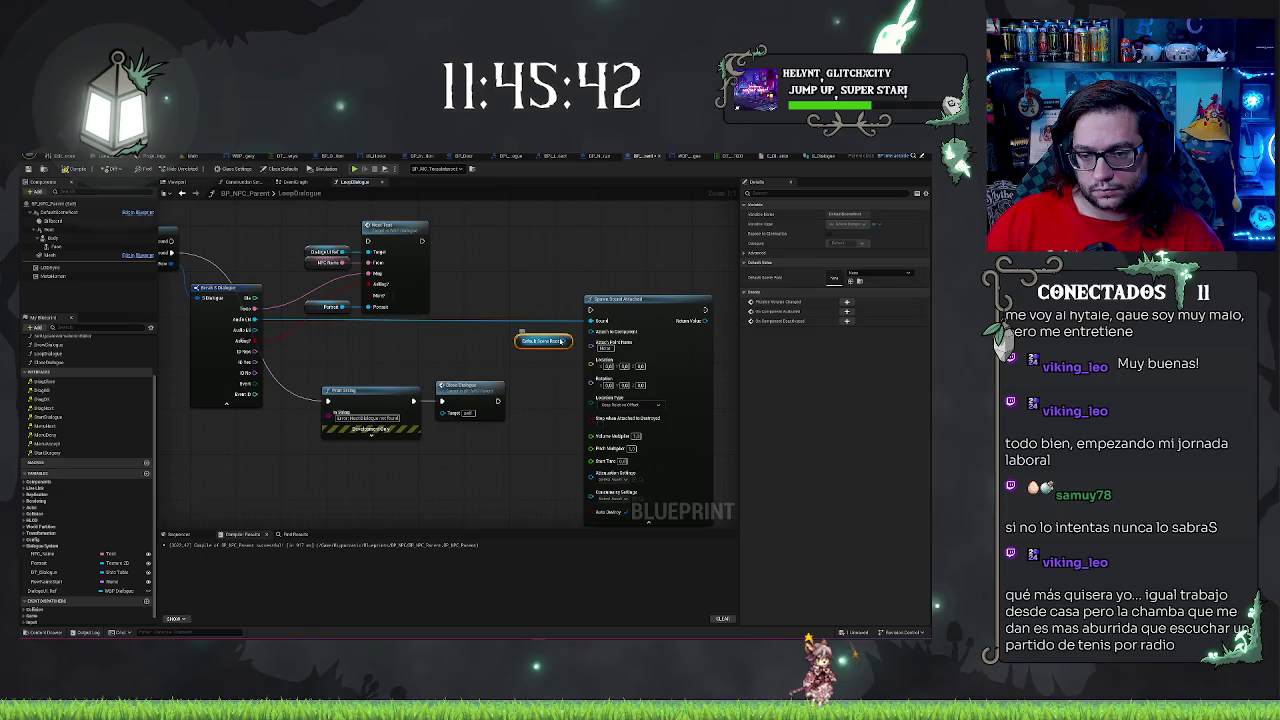
Wire DefaultSceneRoot into Attach to Component and review the Attenuation and Concurrency options
{"action": "left_click_drag", "start_coordinate": [62, 213], "coordinate": [592, 332]}
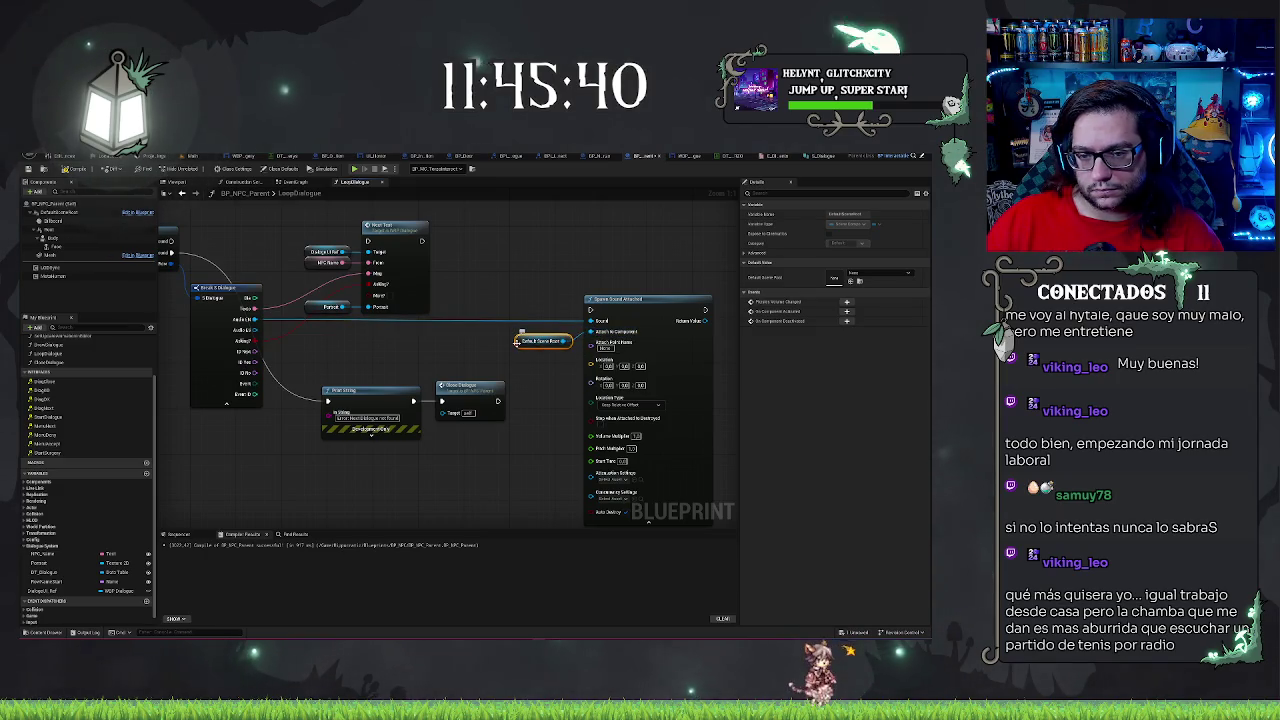
{"action": "left_click", "coordinate": [610, 297]}
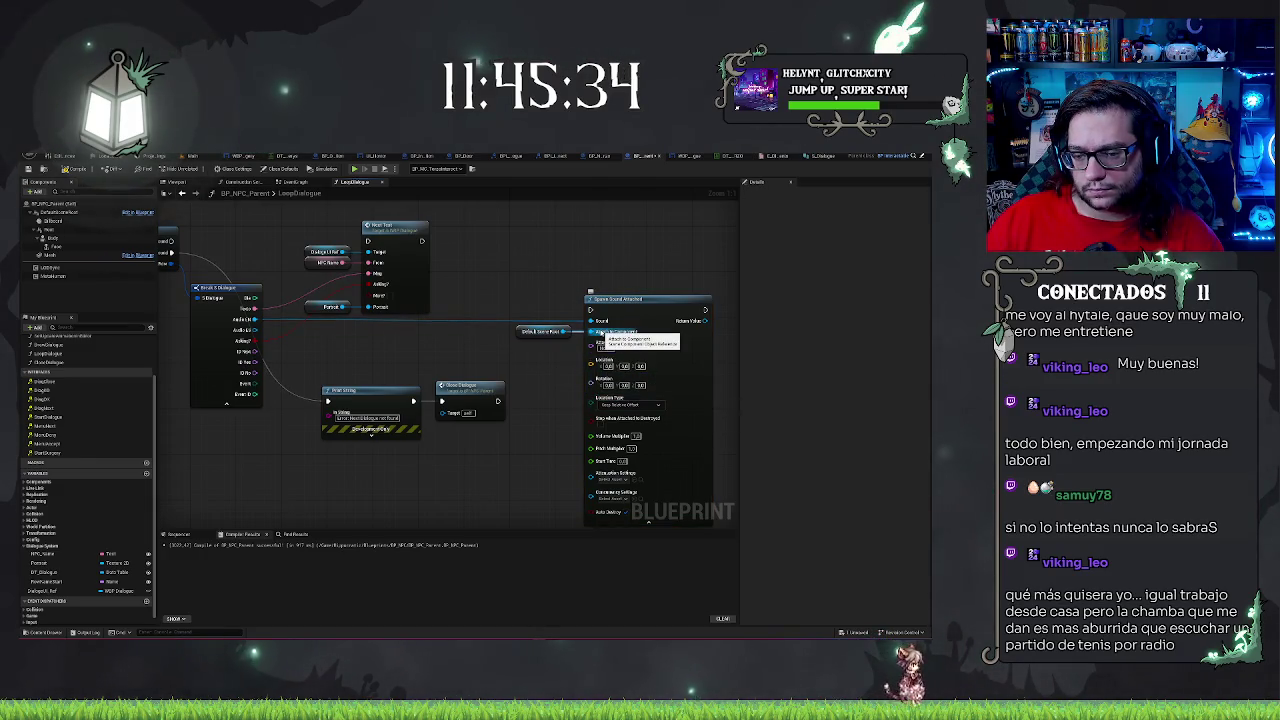
{"action": "left_click", "coordinate": [612, 479]}
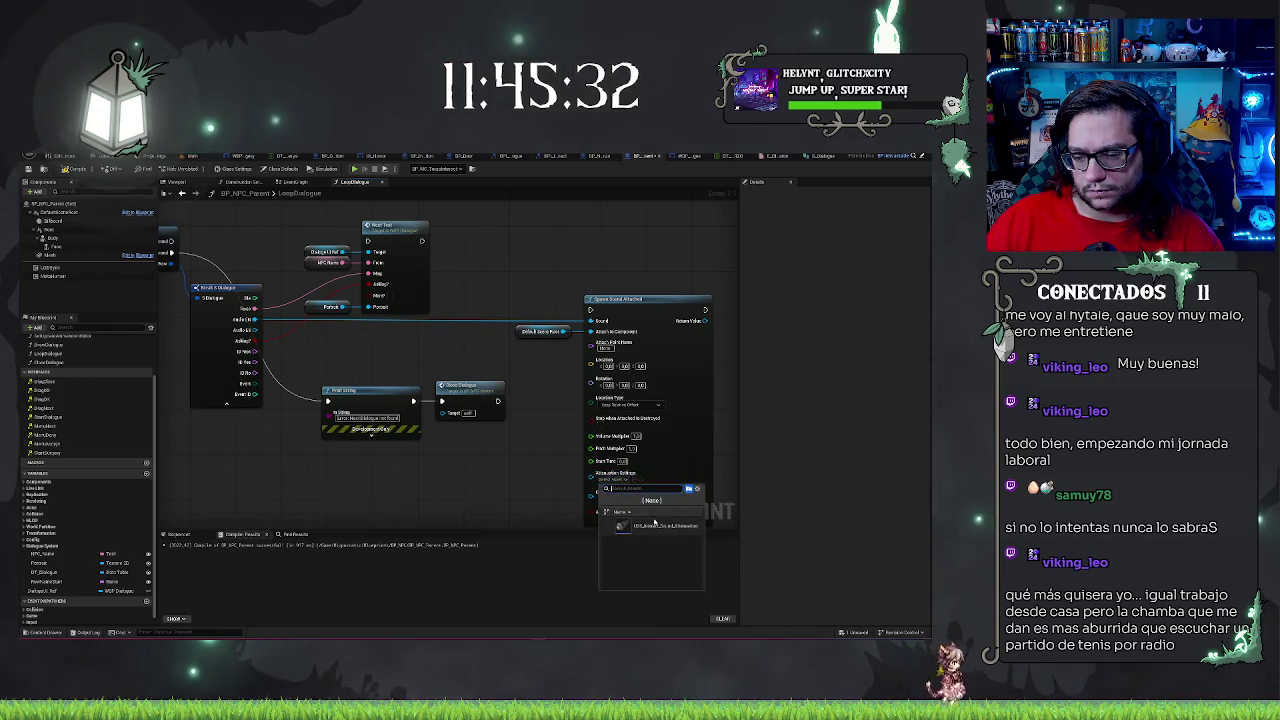
{"action": "left_click_drag", "start_coordinate": [616, 500], "coordinate": [601, 465]}
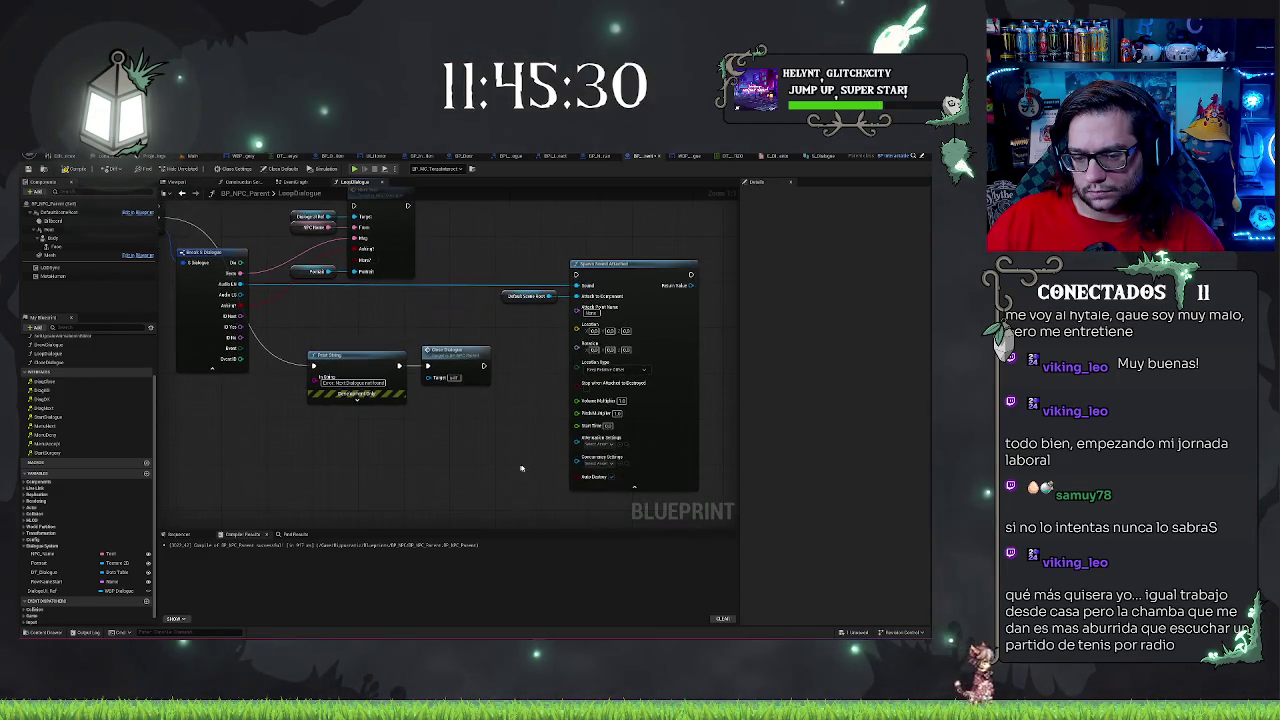
{"action": "left_click", "coordinate": [601, 465]}
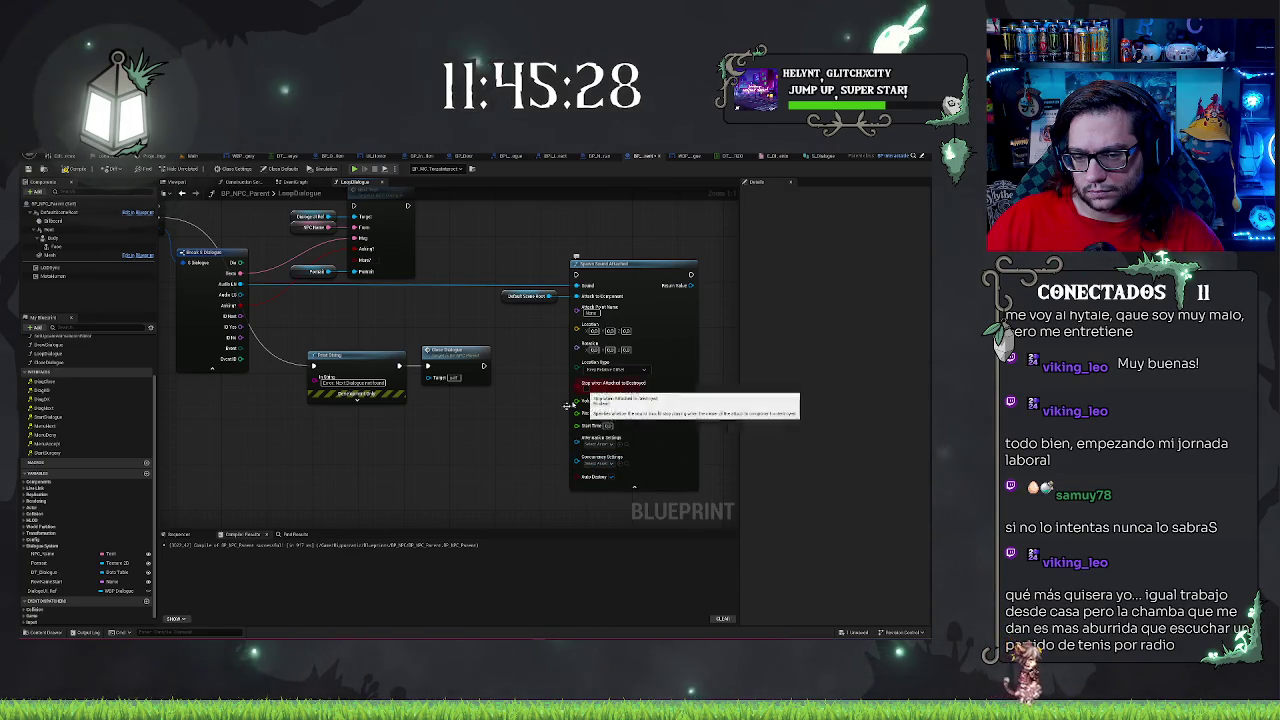
Move the Set Text, Dialogue and Portrait nodes further right
{"action": "left_click_drag", "start_coordinate": [583, 397], "coordinate": [664, 397]}
{"action": "mouse_move", "coordinate": [603, 247]}
{"action": "left_mouse_down"}
{"action": "mouse_move", "coordinate": [508, 271]}
{"action": "mouse_move", "coordinate": [583, 371]}
{"action": "left_mouse_up"}
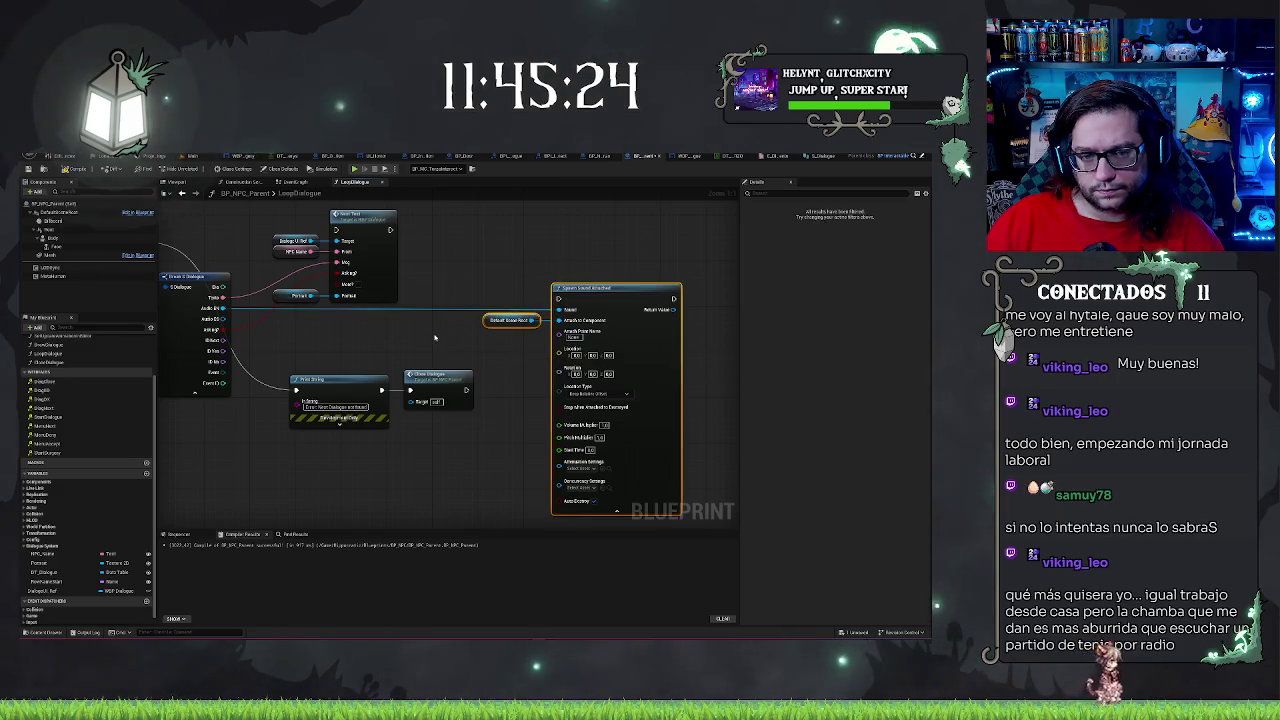
{"action": "left_click_drag", "start_coordinate": [434, 338], "coordinate": [514, 369]}
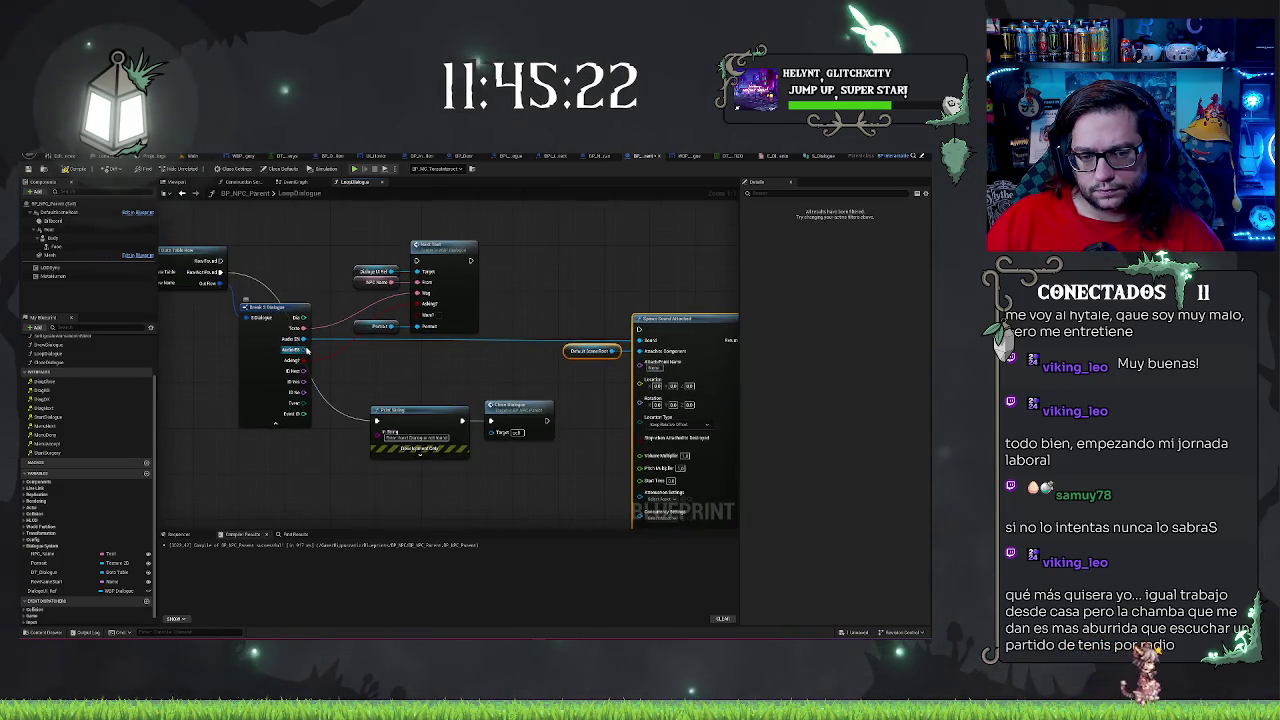
{"action": "left_click_drag", "start_coordinate": [345, 262], "coordinate": [470, 343]}
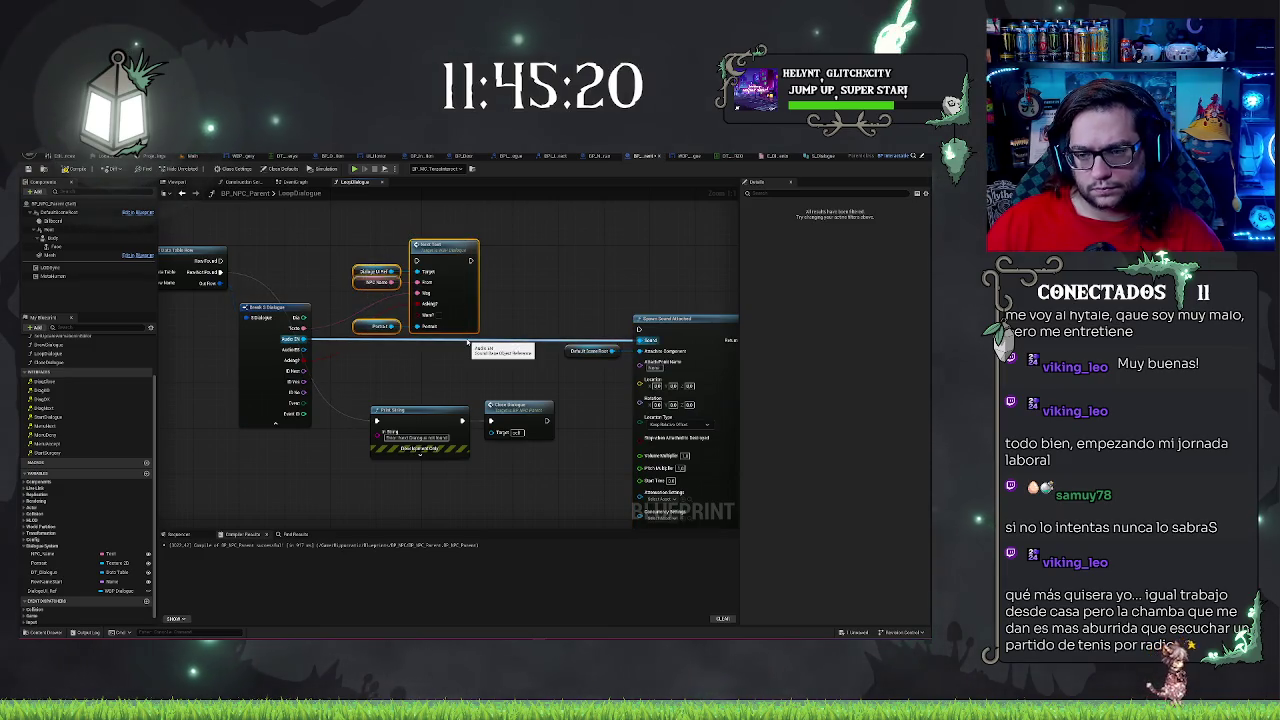
{"action": "left_click_drag", "start_coordinate": [440, 262], "coordinate": [559, 262]}
{"action": "left_click", "coordinate": [478, 376]}
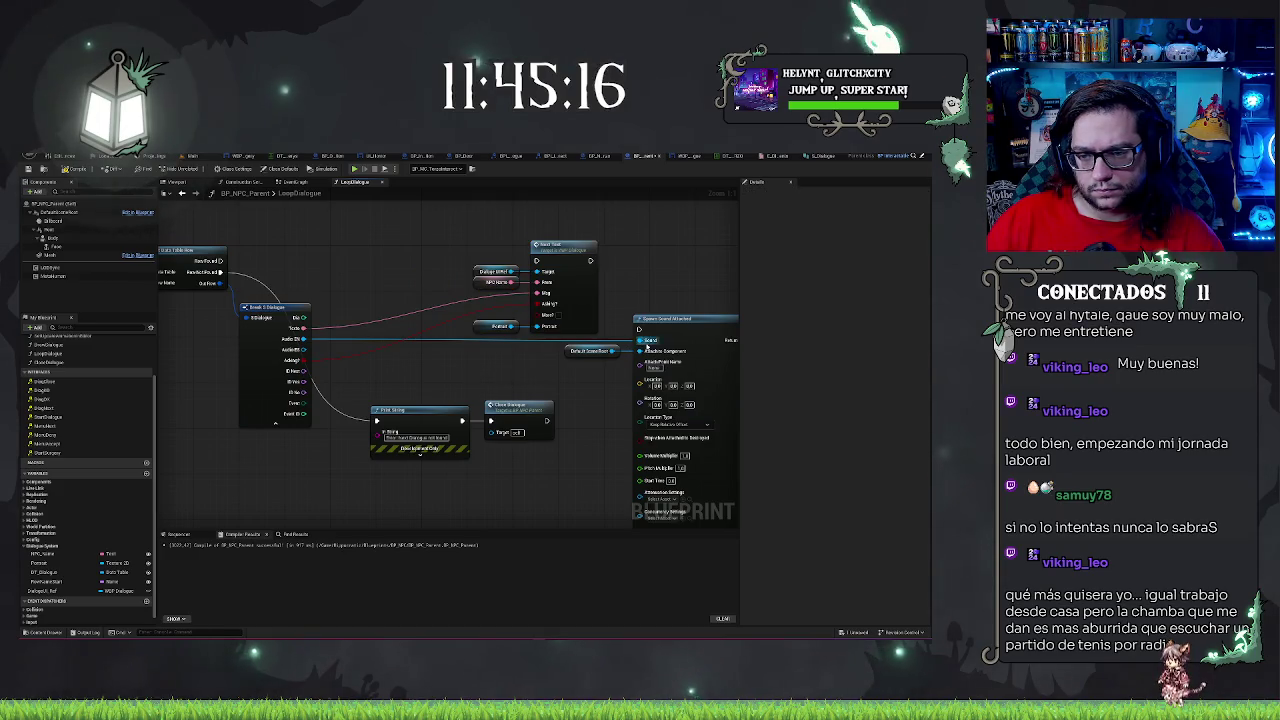
Feed the Sound input through a Boolean-indexed Select node with Break S Dialogue's Audio on Option 0
{"action": "left_click_drag", "start_coordinate": [639, 341], "coordinate": [494, 359]}
{"action": "type", "text": "select"}
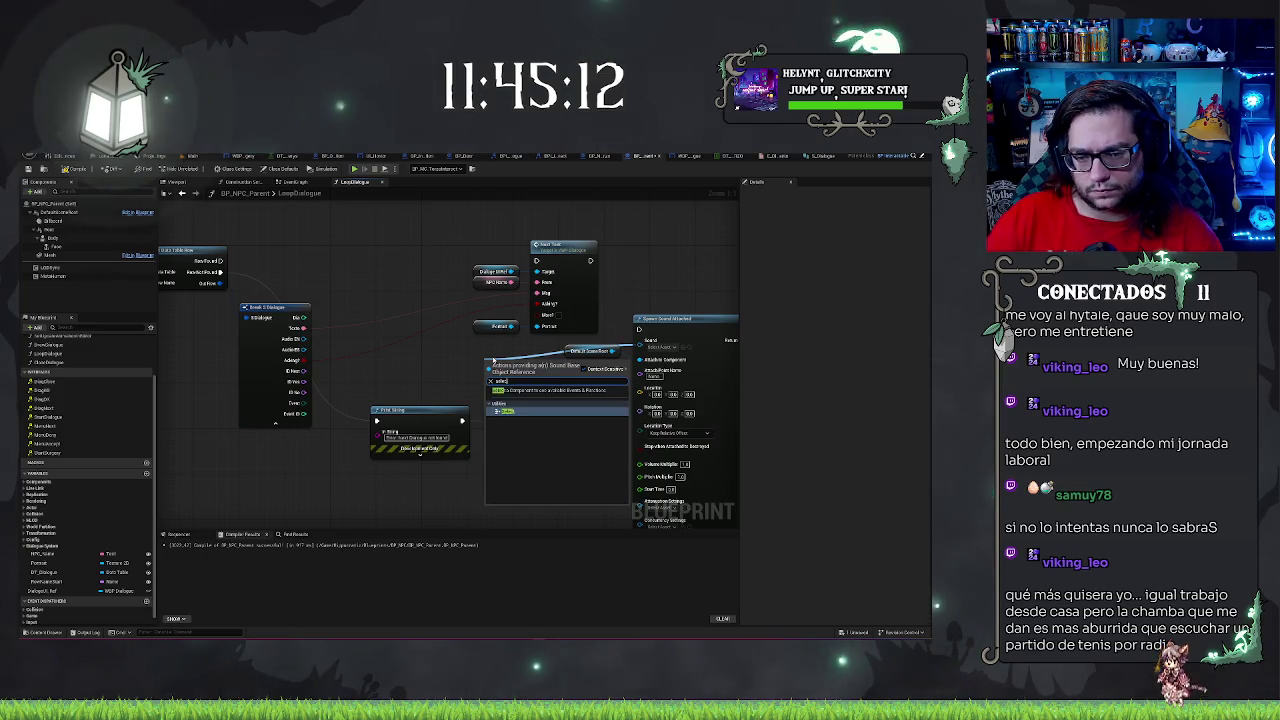
{"action": "key", "text": "Return"}
{"action": "mouse_move", "coordinate": [481, 373]}
{"action": "left_mouse_down"}
{"action": "mouse_move", "coordinate": [378, 338]}
{"action": "mouse_move", "coordinate": [290, 340]}
{"action": "mouse_move", "coordinate": [381, 346]}
{"action": "left_mouse_up"}
{"action": "left_click", "coordinate": [412, 364]}
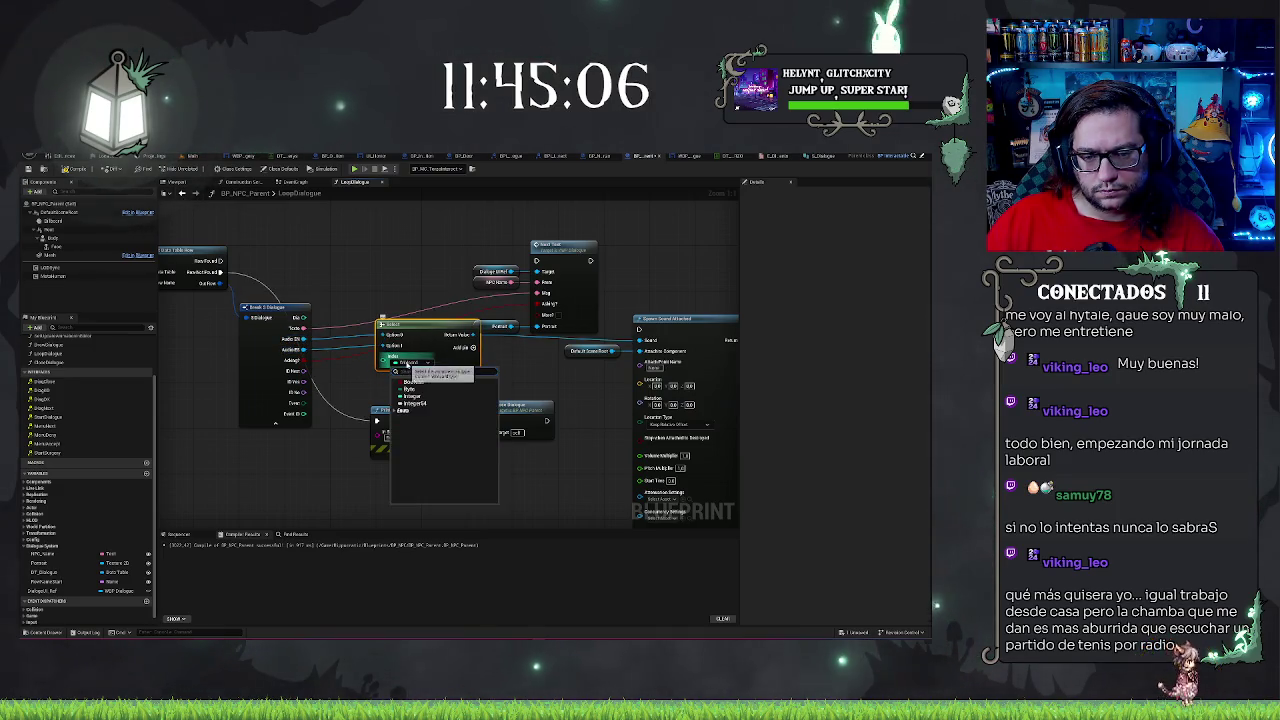
{"action": "left_click", "coordinate": [421, 385]}
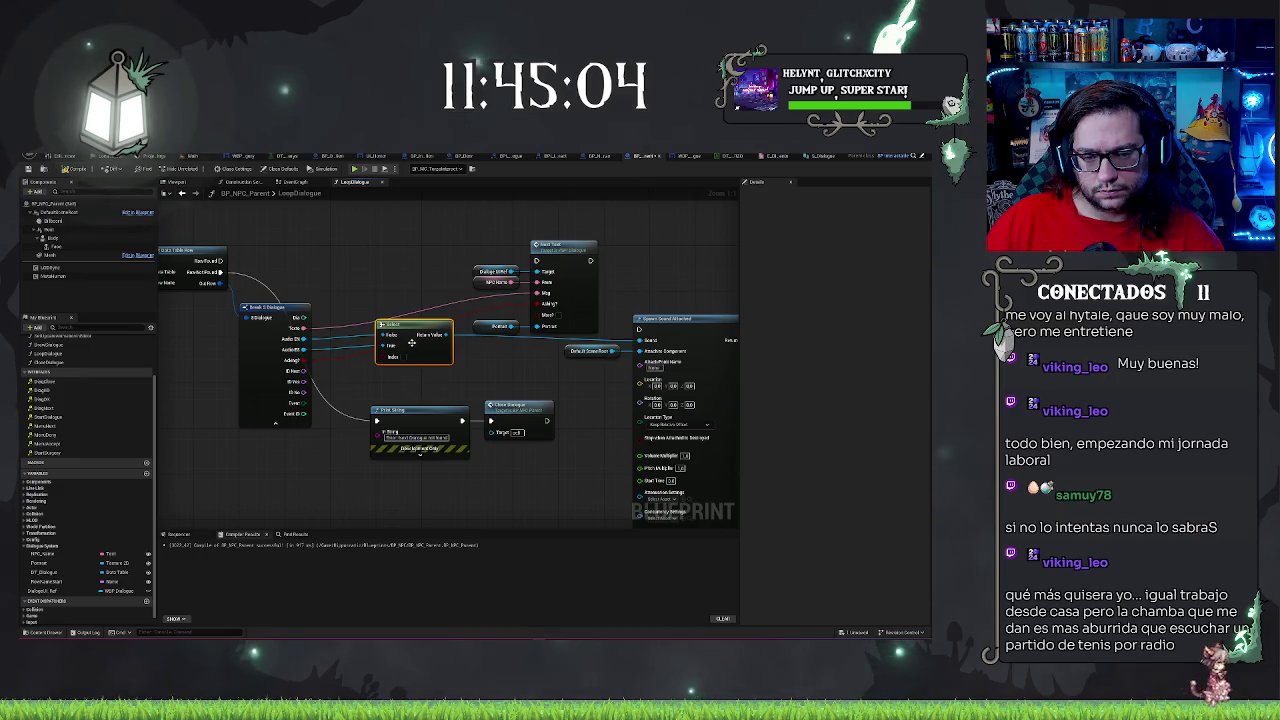
{"action": "left_click_drag", "start_coordinate": [411, 343], "coordinate": [417, 348]}
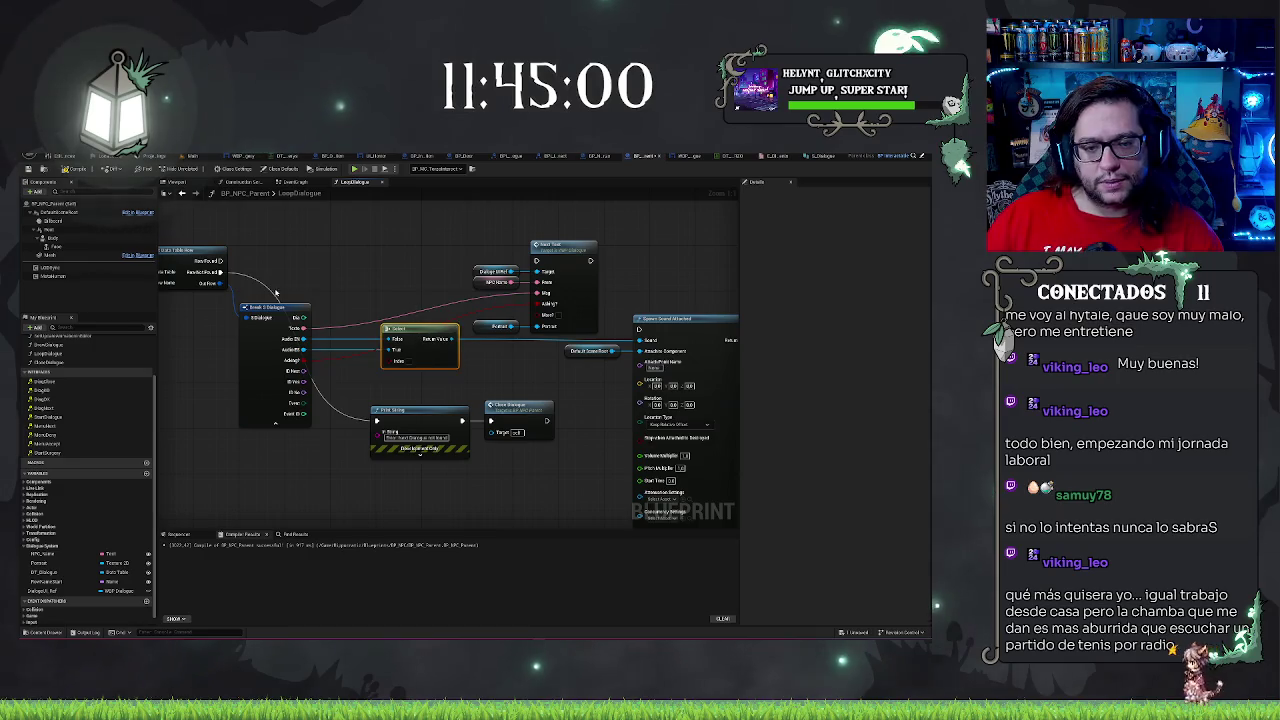
{"action": "left_click", "coordinate": [386, 282]}
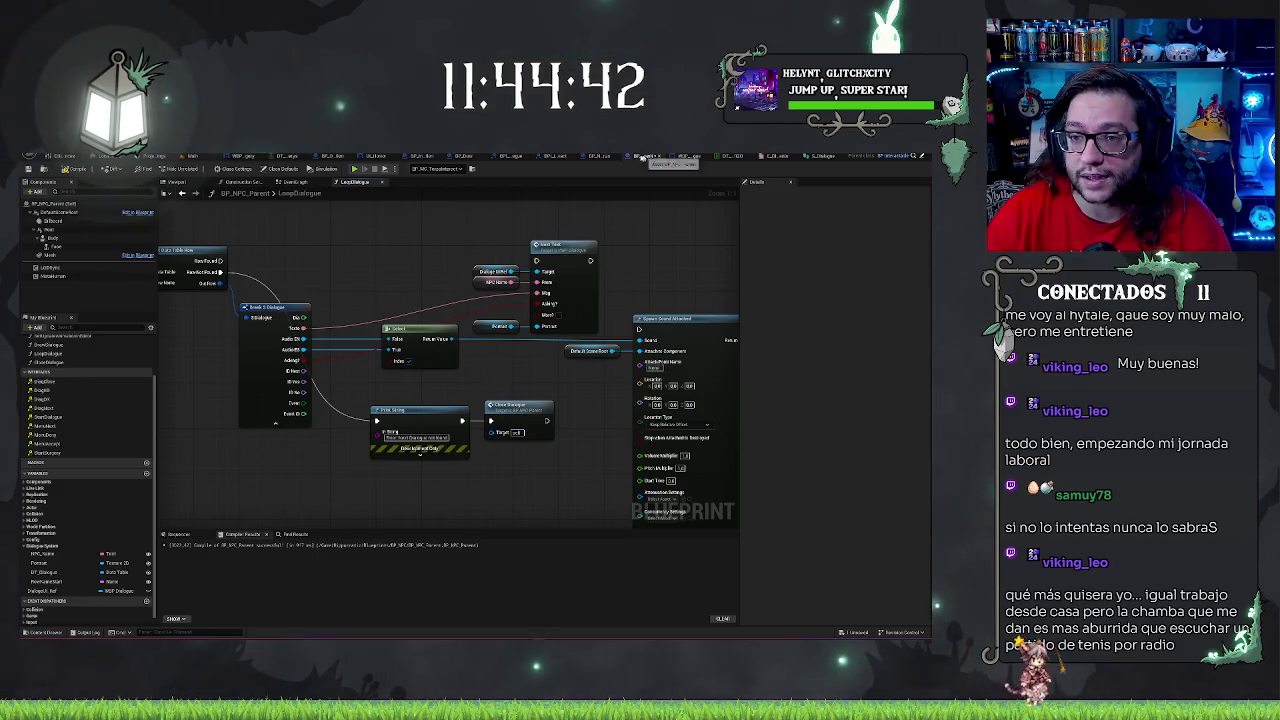
{"action": "left_click_drag", "start_coordinate": [500, 360], "coordinate": [547, 357]}
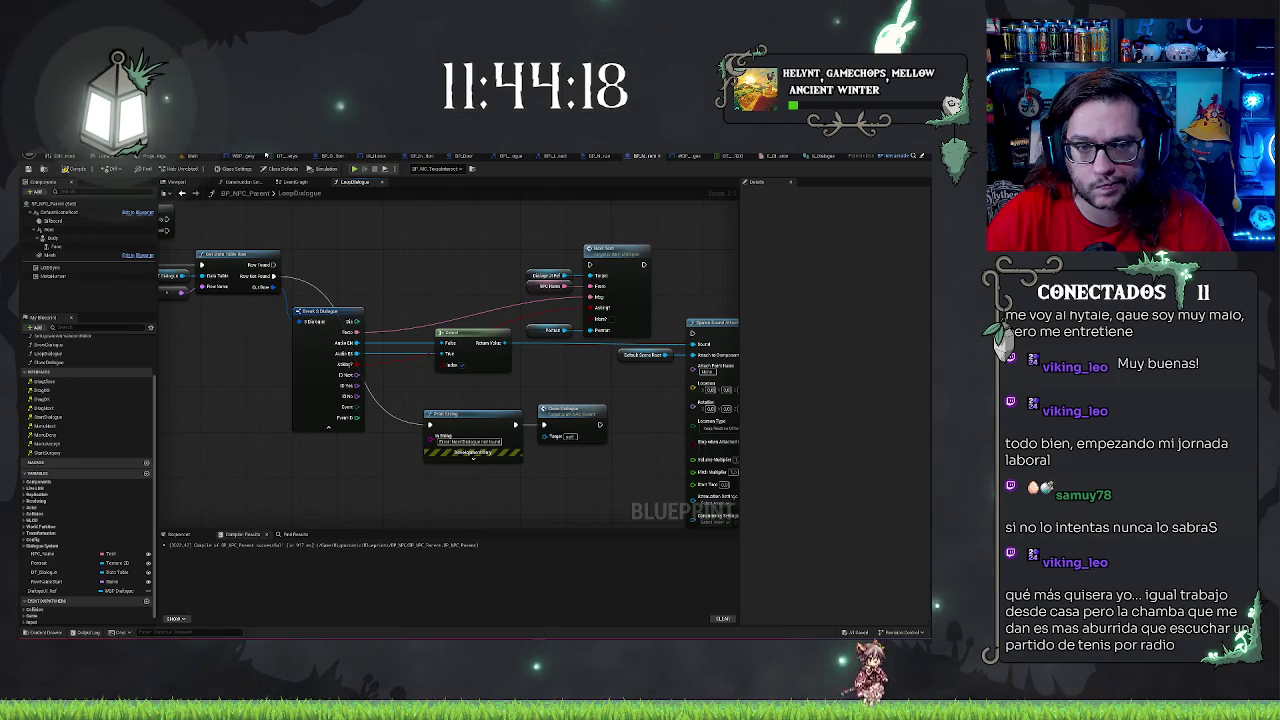
{"action": "left_click", "coordinate": [170, 157]}
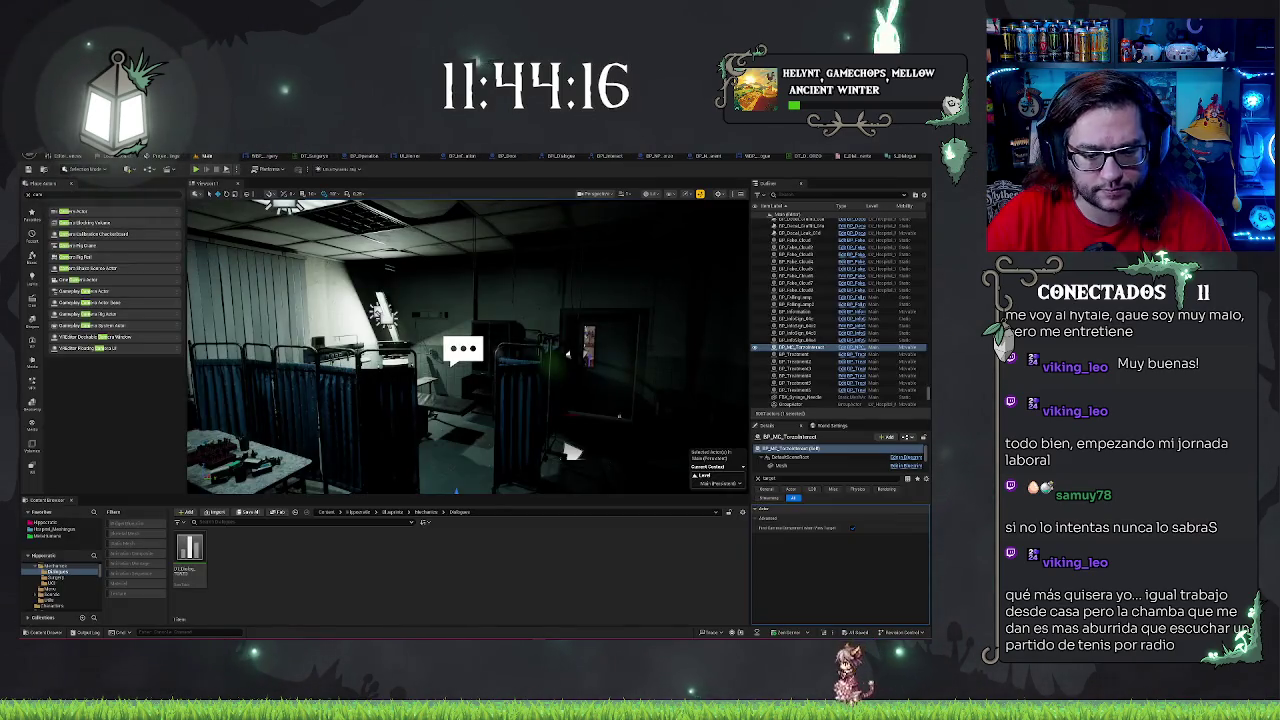
Browse Hippocratic > Blueprints > UI and open BP_GlobalLibrary_Hippocratic
{"action": "left_click", "coordinate": [45, 522]}
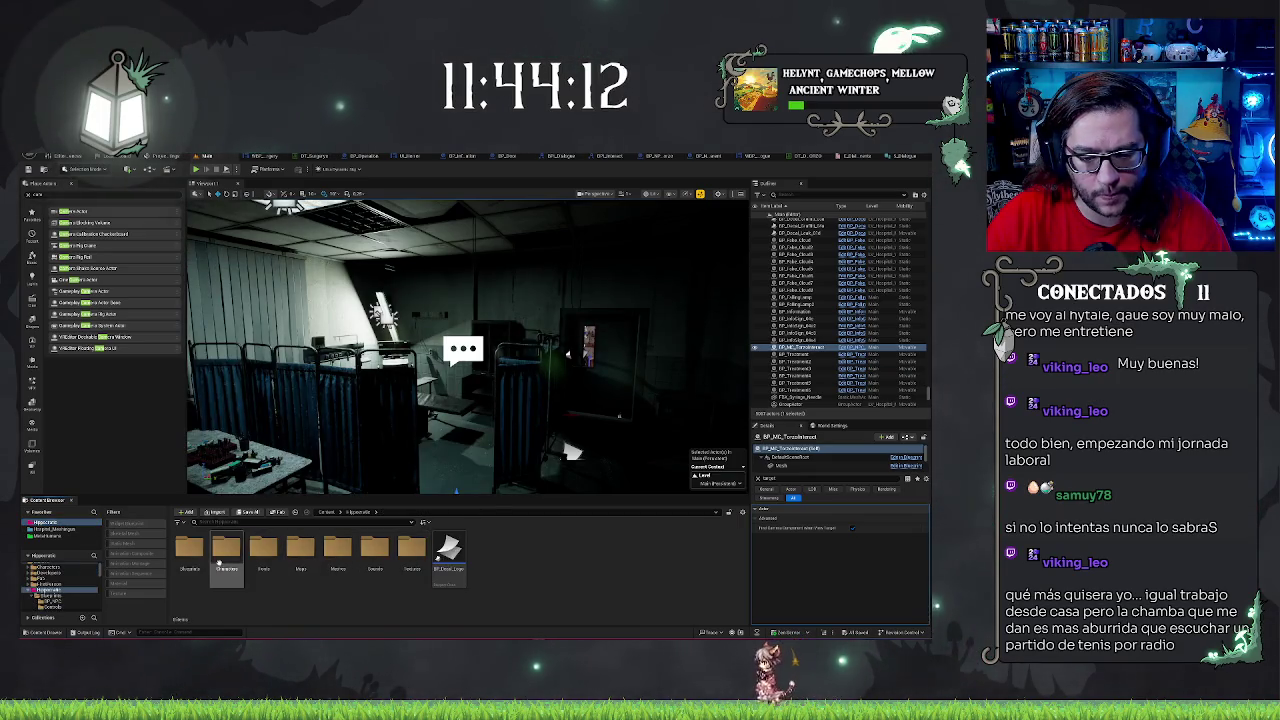
{"action": "double_click", "coordinate": [189, 548]}
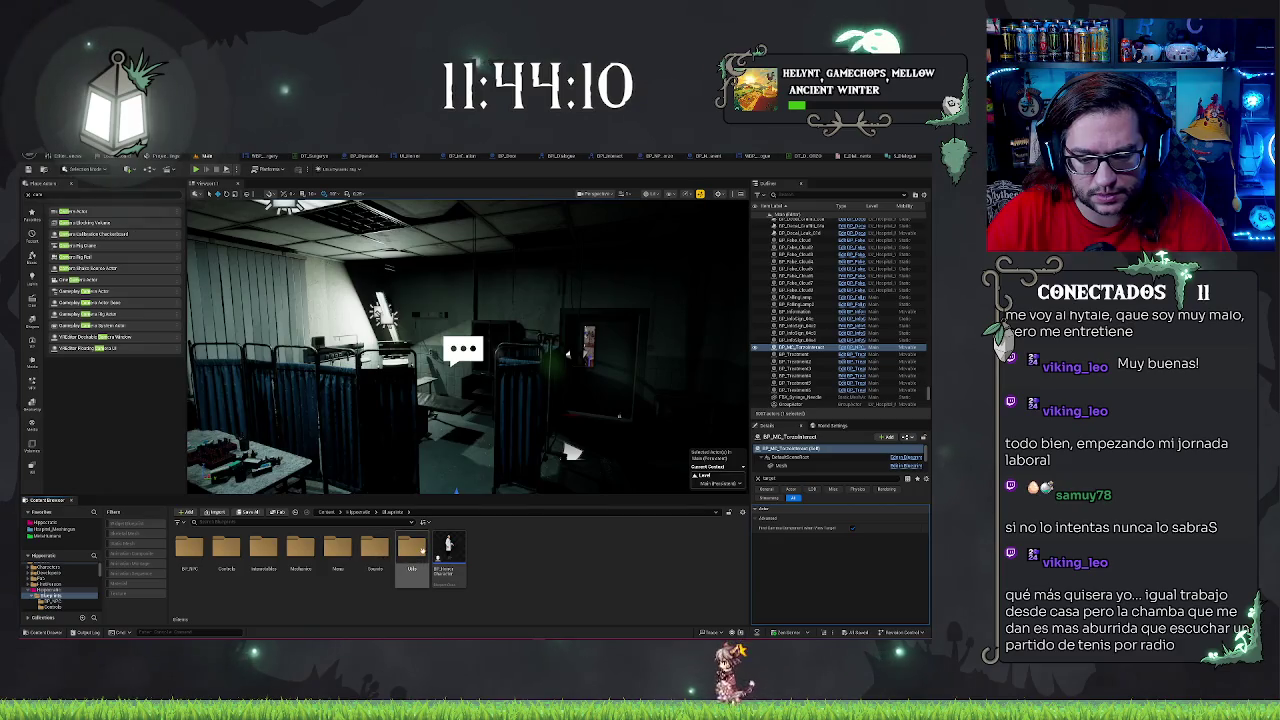
{"action": "left_click", "coordinate": [258, 548]}
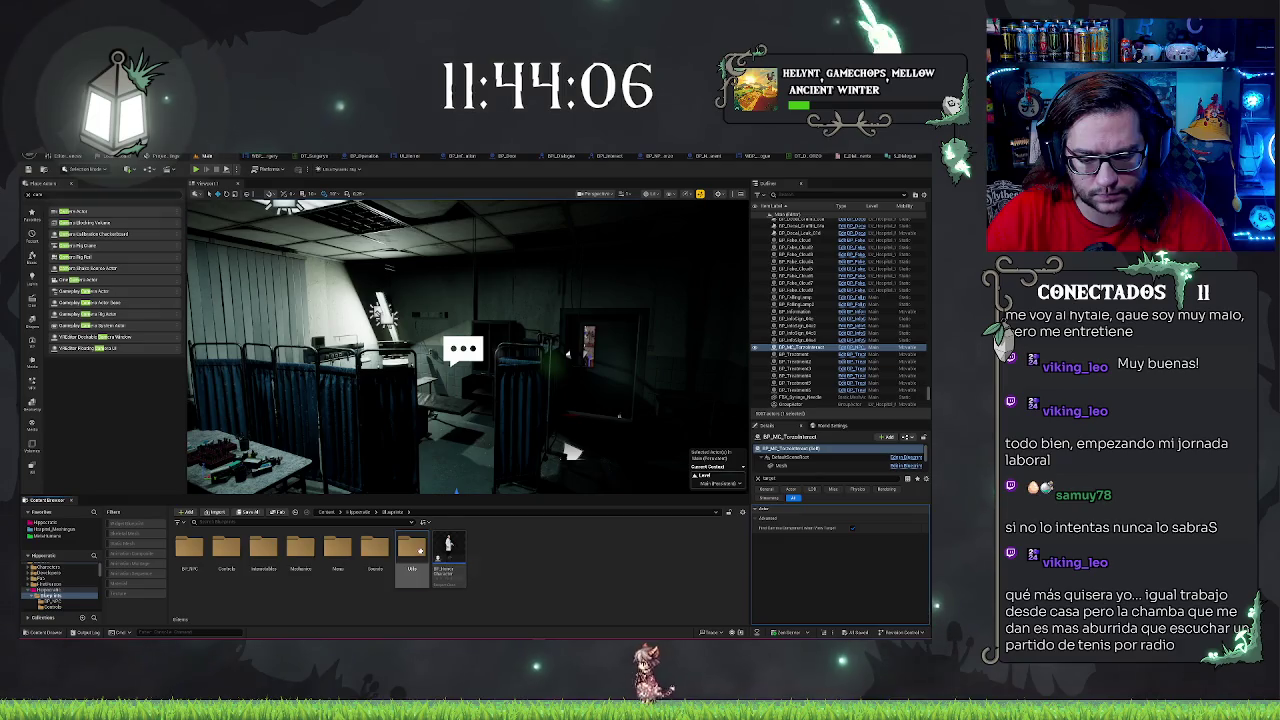
{"action": "double_click", "coordinate": [411, 547]}
{"action": "double_click", "coordinate": [191, 550]}
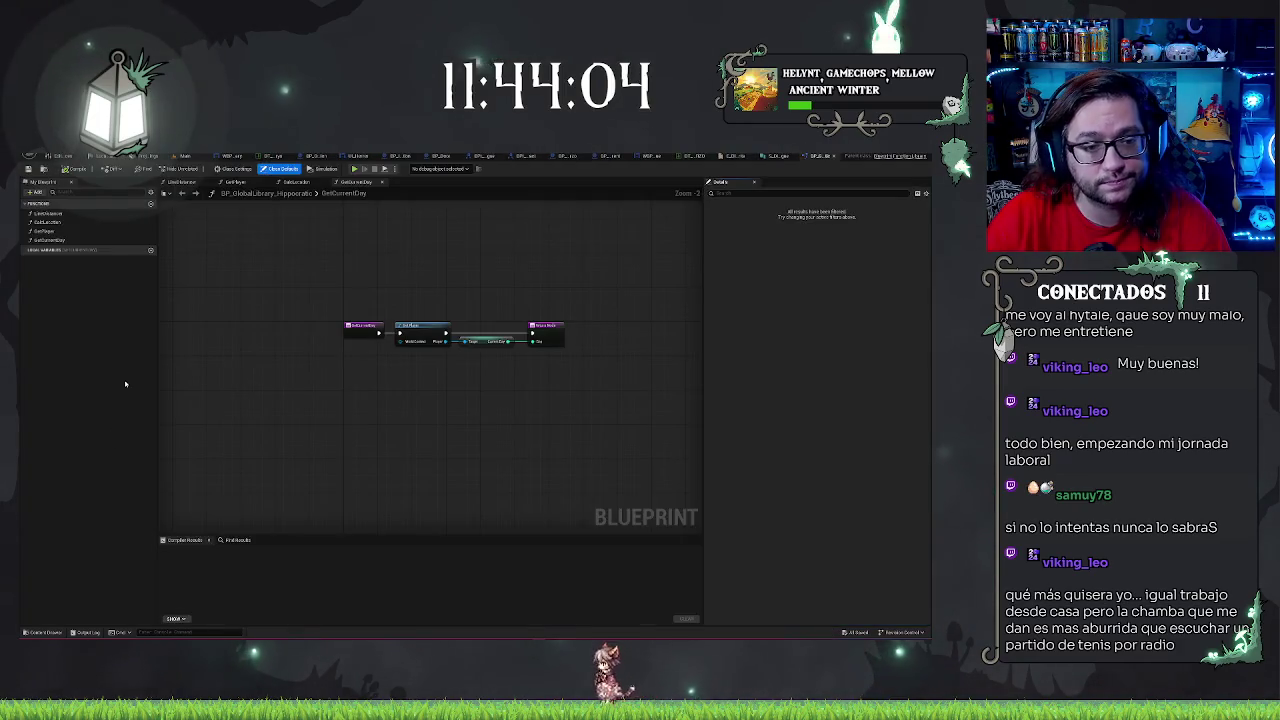
Add a new function to the global library named GetCurrentLang
{"action": "left_click", "coordinate": [150, 204]}
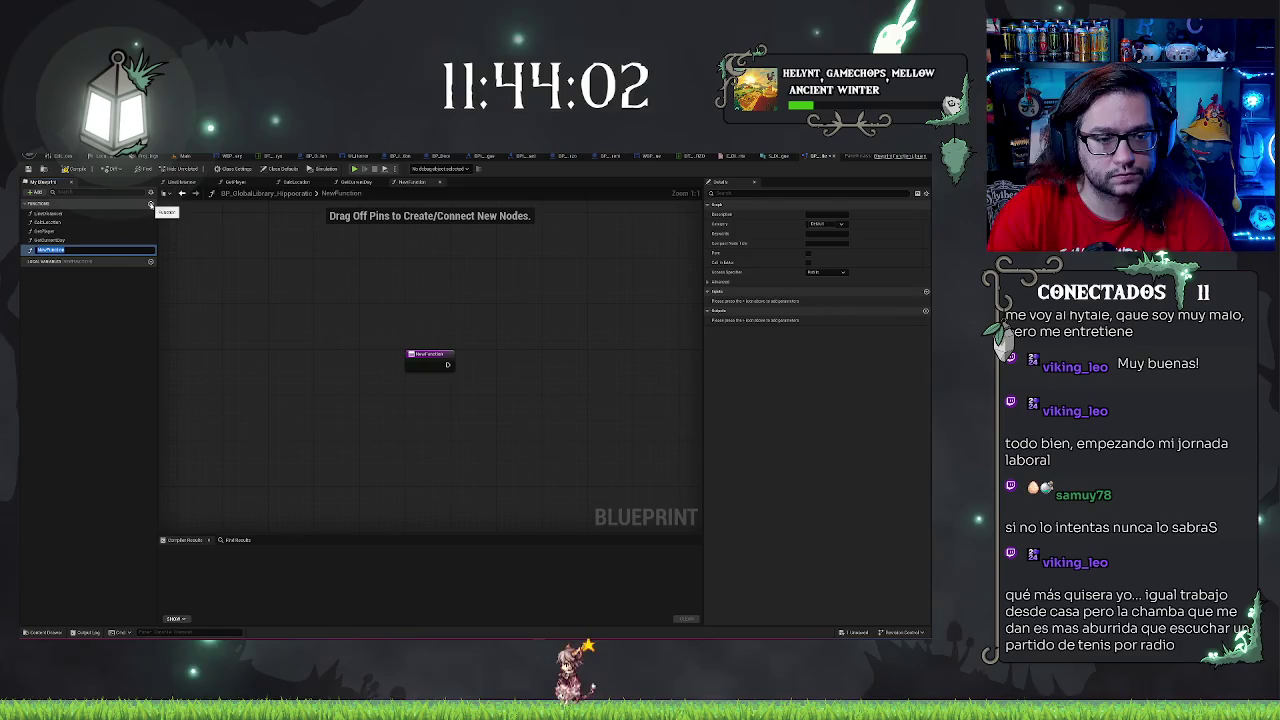
{"action": "type", "text": "Current"}
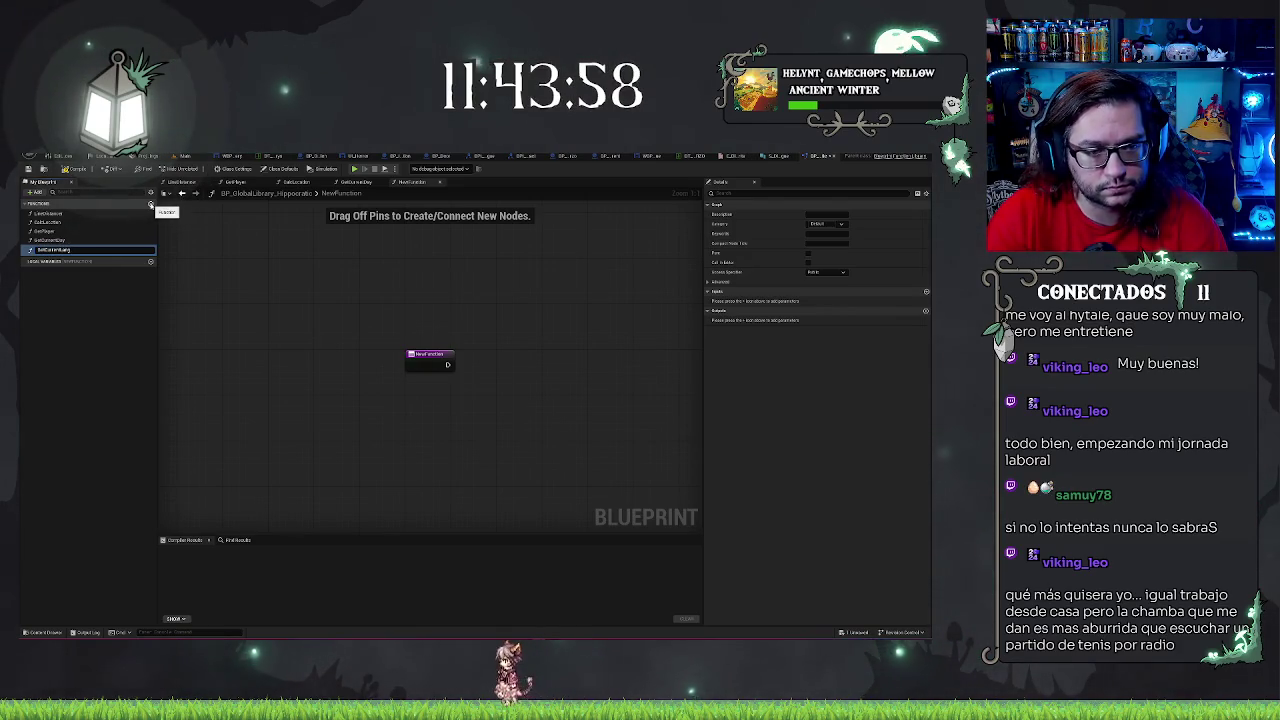
{"action": "key", "text": "Return"}
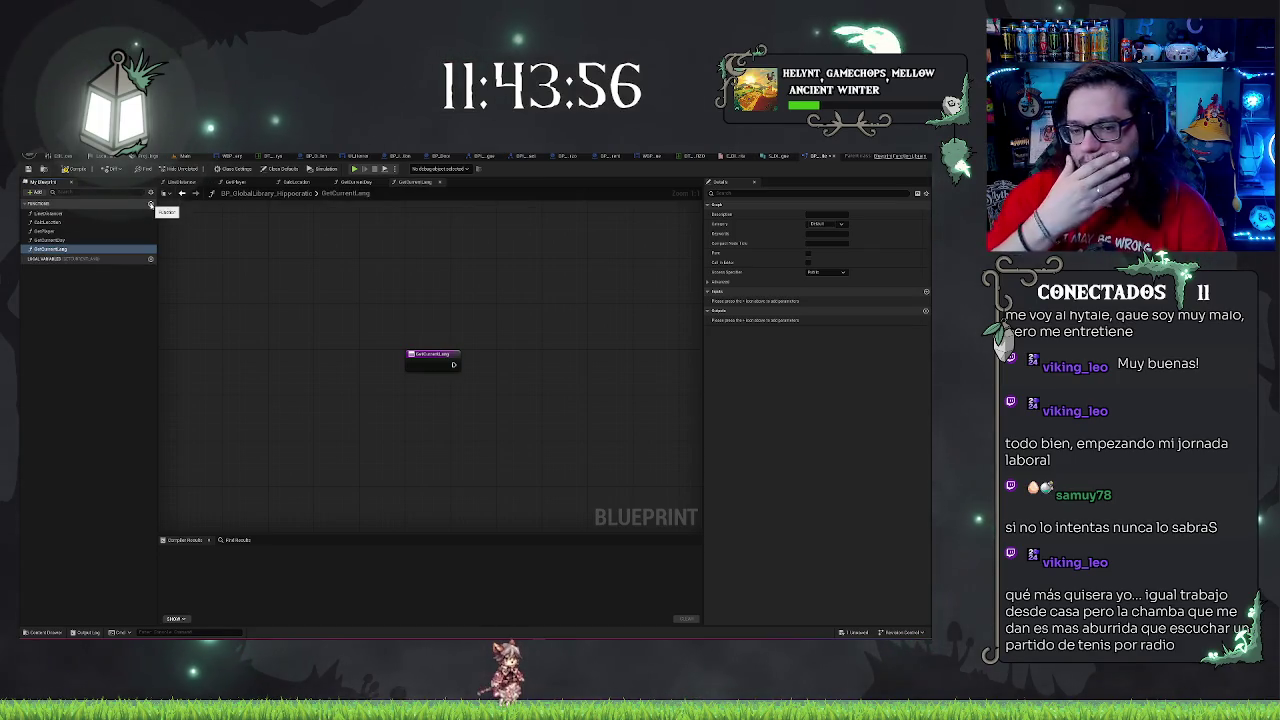
Give GetCurrentLang an output parameter named Lang and select its Return Node
{"action": "left_click", "coordinate": [925, 313]}
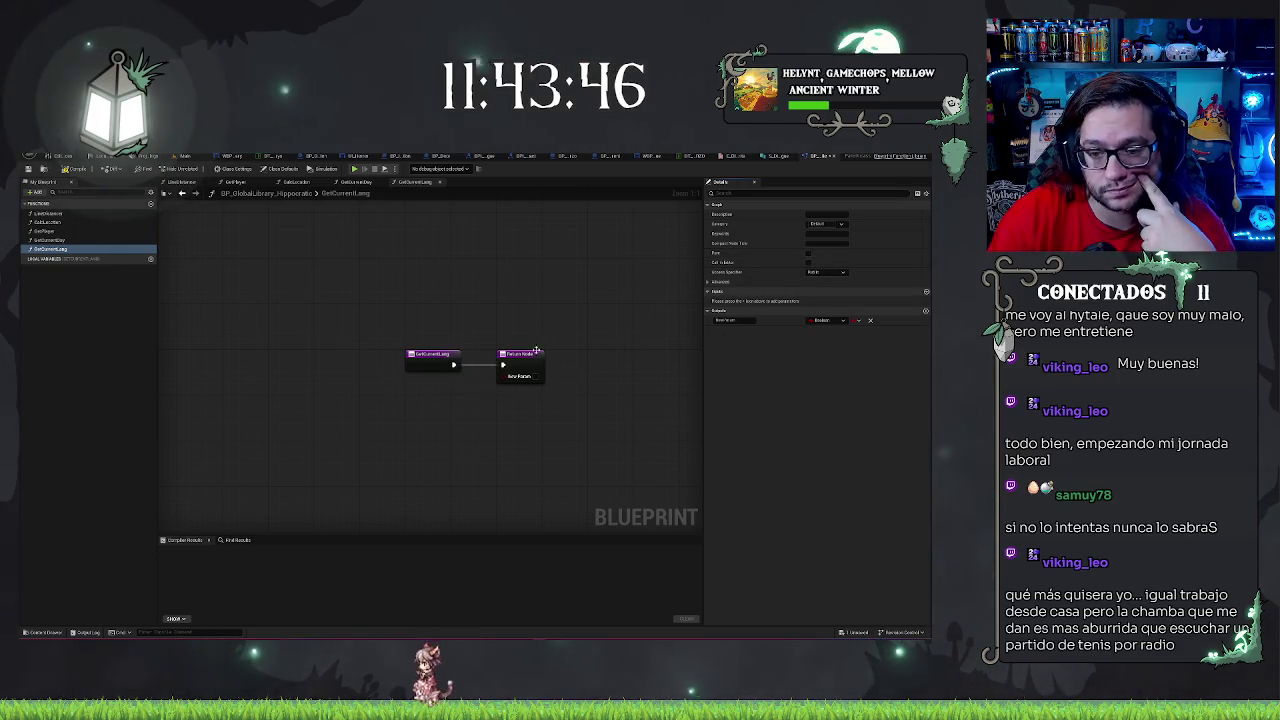
{"action": "left_click", "coordinate": [725, 320]}
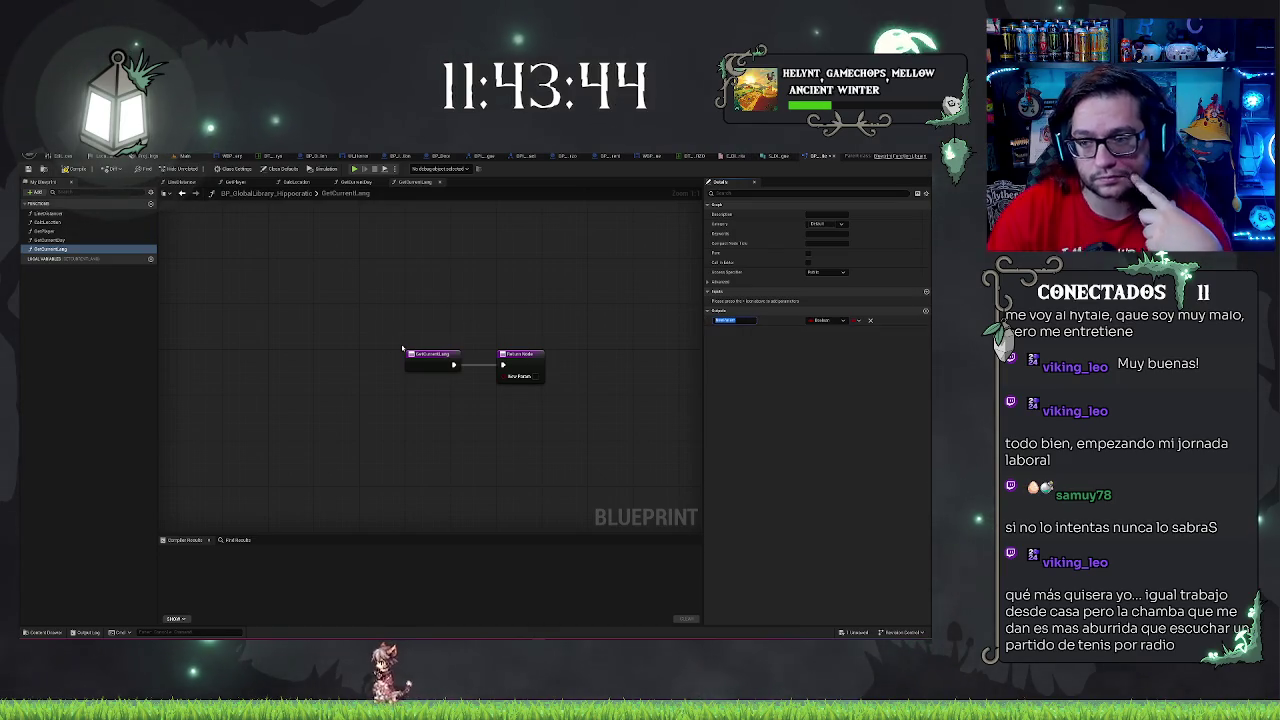
{"action": "type", "text": "Lang"}
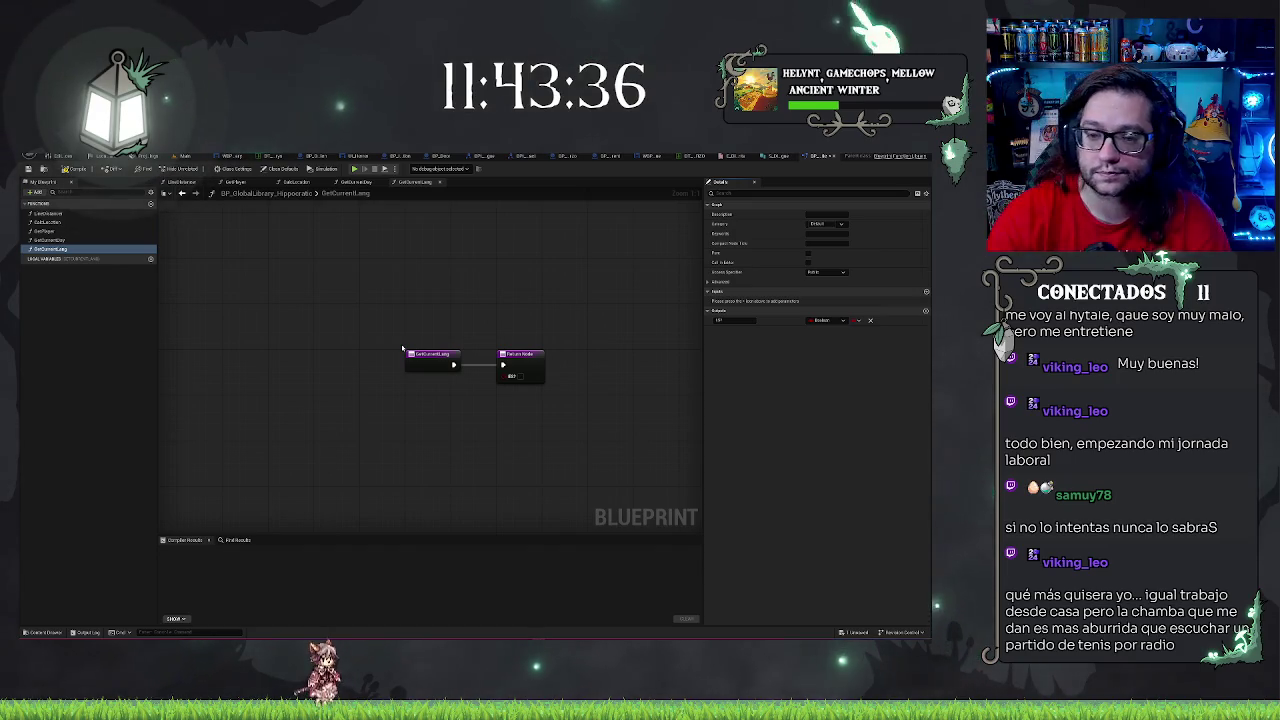
{"action": "left_click", "coordinate": [520, 365]}
{"action": "left_click_drag", "start_coordinate": [520, 365], "coordinate": [611, 365]}
{"action": "left_click_drag", "start_coordinate": [453, 365], "coordinate": [470, 368]}
{"action": "type", "text": "getcurr"}
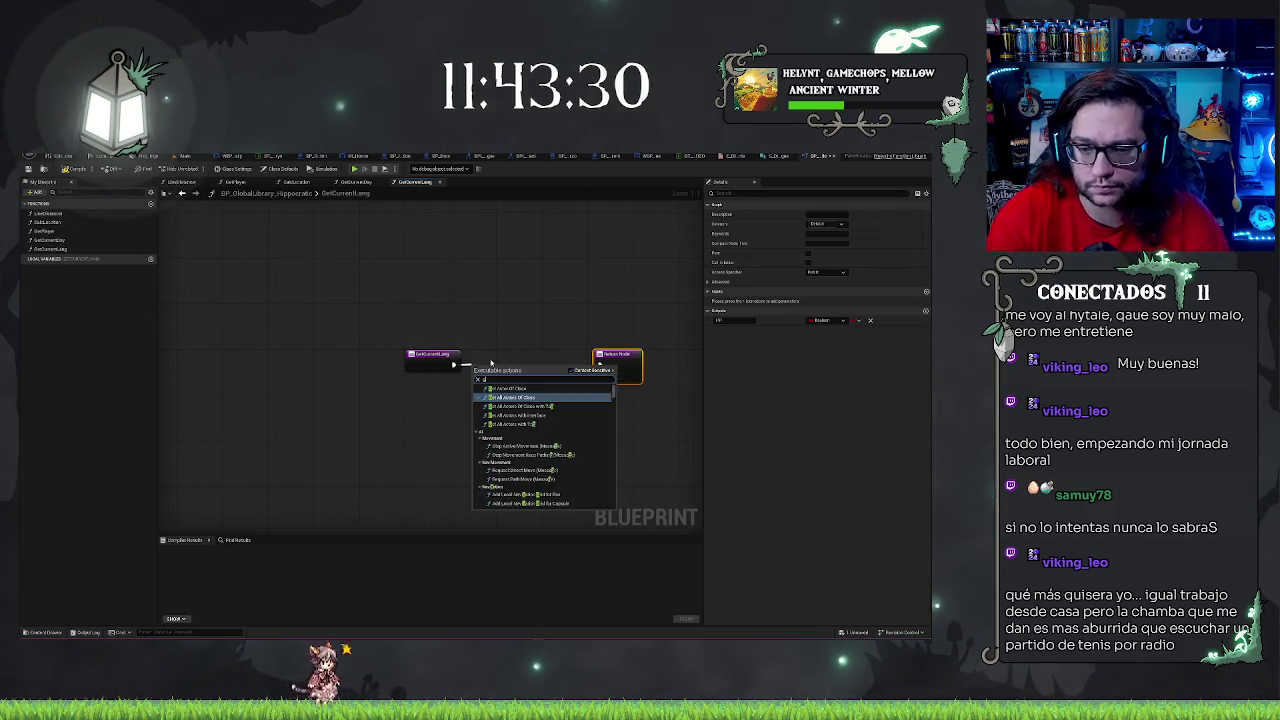
{"action": "type", "text": "ent"}
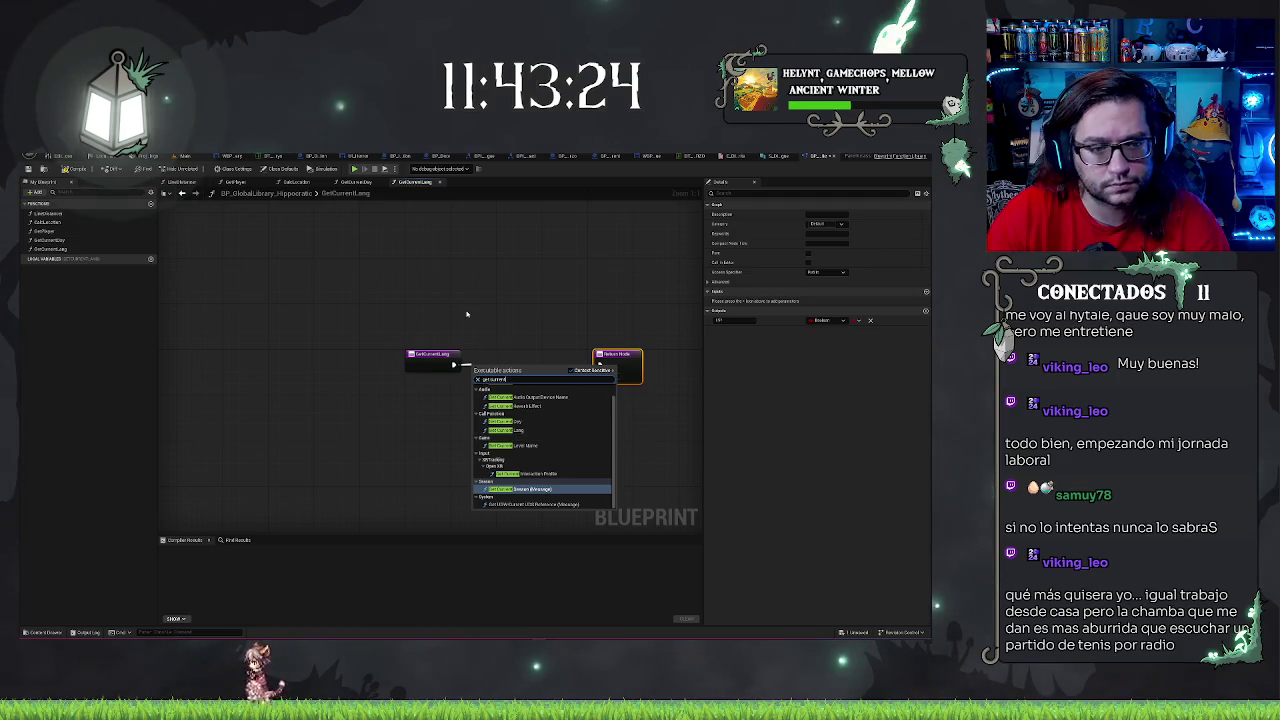
{"action": "key", "text": "BackSpace"}
{"action": "key", "text": "BackSpace"}
{"action": "key", "text": "BackSpace"}
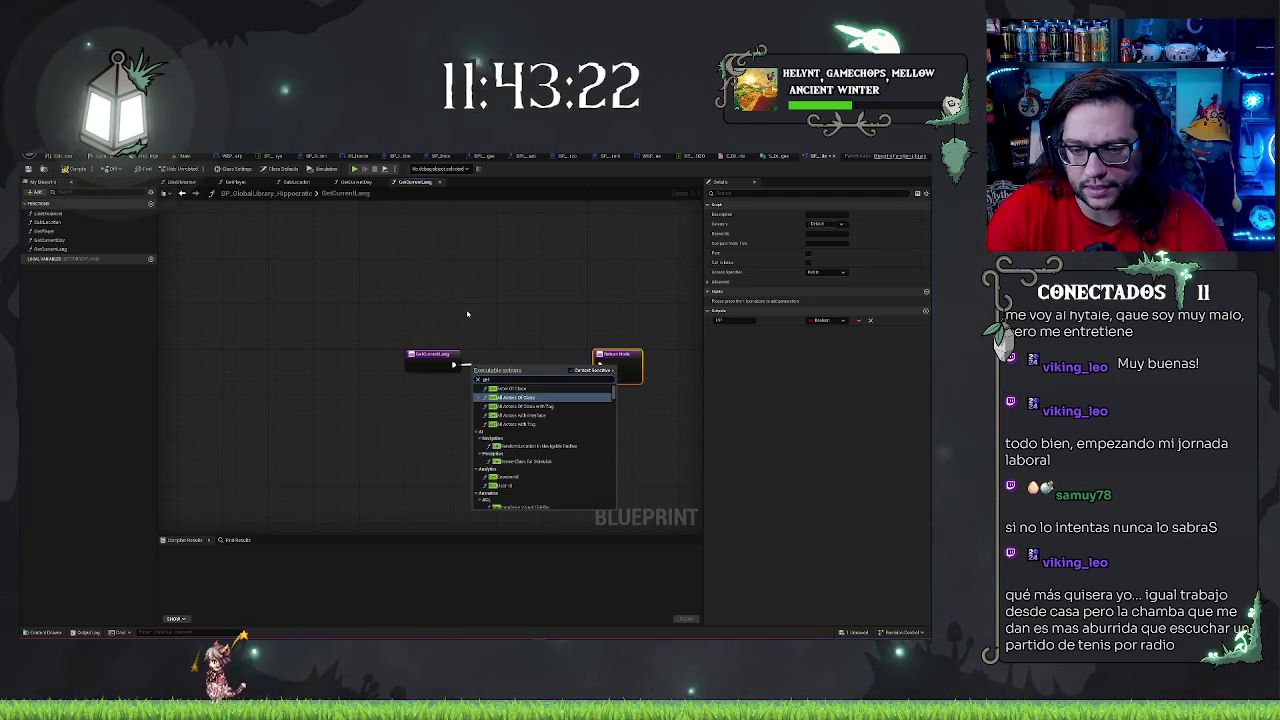
{"action": "type", "text": " local"}
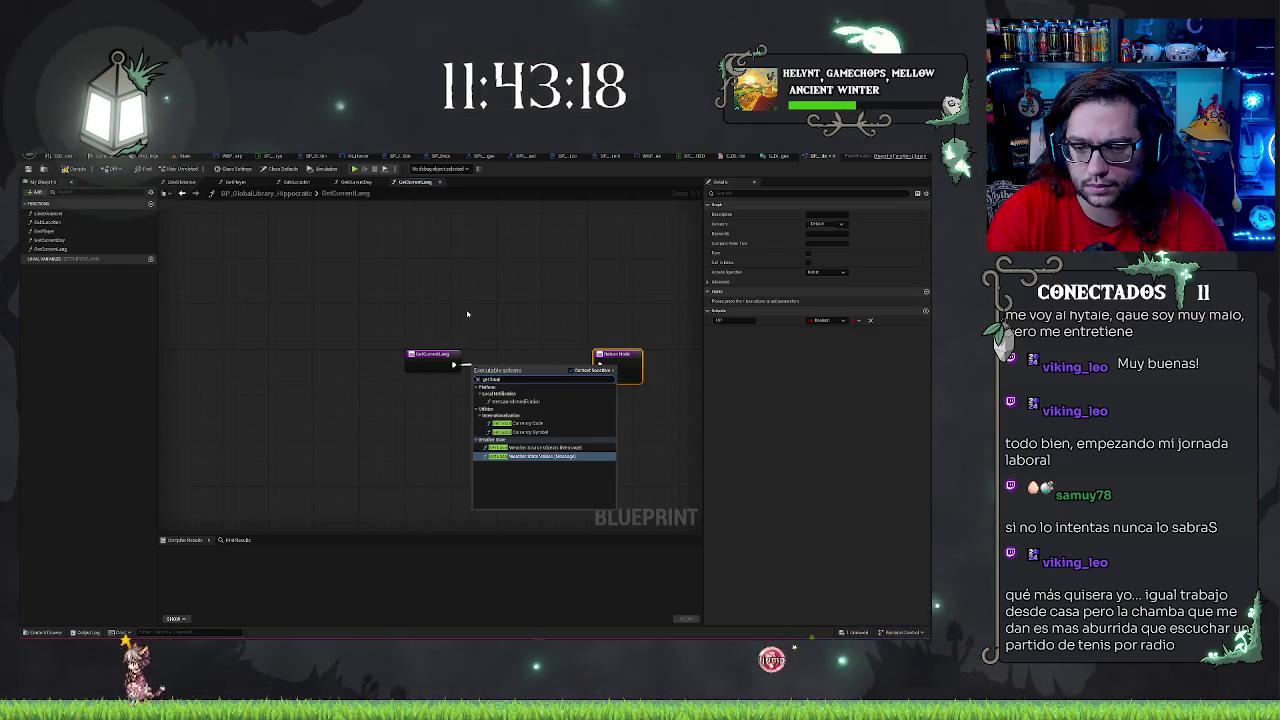
{"action": "key", "text": "BackSpace"}
{"action": "key", "text": "BackSpace"}
{"action": "key", "text": "BackSpace"}
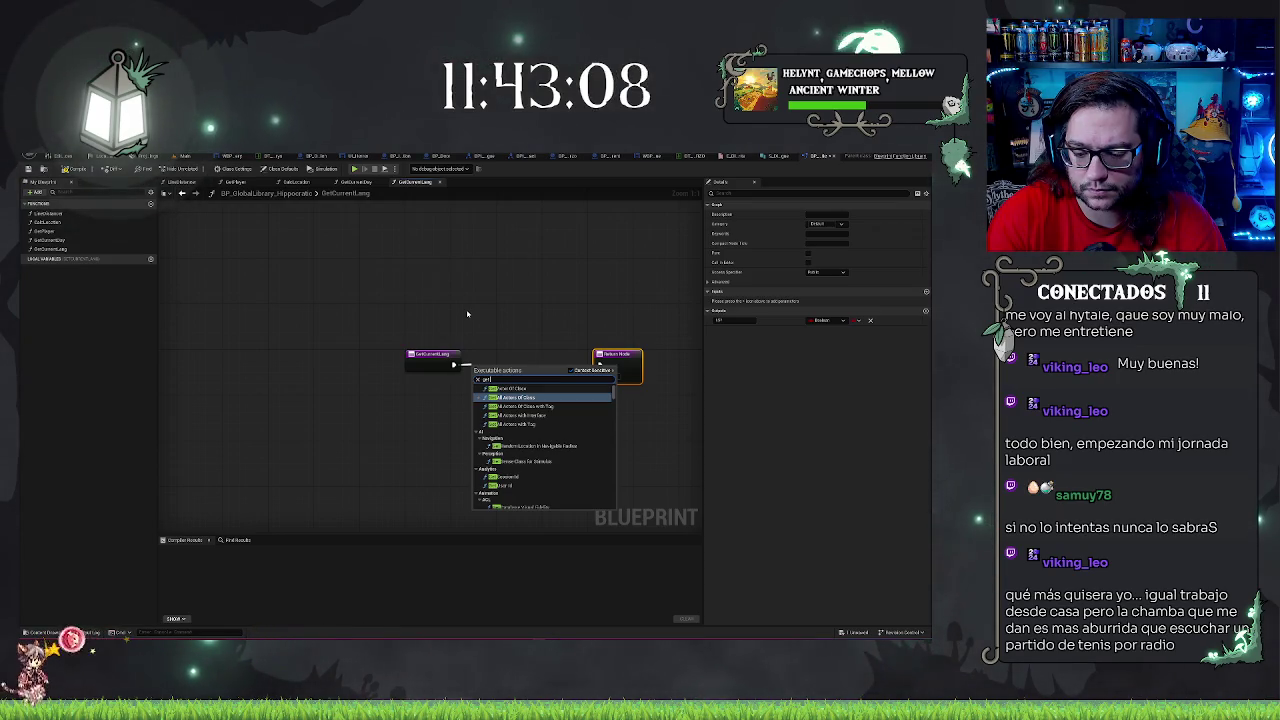
{"action": "type", "text": "id"}
{"action": "key", "text": "BackSpace"}
{"action": "key", "text": "BackSpace"}
{"action": "type", "text": "lan"}
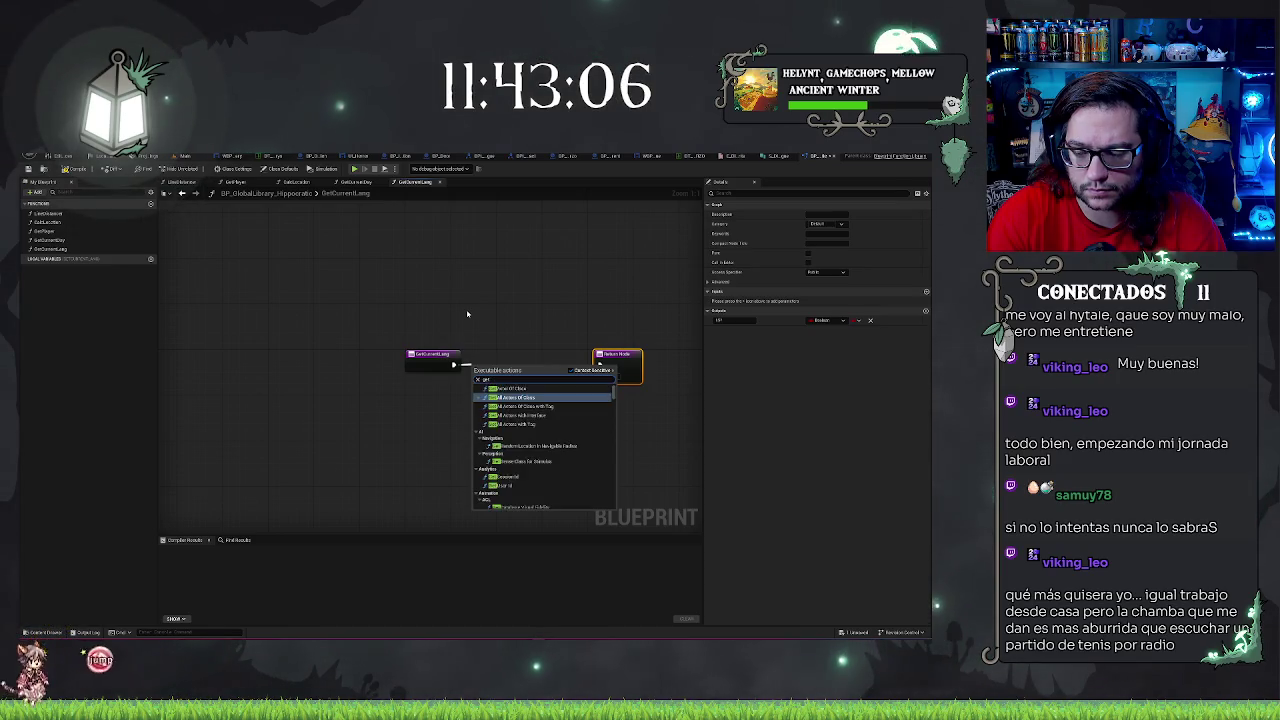
{"action": "type", "text": "g"}
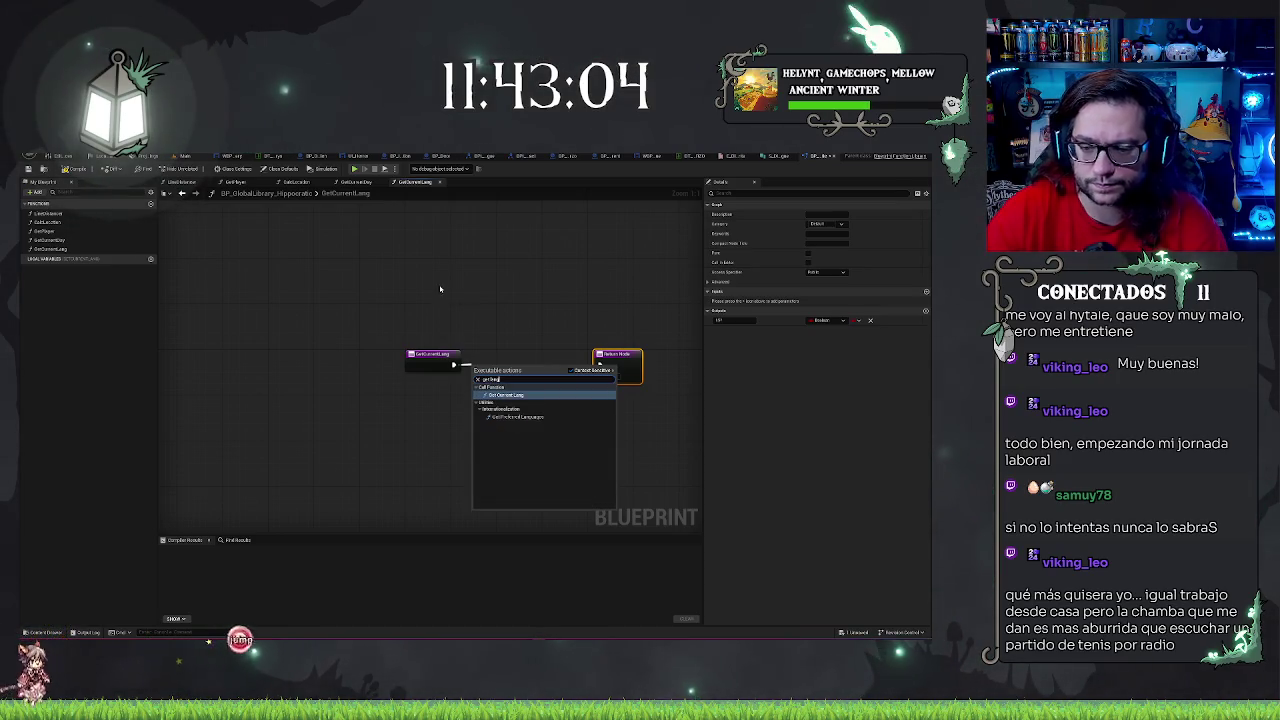
{"action": "key", "text": "BackSpace"}
{"action": "key", "text": "BackSpace"}
{"action": "key", "text": "BackSpace"}
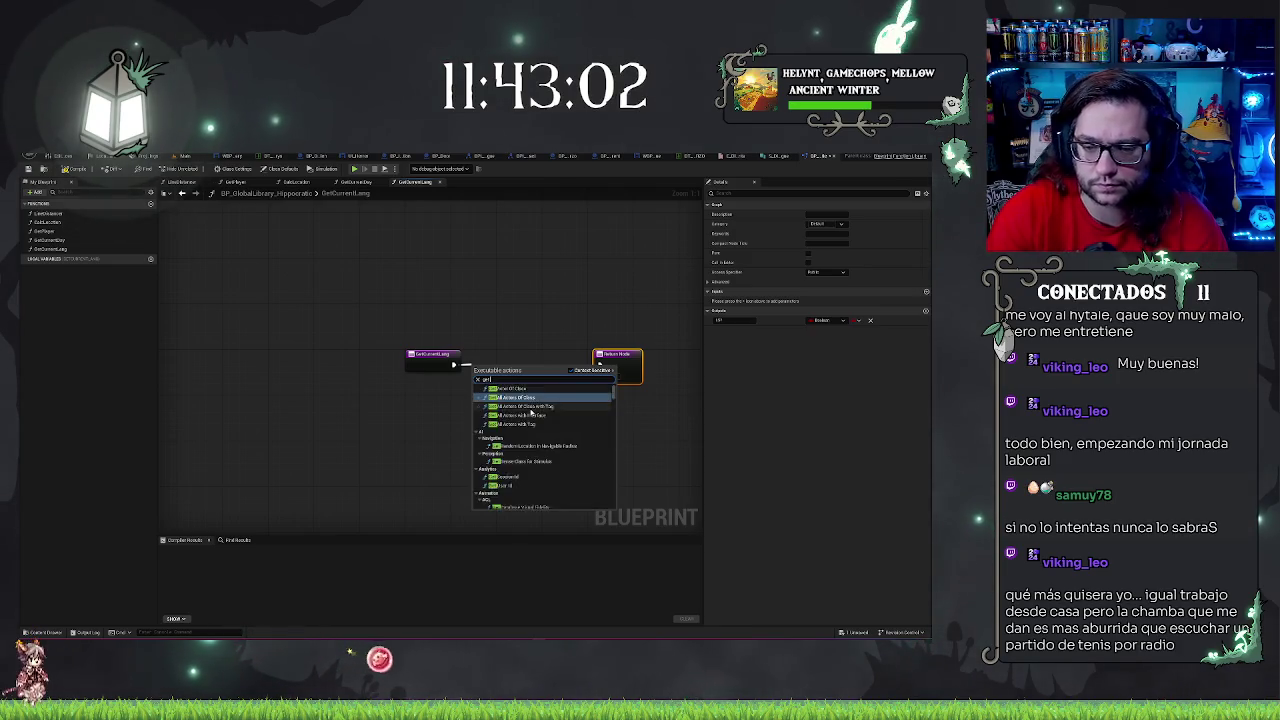
{"action": "type", "text": " inter"}
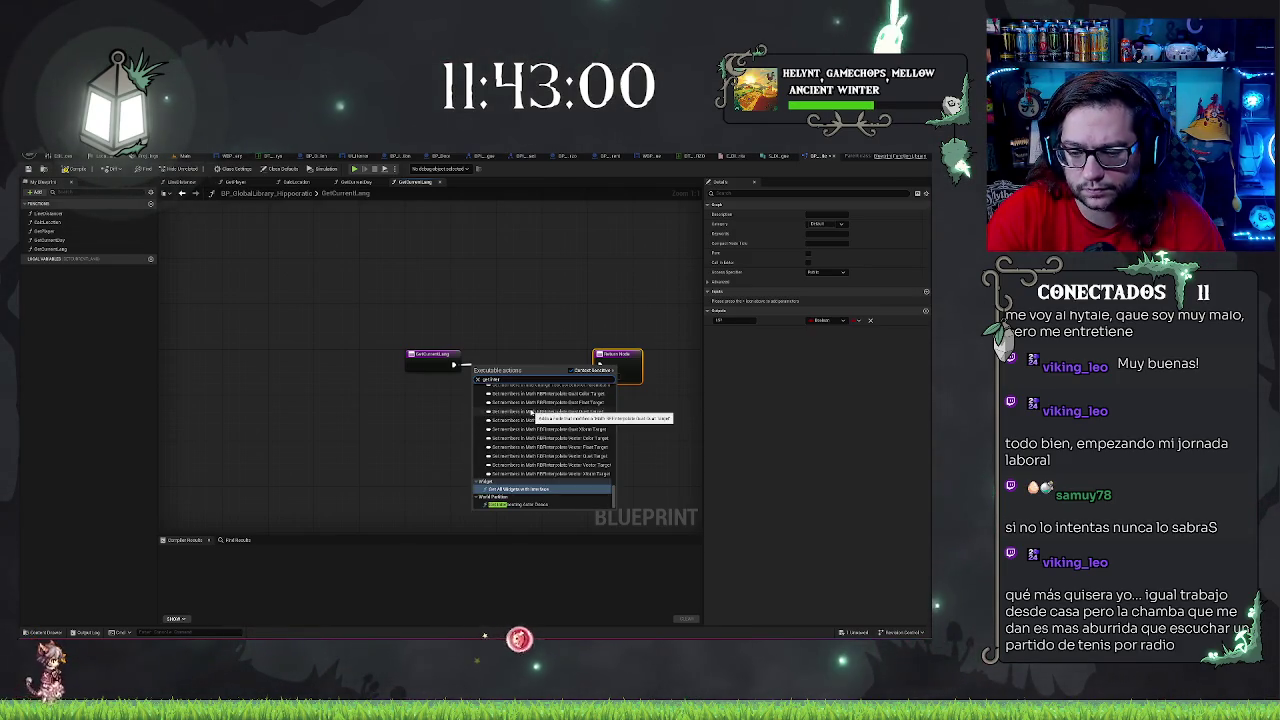
{"action": "type", "text": "na"}
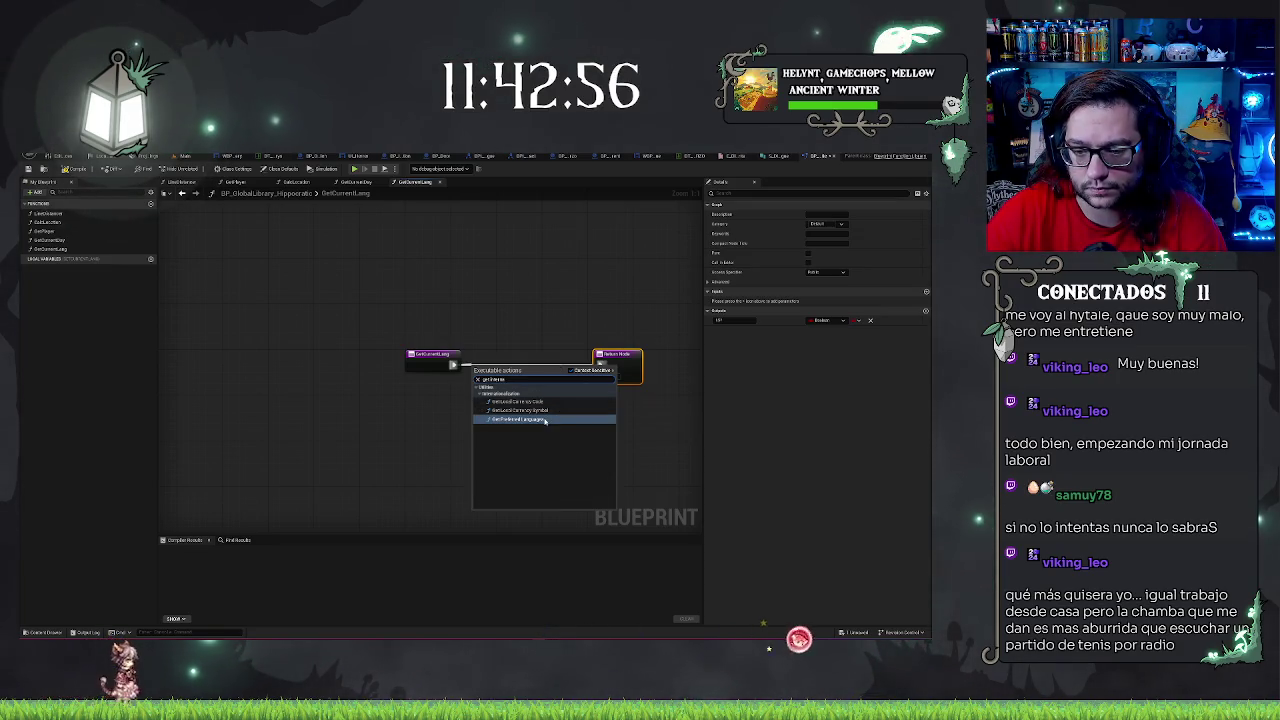
{"action": "left_click", "coordinate": [545, 421]}
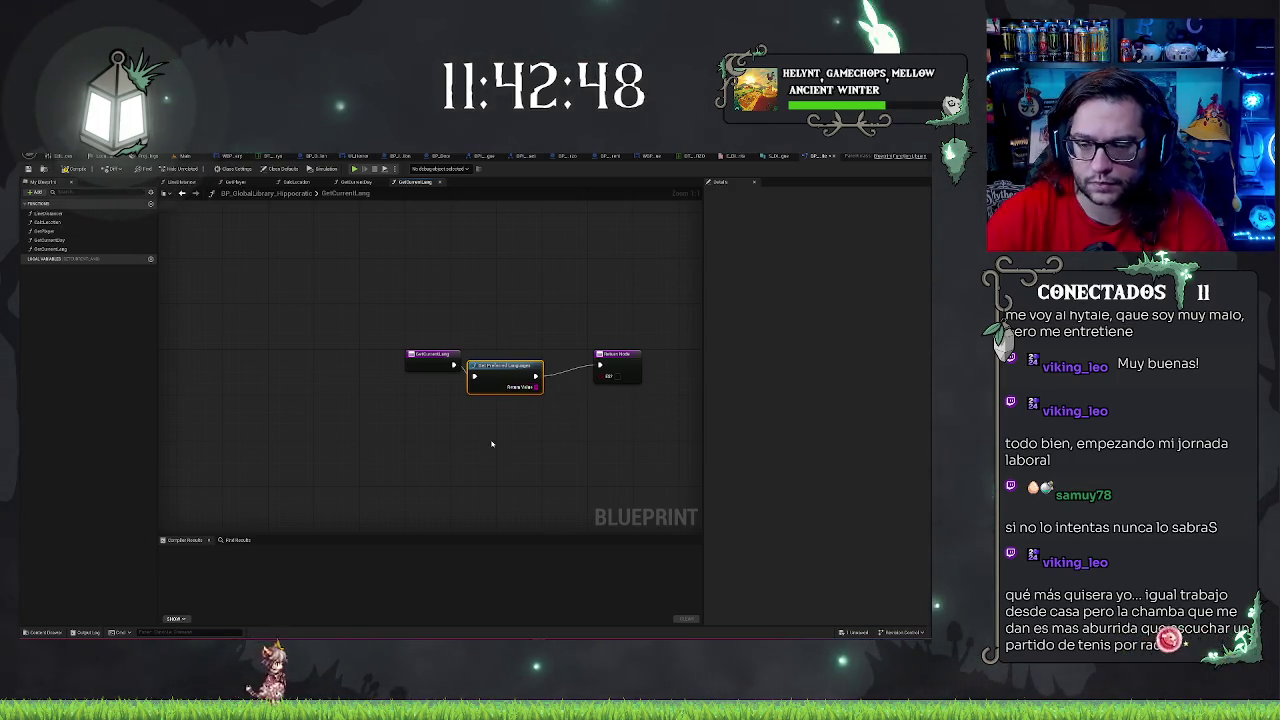
{"action": "key", "text": "ctrl+z"}
{"action": "left_click_drag", "start_coordinate": [454, 364], "coordinate": [471, 422]}
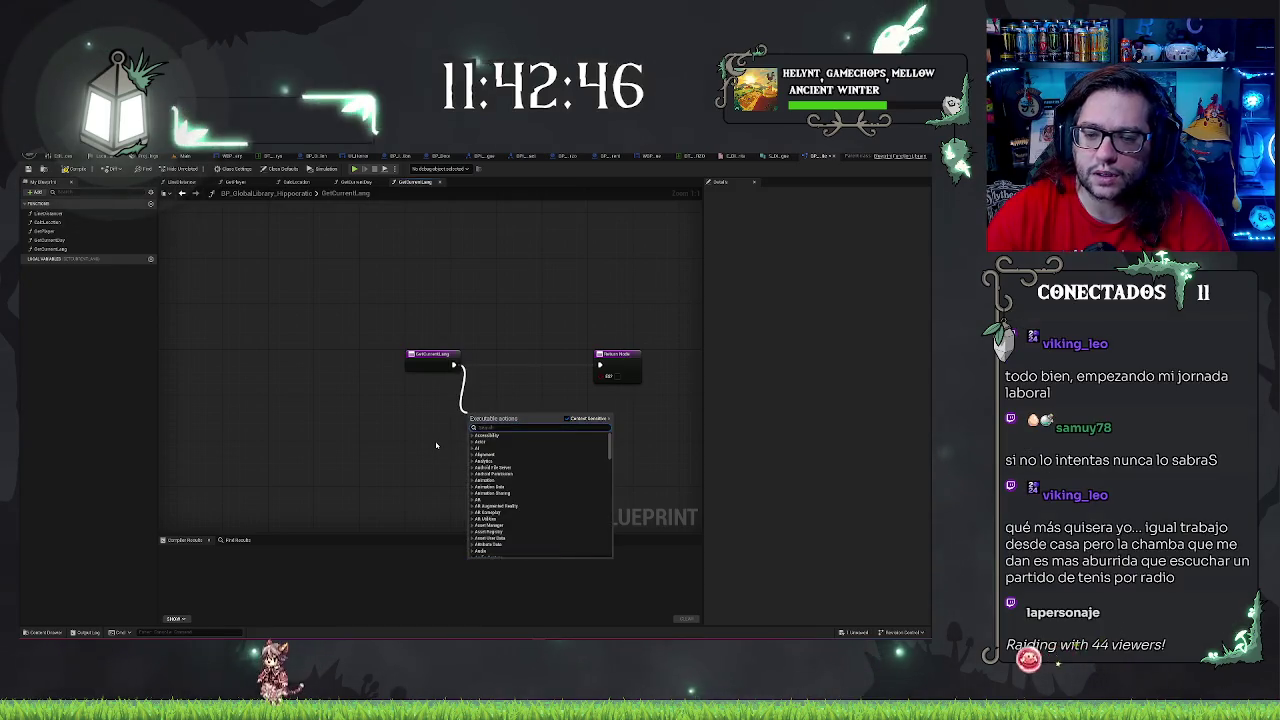
{"action": "left_click", "coordinate": [436, 445]}
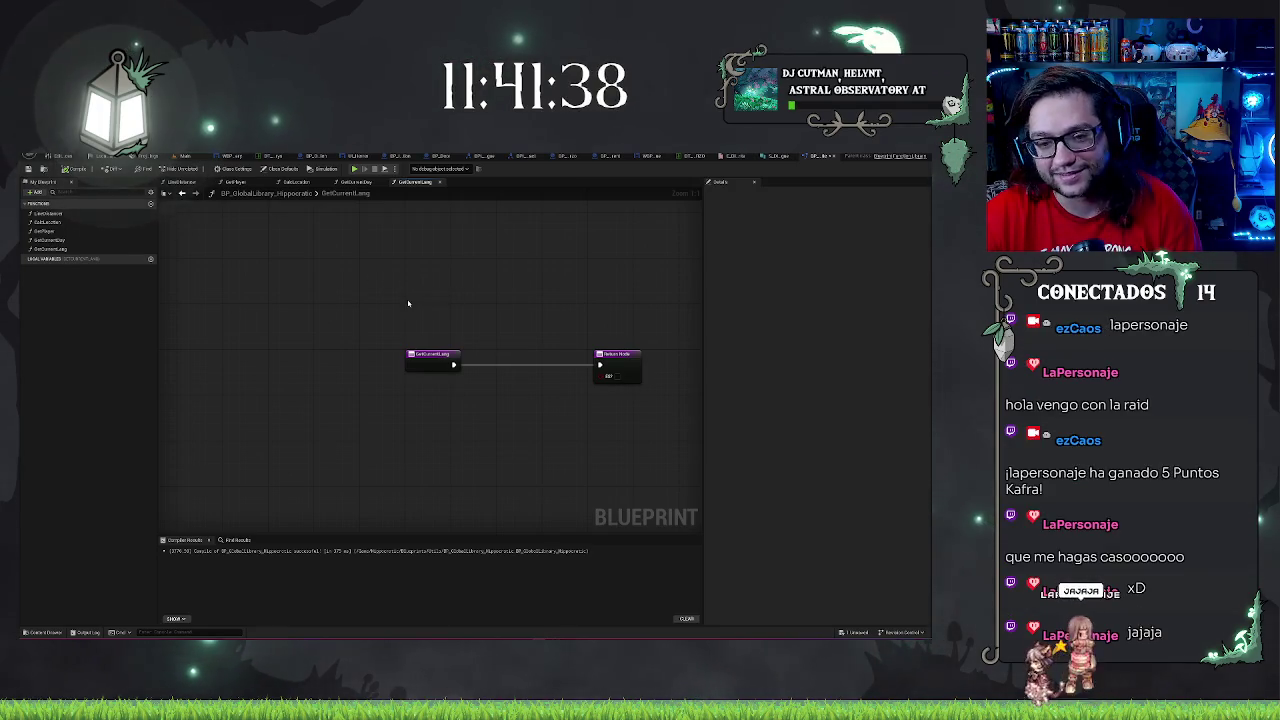
Select and clear the function graph's nodes, then return to the Main level editor
{"action": "left_click_drag", "start_coordinate": [409, 303], "coordinate": [640, 420]}
{"action": "left_click", "coordinate": [551, 414]}
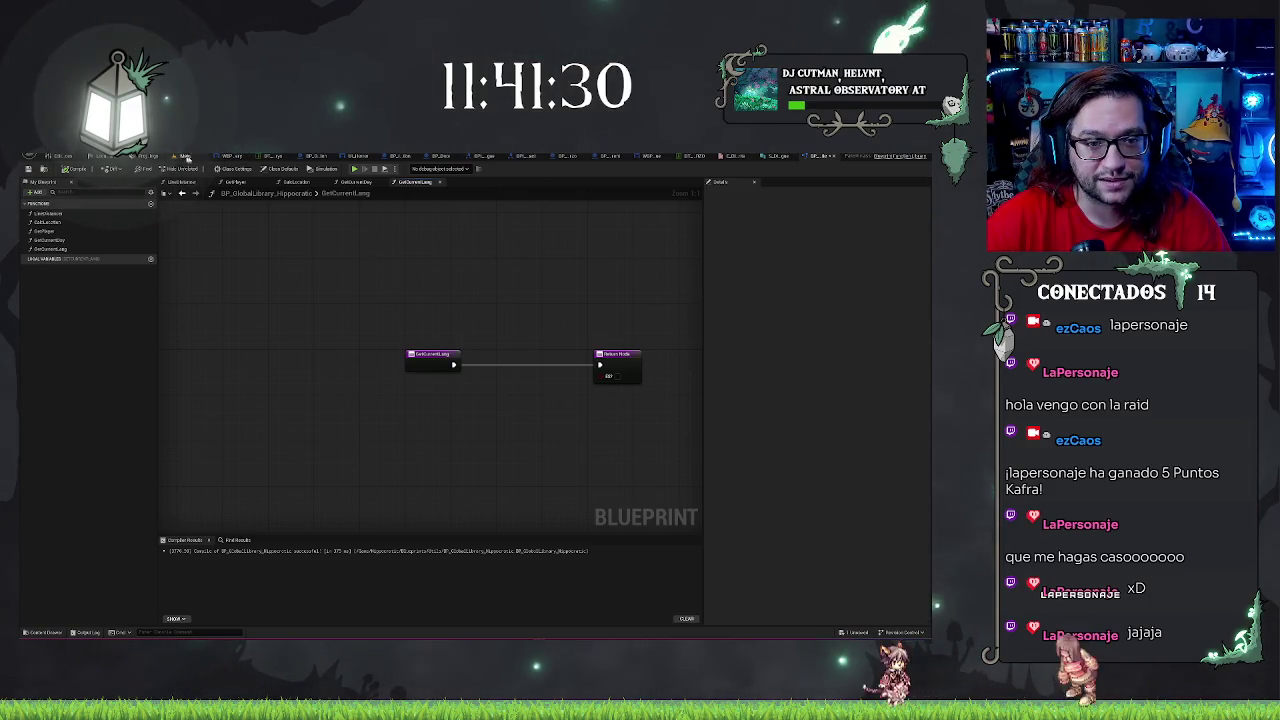
{"action": "left_click", "coordinate": [190, 157]}
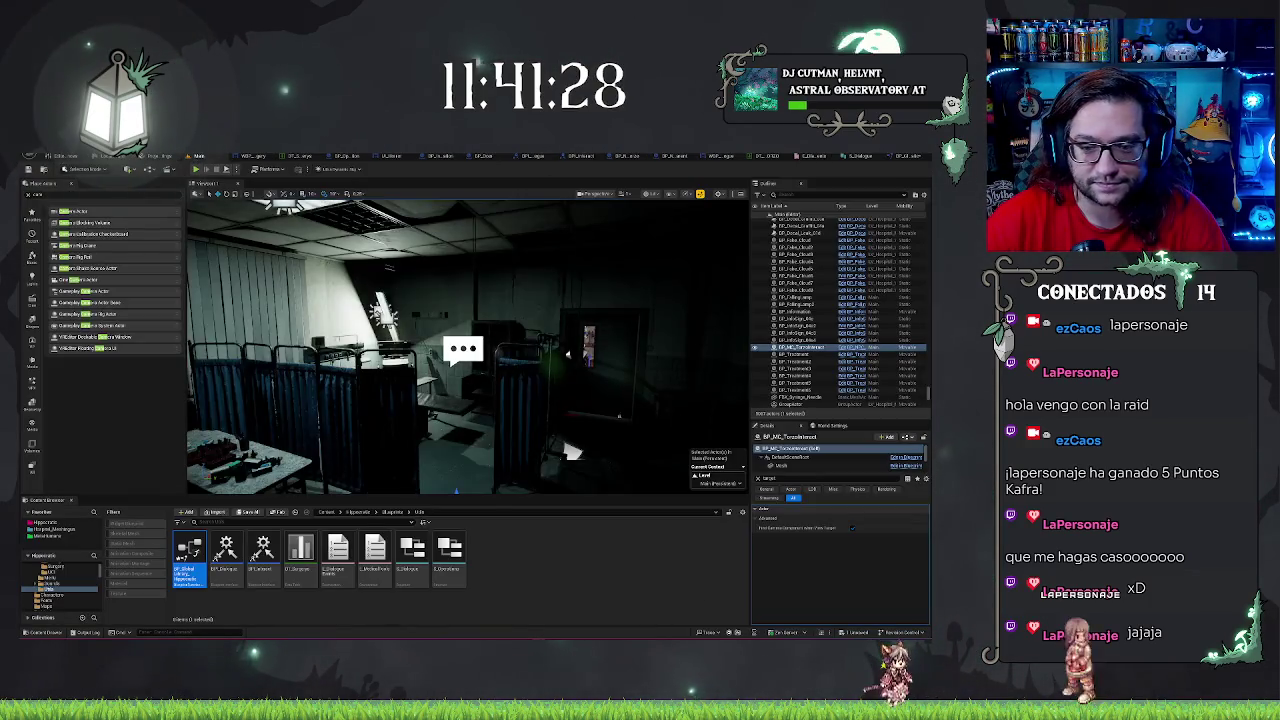
Orbit the hospital room view, then go back to the GetCurrentLang graph
{"action": "left_click_drag", "start_coordinate": [619, 416], "coordinate": [653, 427]}
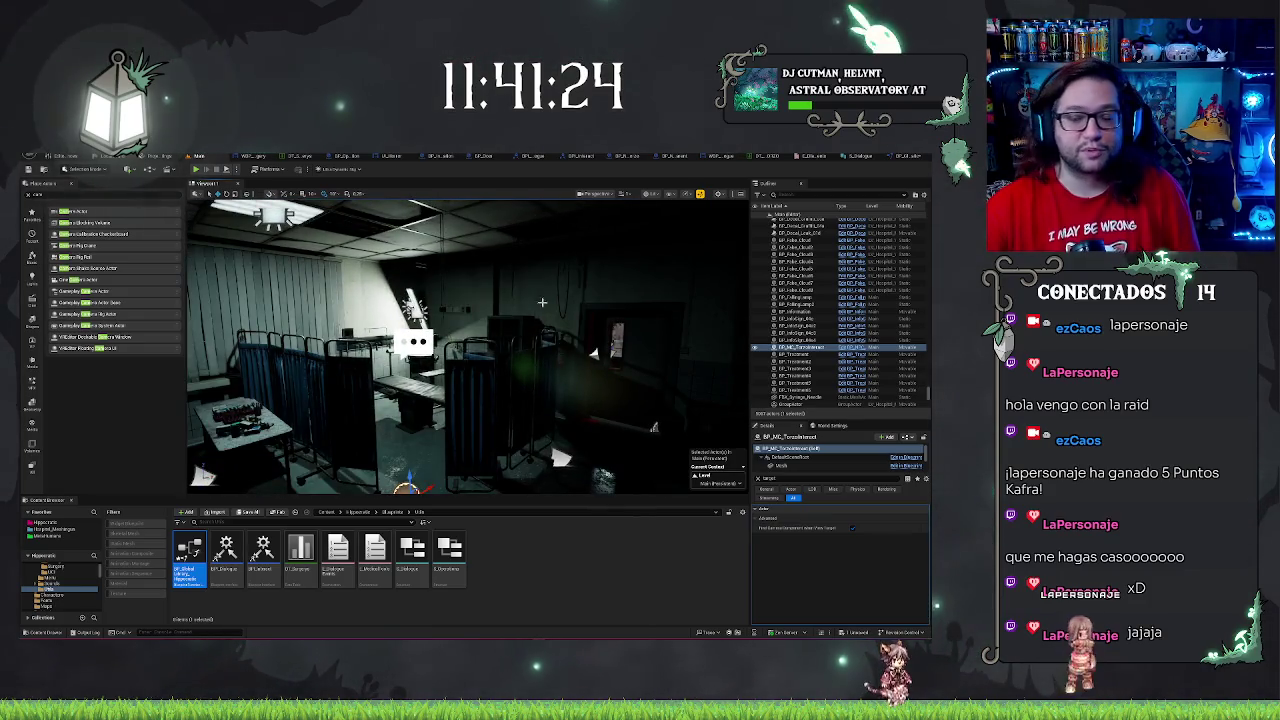
{"action": "left_click", "coordinate": [897, 157]}
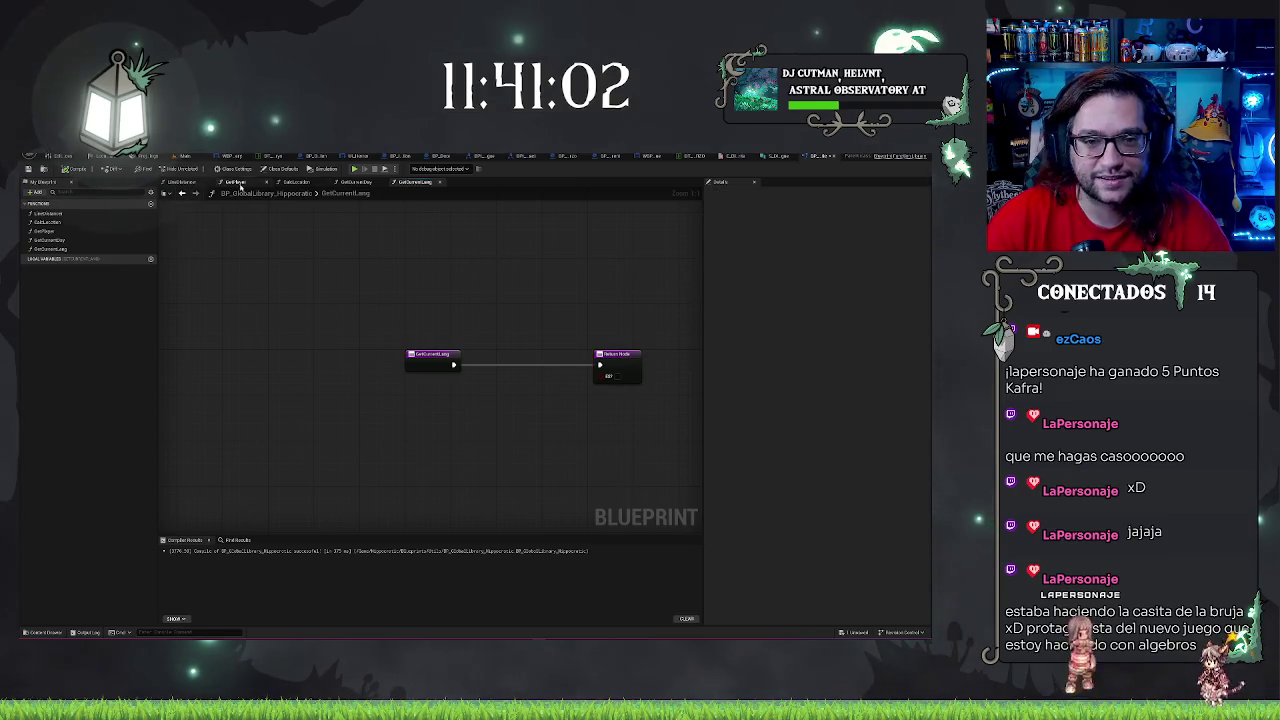
Switch to the Main level editor and click into the hospital examination room viewport
{"action": "left_click", "coordinate": [185, 155]}
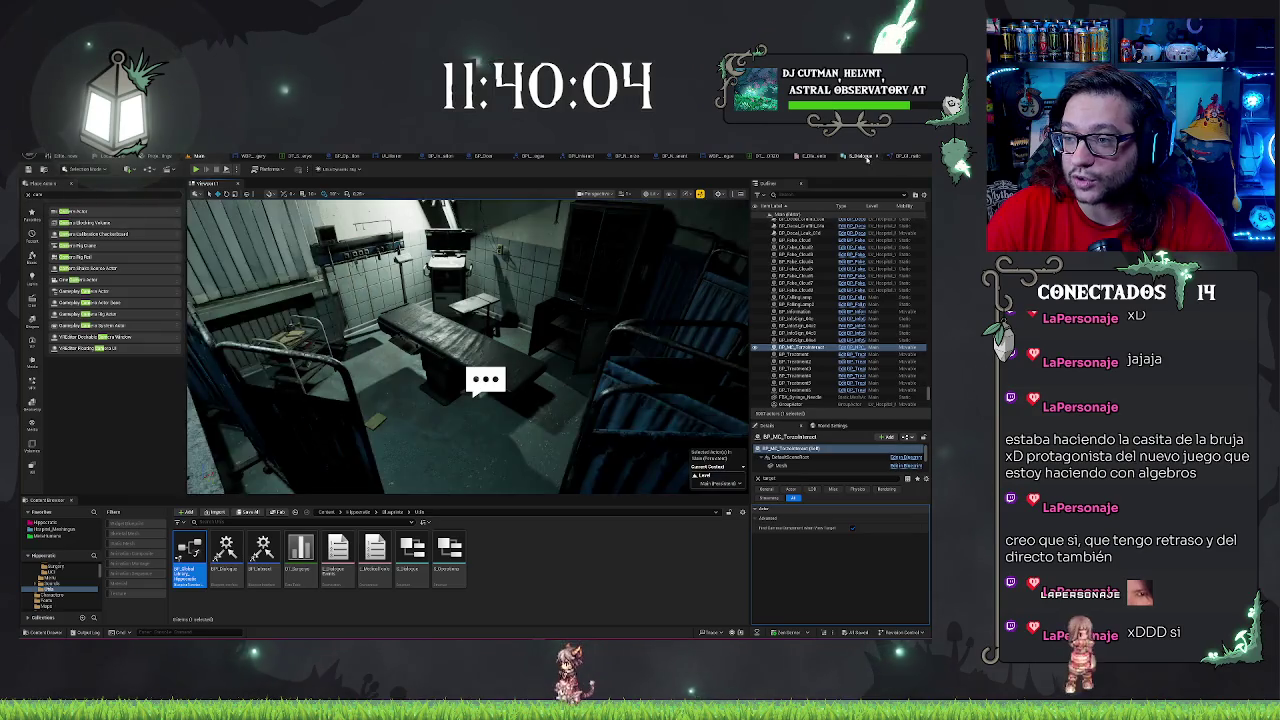
{"action": "left_click", "coordinate": [466, 345]}
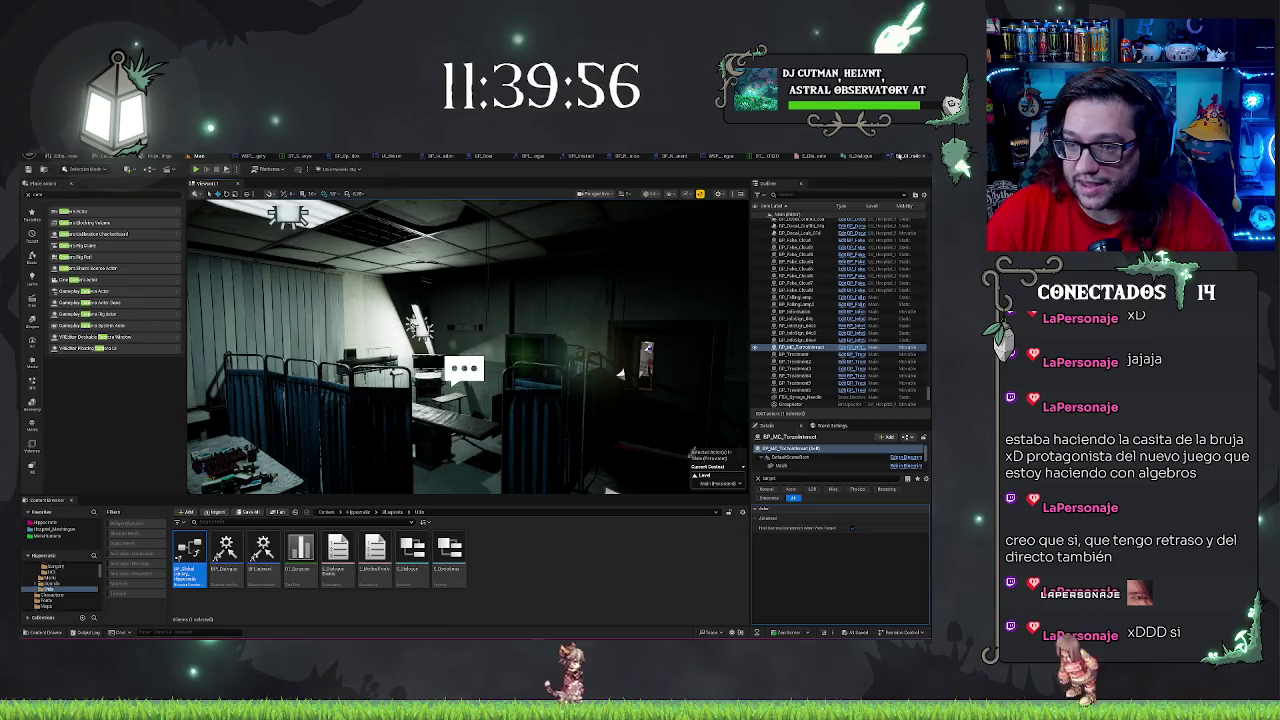
Stop the play session, review the dialogue data table and struct member variables, then return to BP_NPC_Parent
{"action": "key", "text": "Escape"}
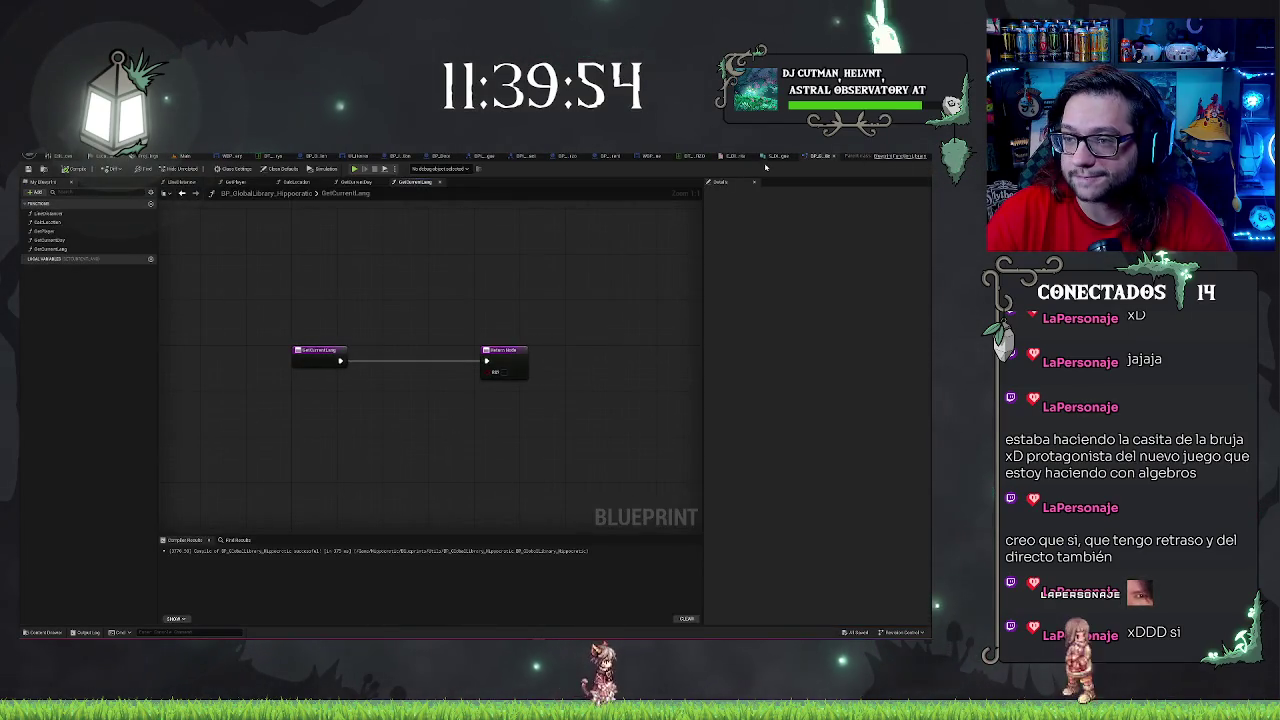
{"action": "left_click", "coordinate": [776, 157]}
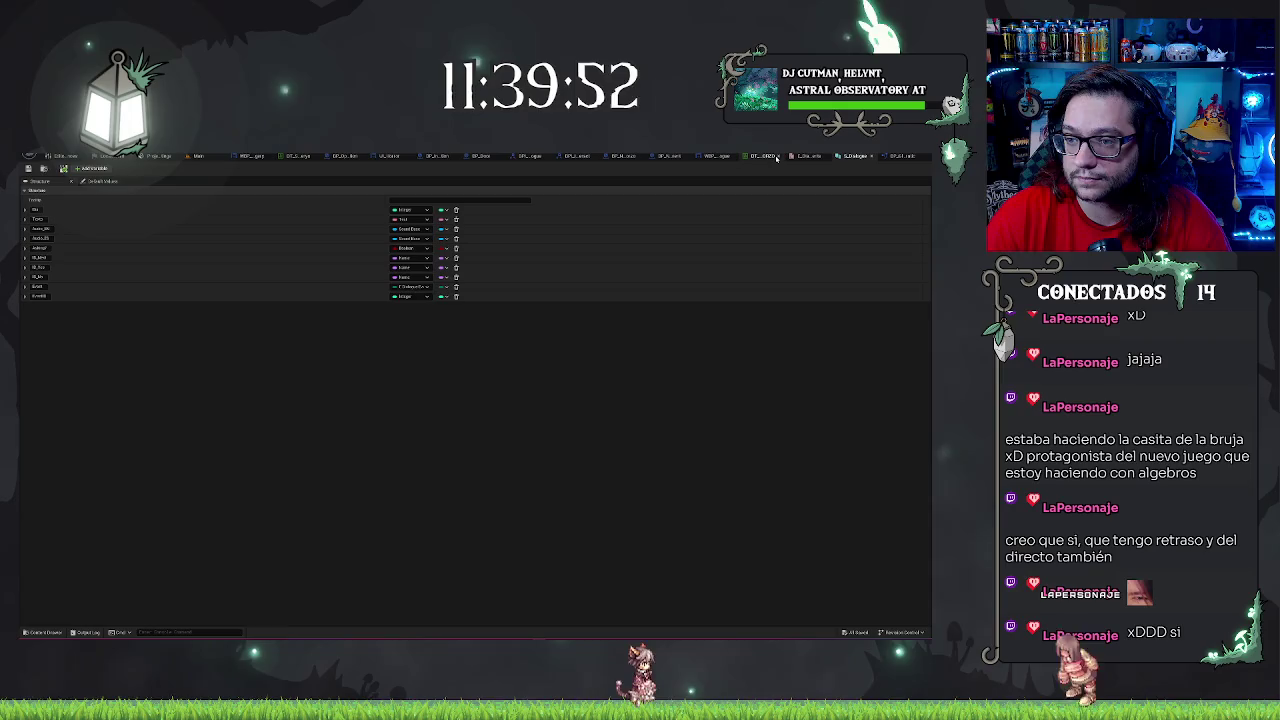
{"action": "left_click", "coordinate": [895, 157]}
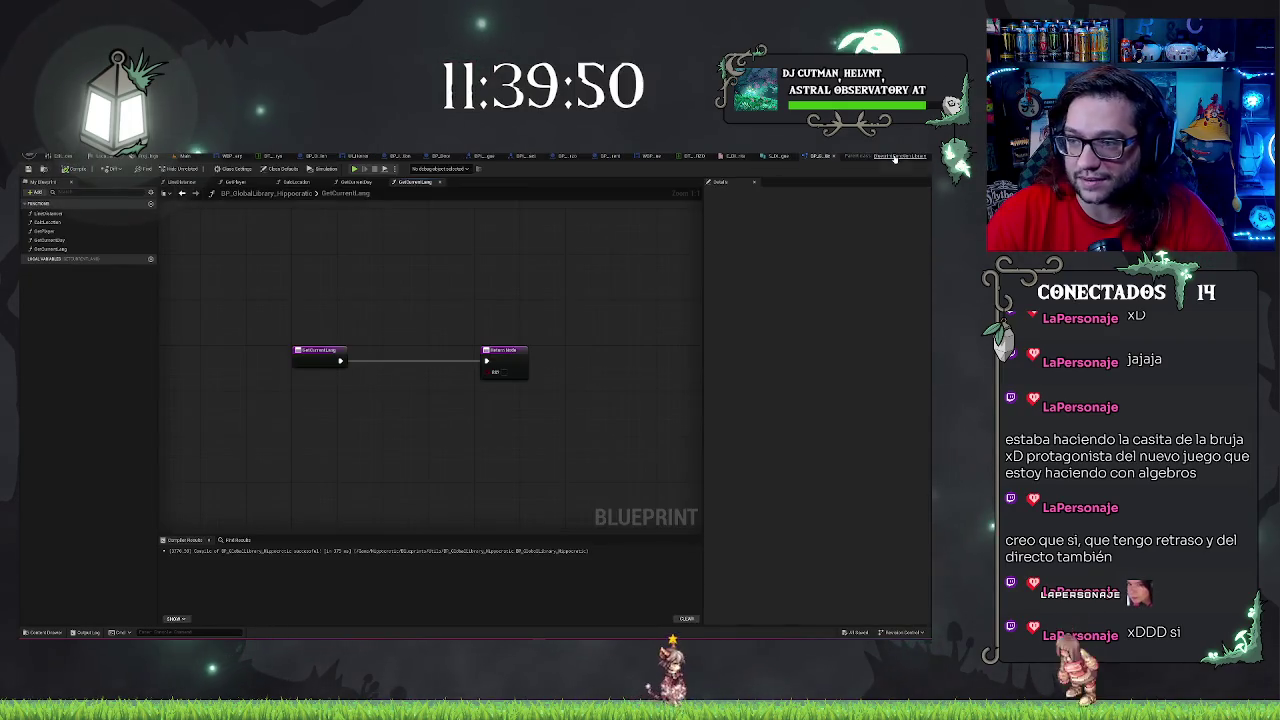
{"action": "left_click", "coordinate": [808, 157]}
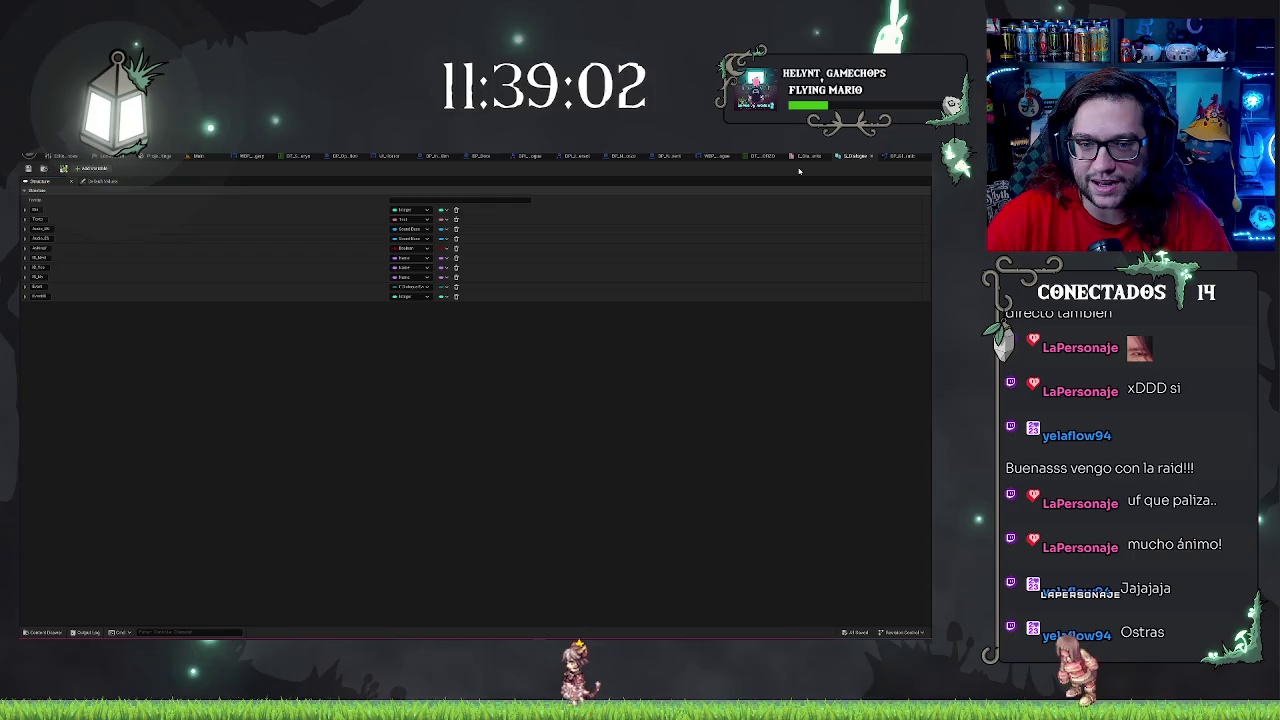
{"action": "left_click", "coordinate": [673, 157]}
{"action": "mouse_move", "coordinate": [486, 360]}
{"action": "left_mouse_down"}
{"action": "mouse_move", "coordinate": [545, 300]}
{"action": "mouse_move", "coordinate": [443, 277]}
{"action": "mouse_move", "coordinate": [463, 297]}
{"action": "mouse_move", "coordinate": [343, 258]}
{"action": "left_mouse_up"}
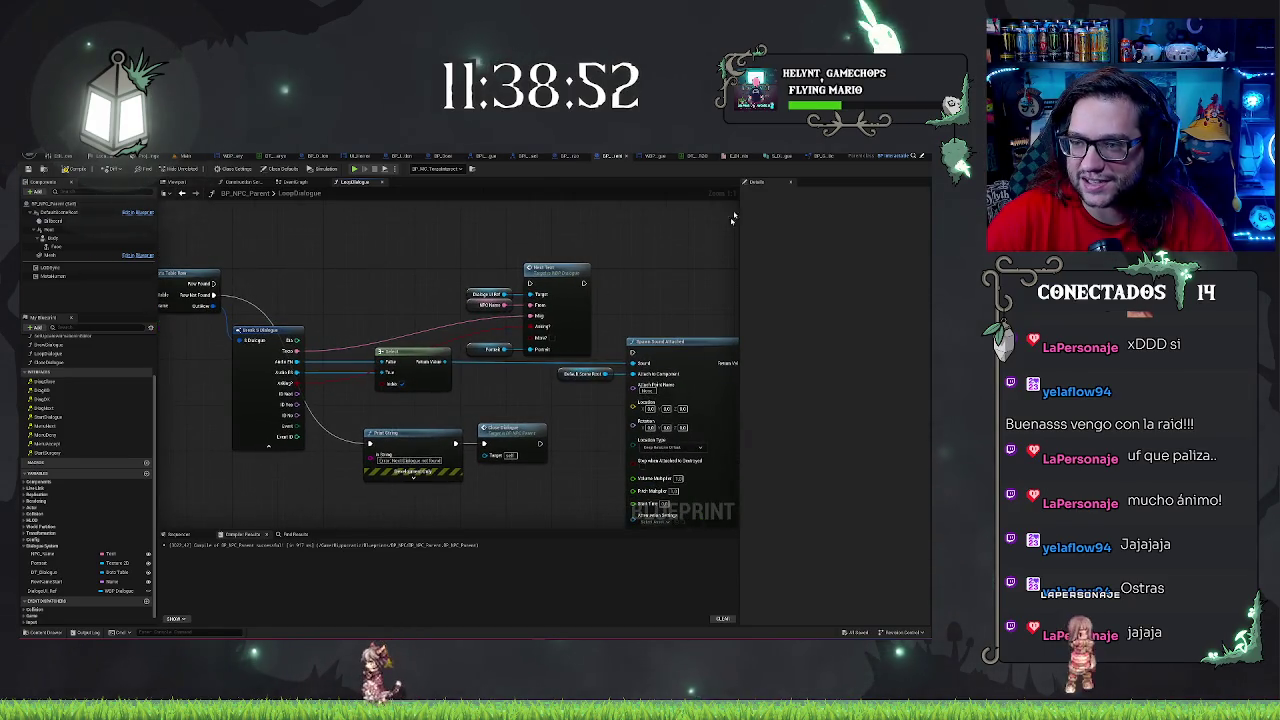
{"action": "left_click_drag", "start_coordinate": [628, 344], "coordinate": [586, 346]}
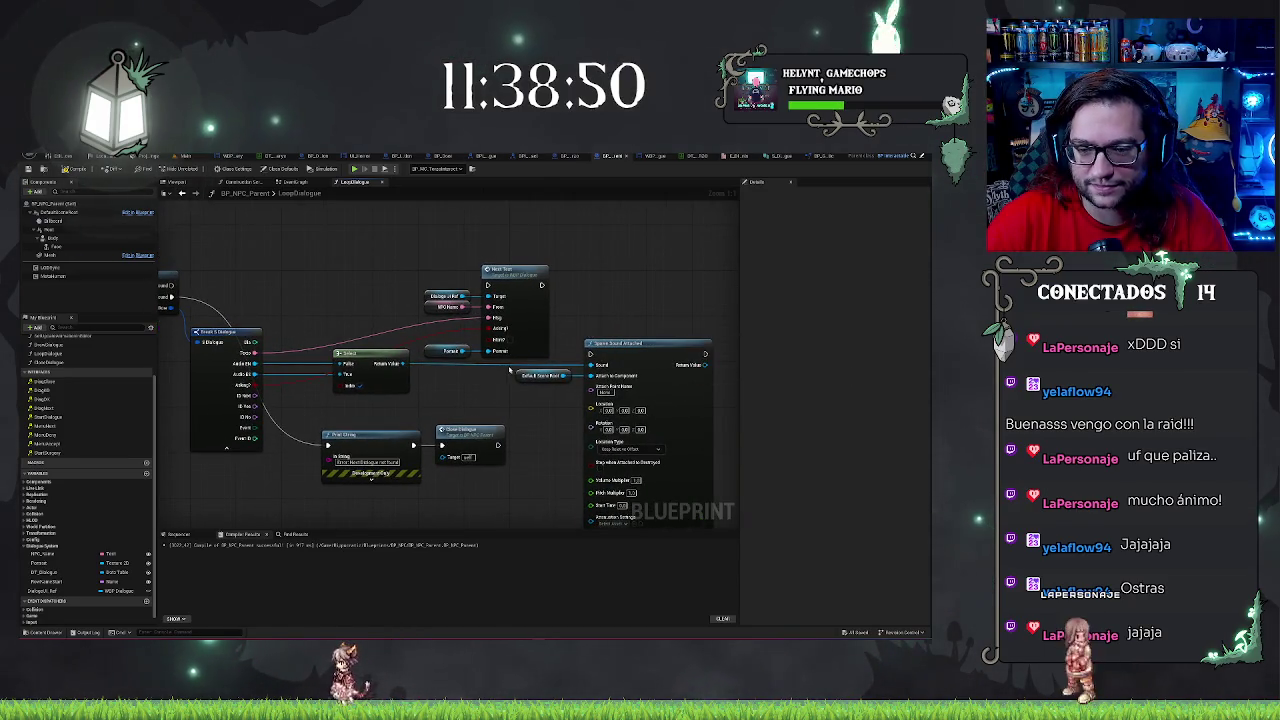
{"action": "left_click_drag", "start_coordinate": [404, 421], "coordinate": [414, 422]}
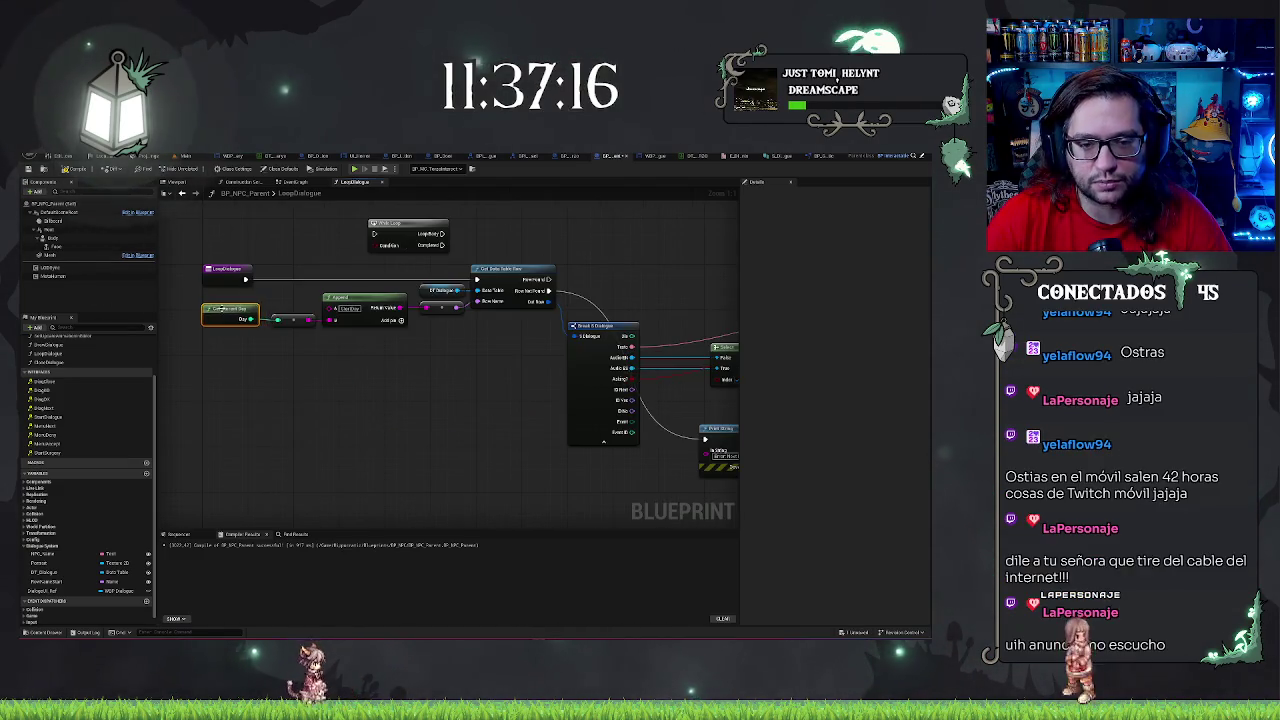
{"action": "left_click", "coordinate": [173, 307]}
{"action": "left_click_drag", "start_coordinate": [173, 307], "coordinate": [237, 321]}
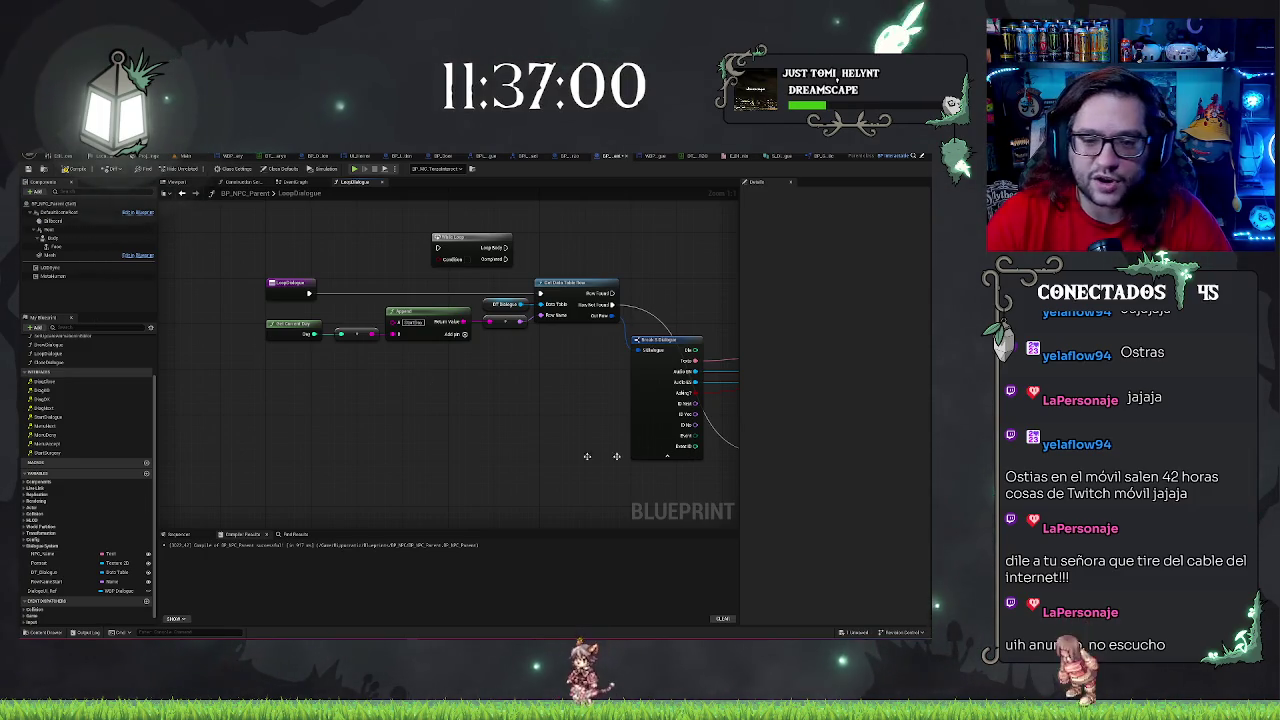
{"action": "left_click_drag", "start_coordinate": [631, 427], "coordinate": [446, 421]}
{"action": "mouse_move", "coordinate": [581, 425]}
{"action": "left_mouse_down"}
{"action": "mouse_move", "coordinate": [381, 418]}
{"action": "mouse_move", "coordinate": [458, 420]}
{"action": "left_mouse_up"}
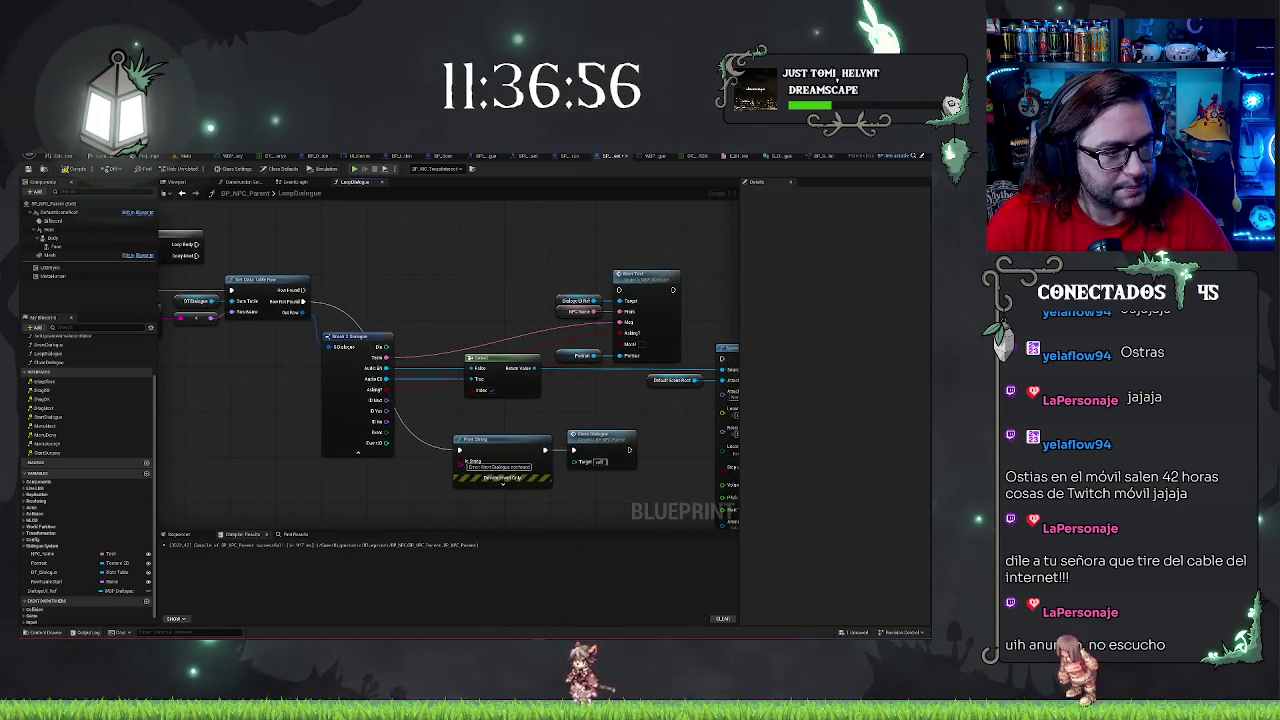
{"action": "left_click_drag", "start_coordinate": [619, 404], "coordinate": [552, 380]}
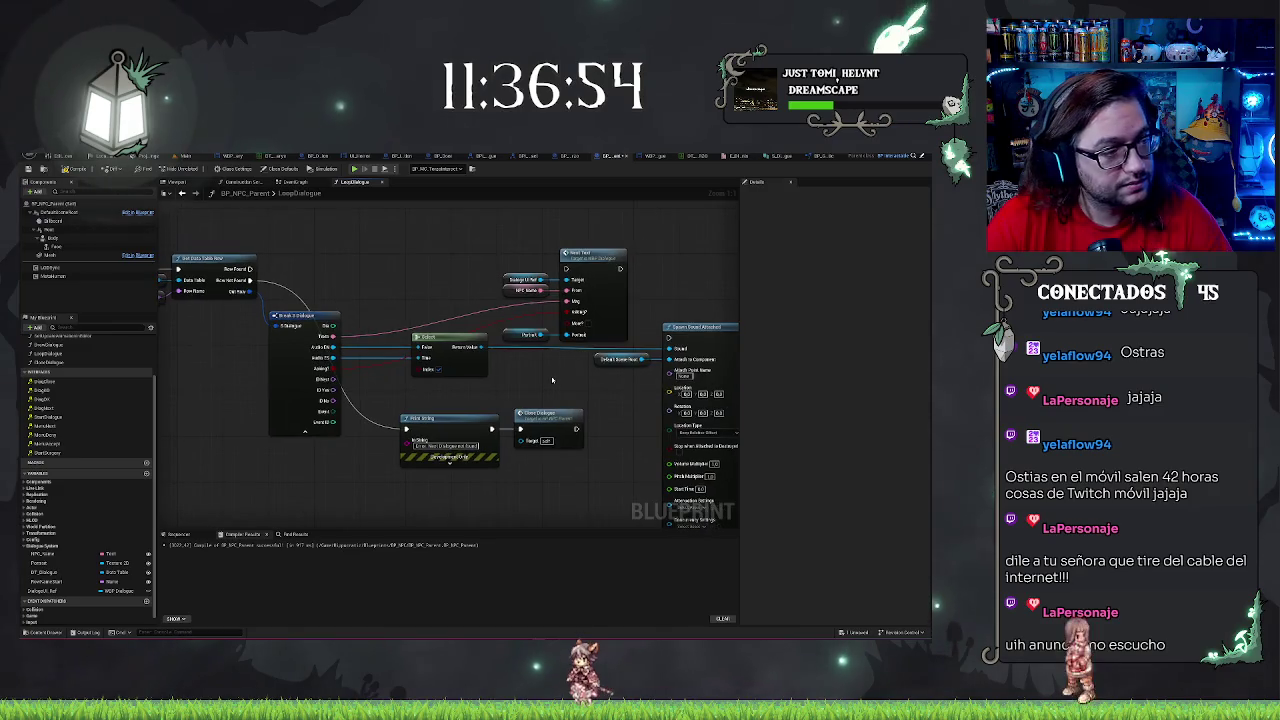
{"action": "mouse_move", "coordinate": [464, 399]}
{"action": "left_mouse_down"}
{"action": "mouse_move", "coordinate": [434, 354]}
{"action": "mouse_move", "coordinate": [607, 341]}
{"action": "mouse_move", "coordinate": [436, 323]}
{"action": "left_mouse_up"}
{"action": "left_click_drag", "start_coordinate": [307, 329], "coordinate": [621, 330]}
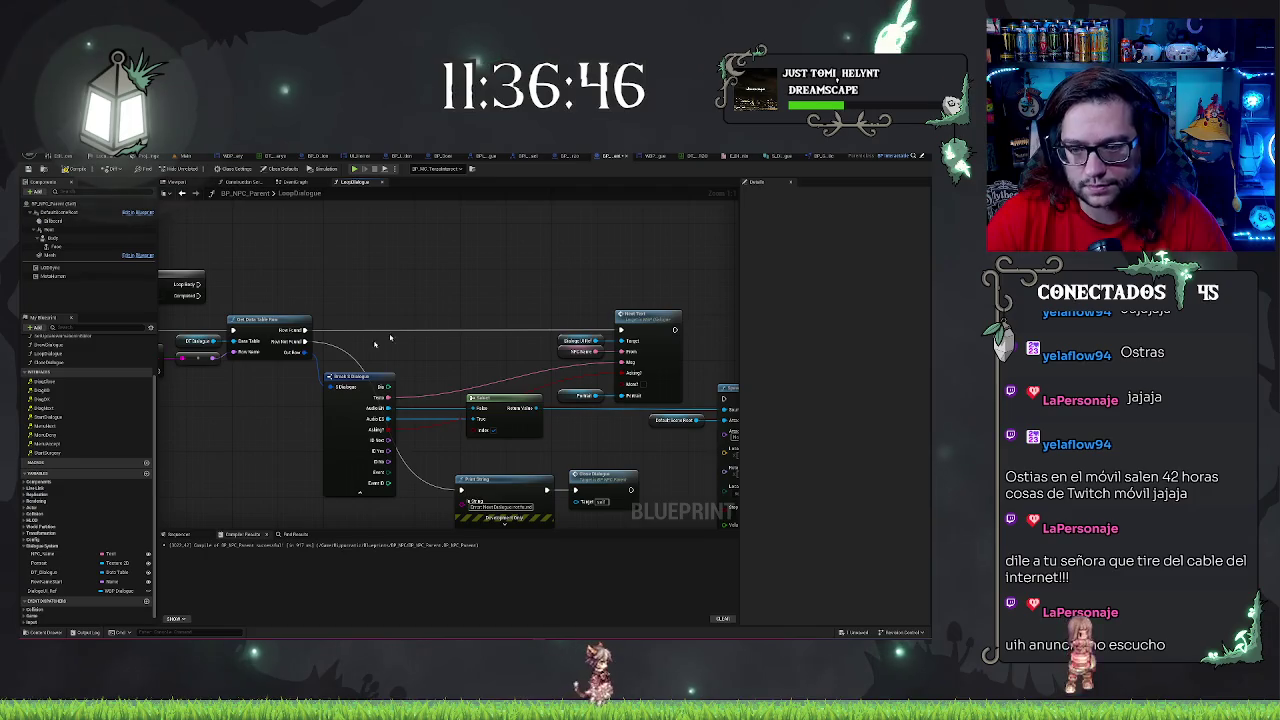
{"action": "mouse_move", "coordinate": [448, 313]}
{"action": "left_mouse_down"}
{"action": "mouse_move", "coordinate": [586, 277]}
{"action": "mouse_move", "coordinate": [457, 343]}
{"action": "mouse_move", "coordinate": [228, 317]}
{"action": "mouse_move", "coordinate": [204, 356]}
{"action": "mouse_move", "coordinate": [205, 369]}
{"action": "mouse_move", "coordinate": [418, 334]}
{"action": "mouse_move", "coordinate": [400, 356]}
{"action": "left_mouse_up"}
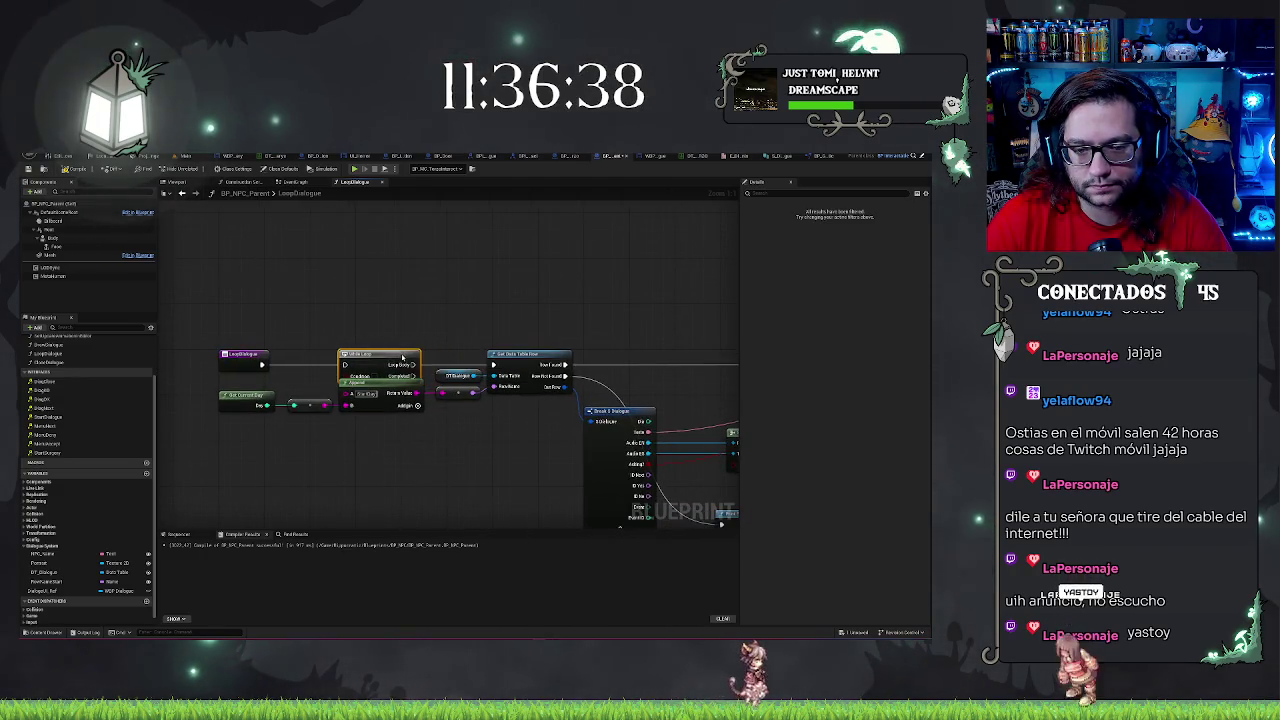
{"action": "mouse_move", "coordinate": [212, 383]}
{"action": "left_mouse_down"}
{"action": "mouse_move", "coordinate": [375, 422]}
{"action": "mouse_move", "coordinate": [378, 412]}
{"action": "left_mouse_up"}
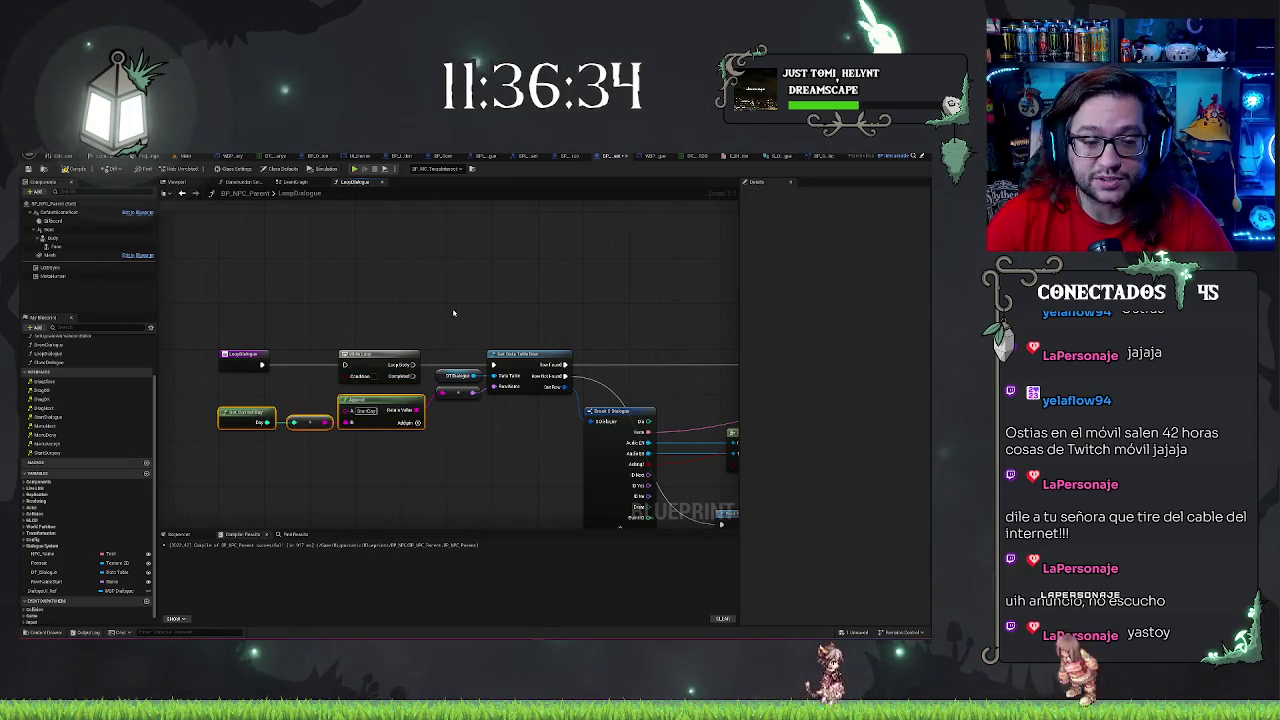
{"action": "key", "text": "ctrl+z"}
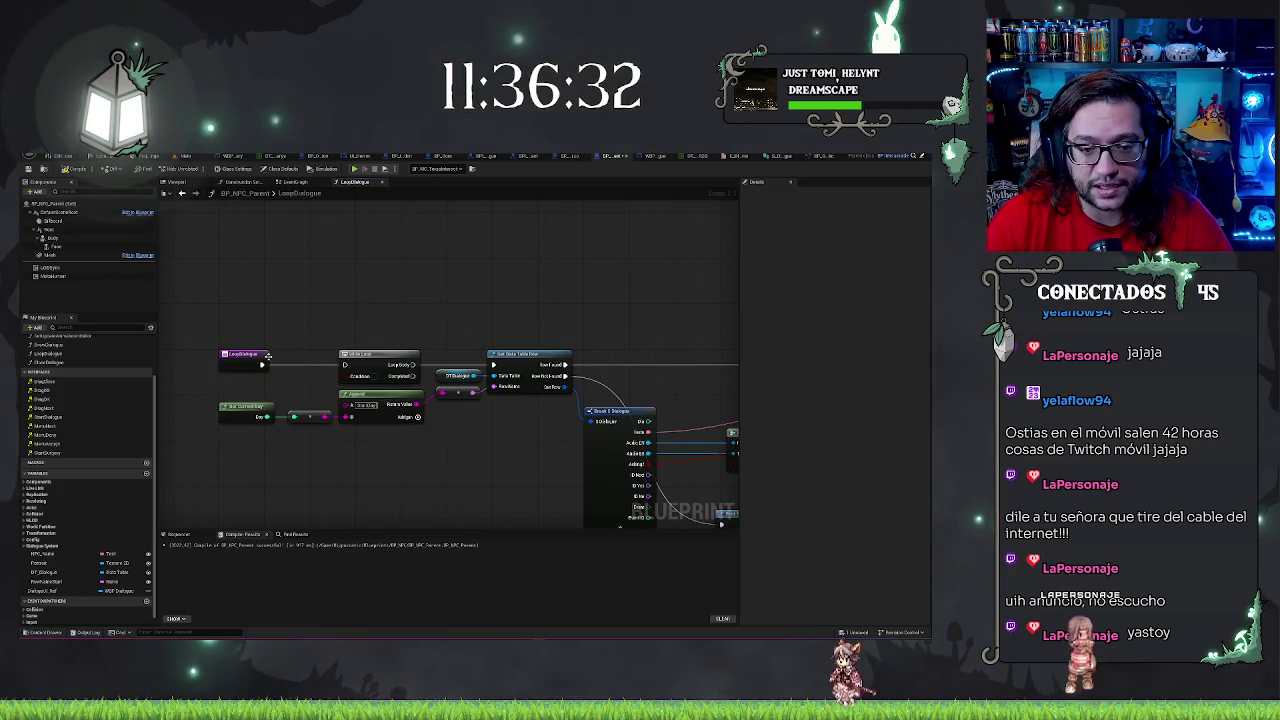
{"action": "left_click_drag", "start_coordinate": [345, 290], "coordinate": [390, 303]}
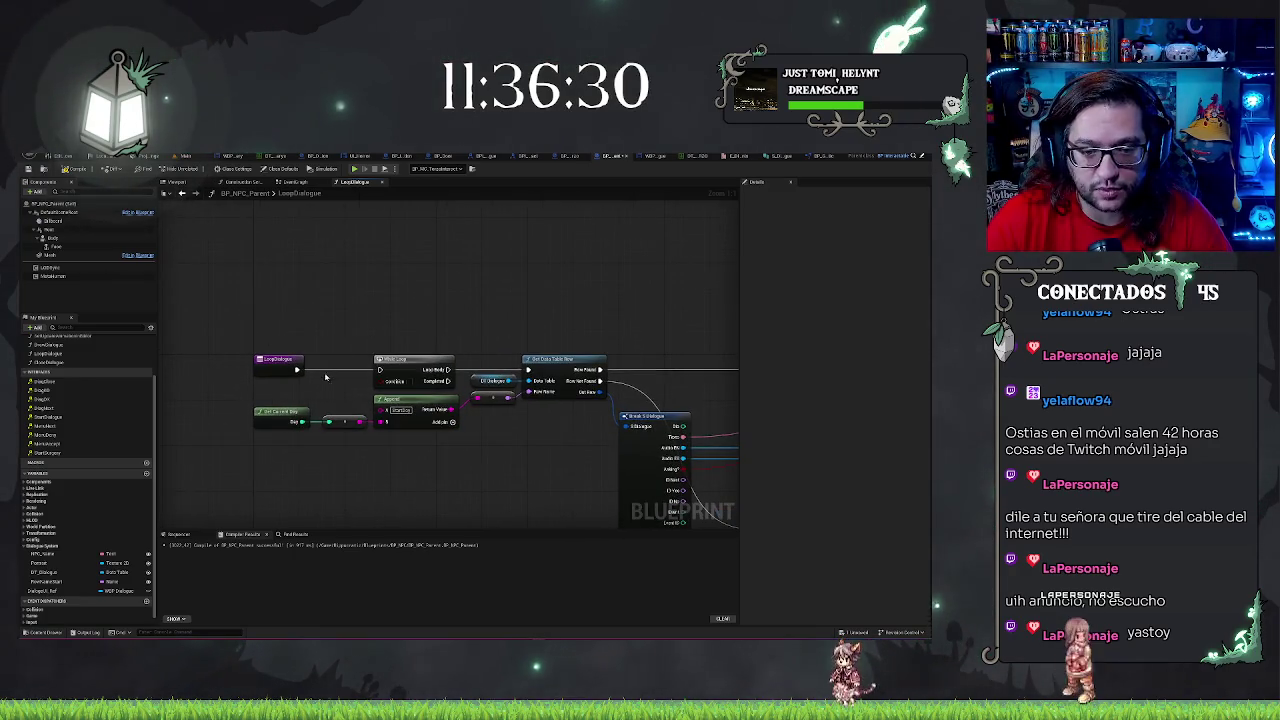
{"action": "mouse_move", "coordinate": [297, 370]}
{"action": "left_mouse_down"}
{"action": "mouse_move", "coordinate": [390, 376]}
{"action": "mouse_move", "coordinate": [379, 370]}
{"action": "left_mouse_up"}
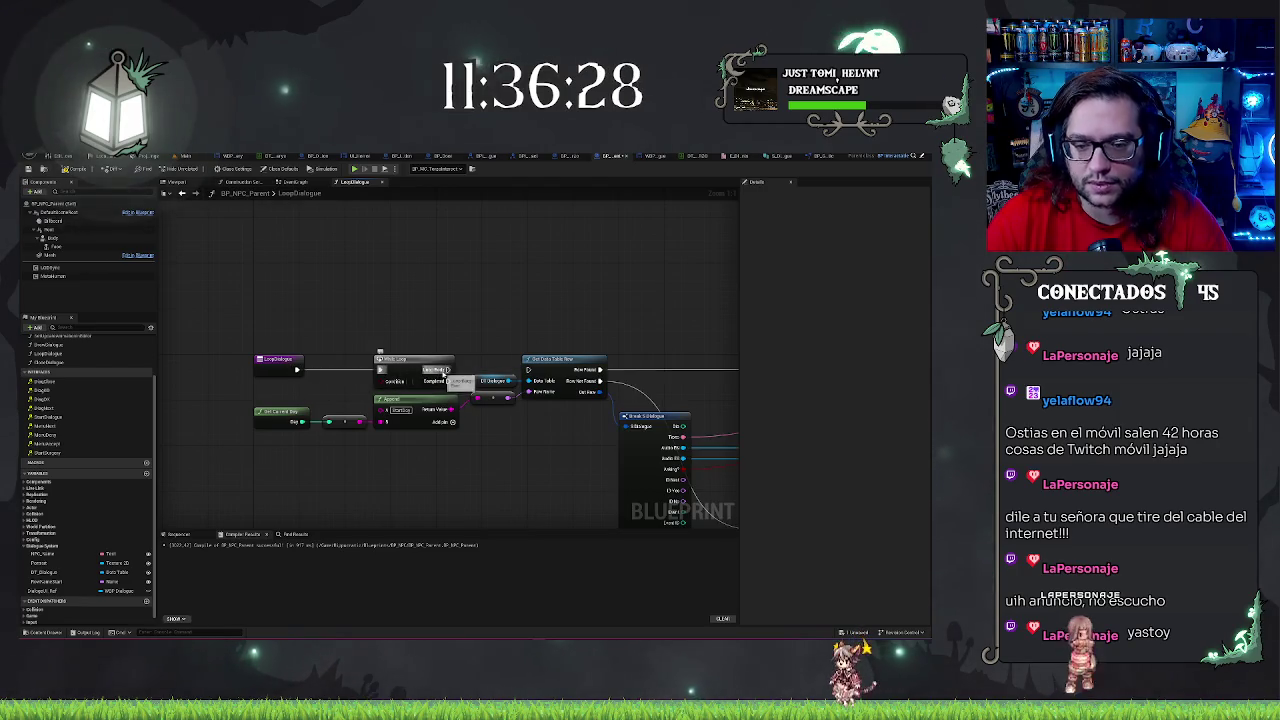
{"action": "left_click_drag", "start_coordinate": [596, 291], "coordinate": [460, 300]}
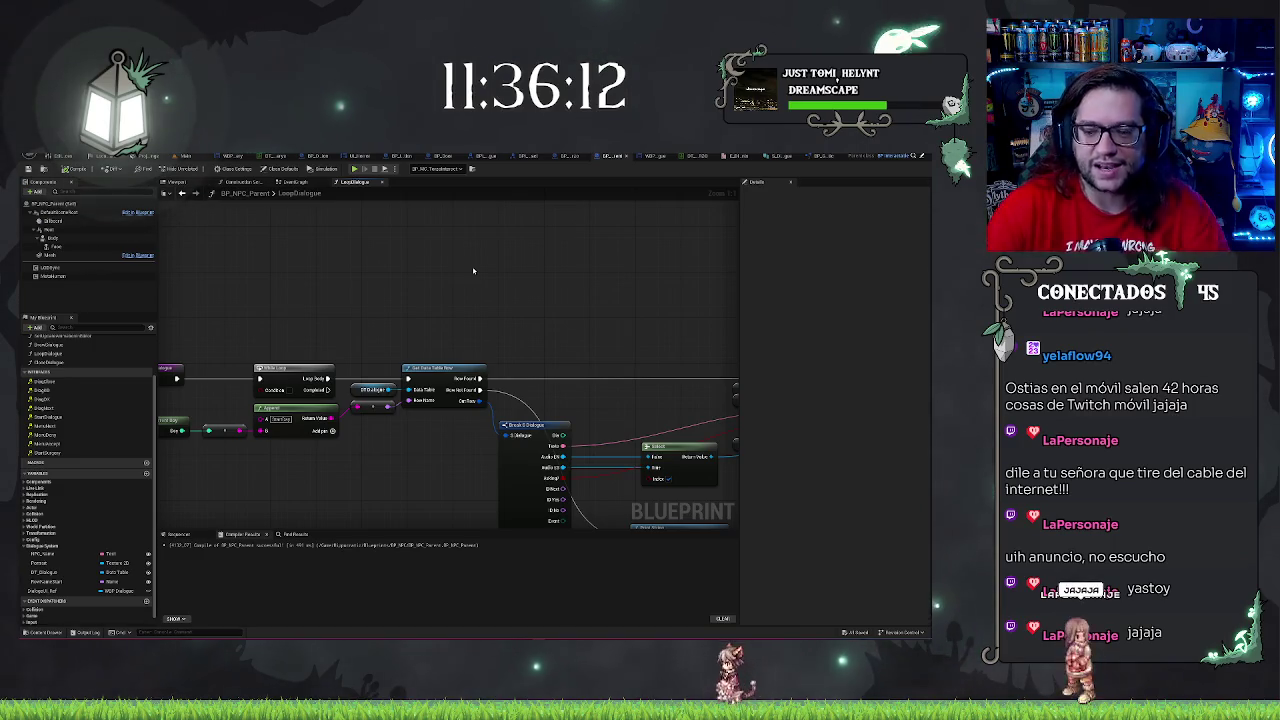
{"action": "left_click_drag", "start_coordinate": [641, 377], "coordinate": [548, 367]}
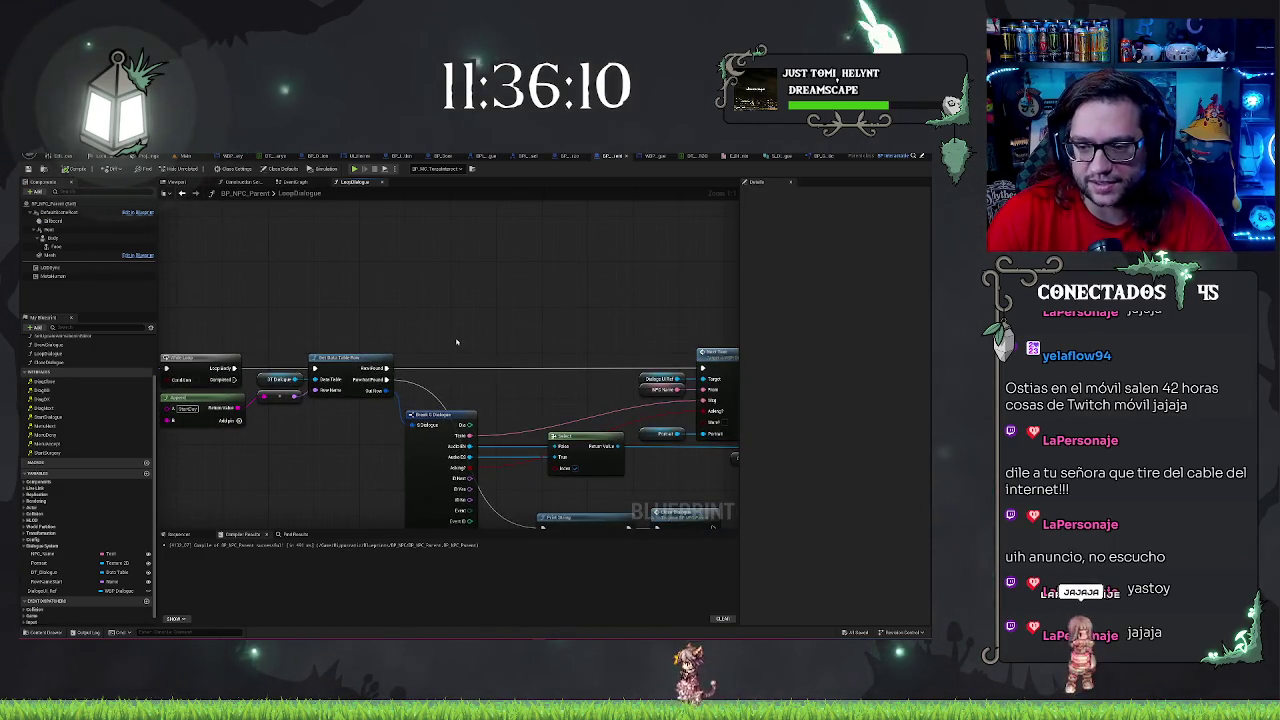
{"action": "mouse_move", "coordinate": [456, 341]}
{"action": "left_mouse_down"}
{"action": "mouse_move", "coordinate": [470, 240]}
{"action": "mouse_move", "coordinate": [543, 466]}
{"action": "mouse_move", "coordinate": [523, 449]}
{"action": "mouse_move", "coordinate": [342, 413]}
{"action": "left_mouse_up"}
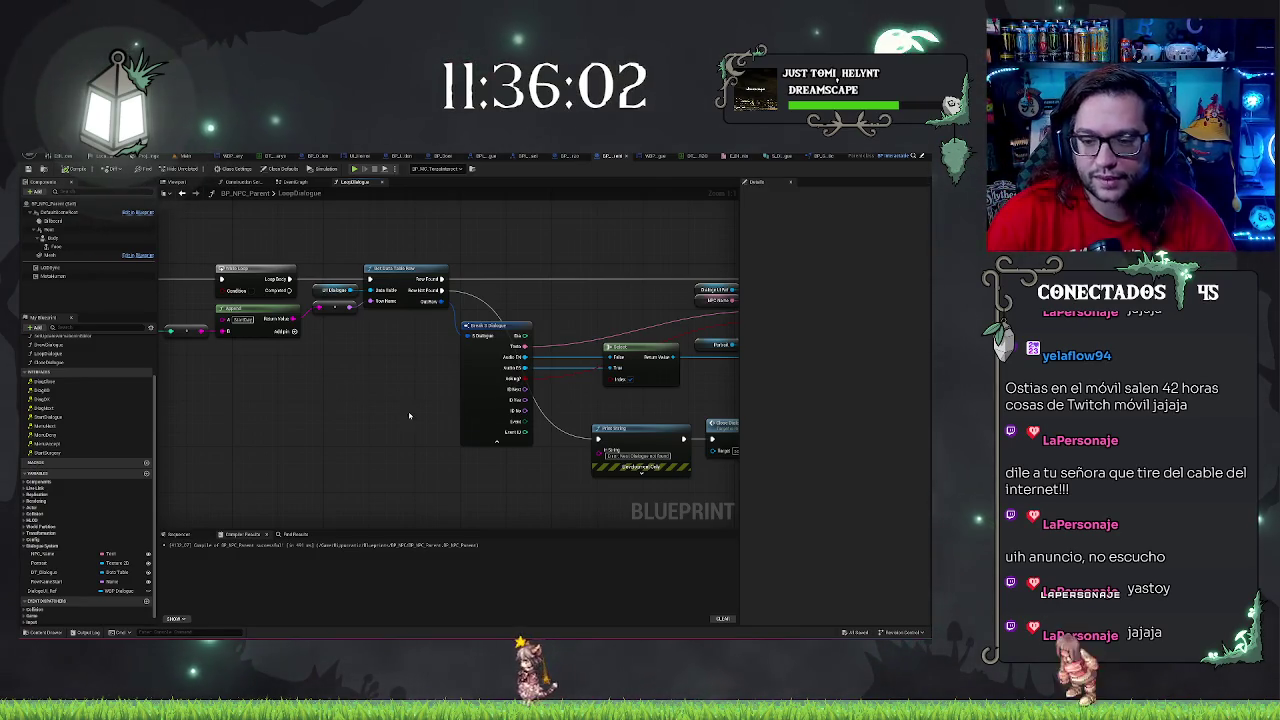
{"action": "left_click_drag", "start_coordinate": [409, 415], "coordinate": [397, 461]}
{"action": "left_click", "coordinate": [447, 432]}
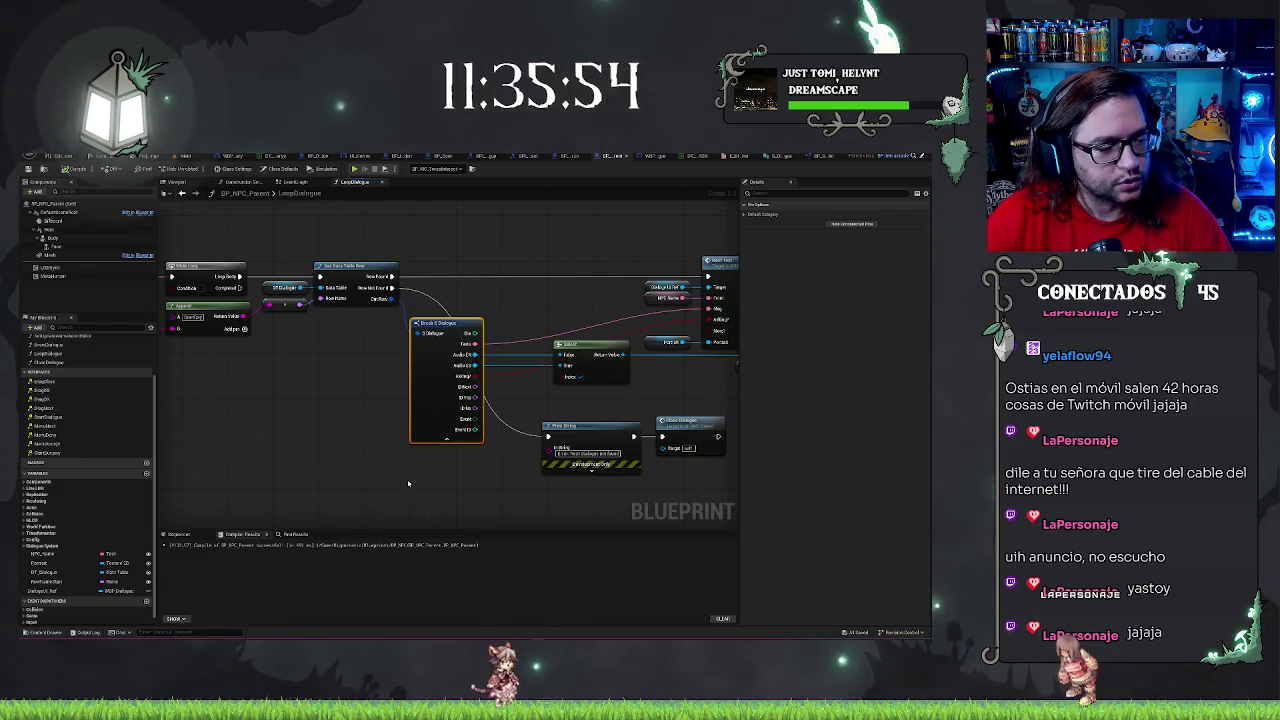
{"action": "mouse_move", "coordinate": [410, 470]}
{"action": "left_mouse_down"}
{"action": "mouse_move", "coordinate": [323, 446]}
{"action": "mouse_move", "coordinate": [396, 490]}
{"action": "left_mouse_up"}
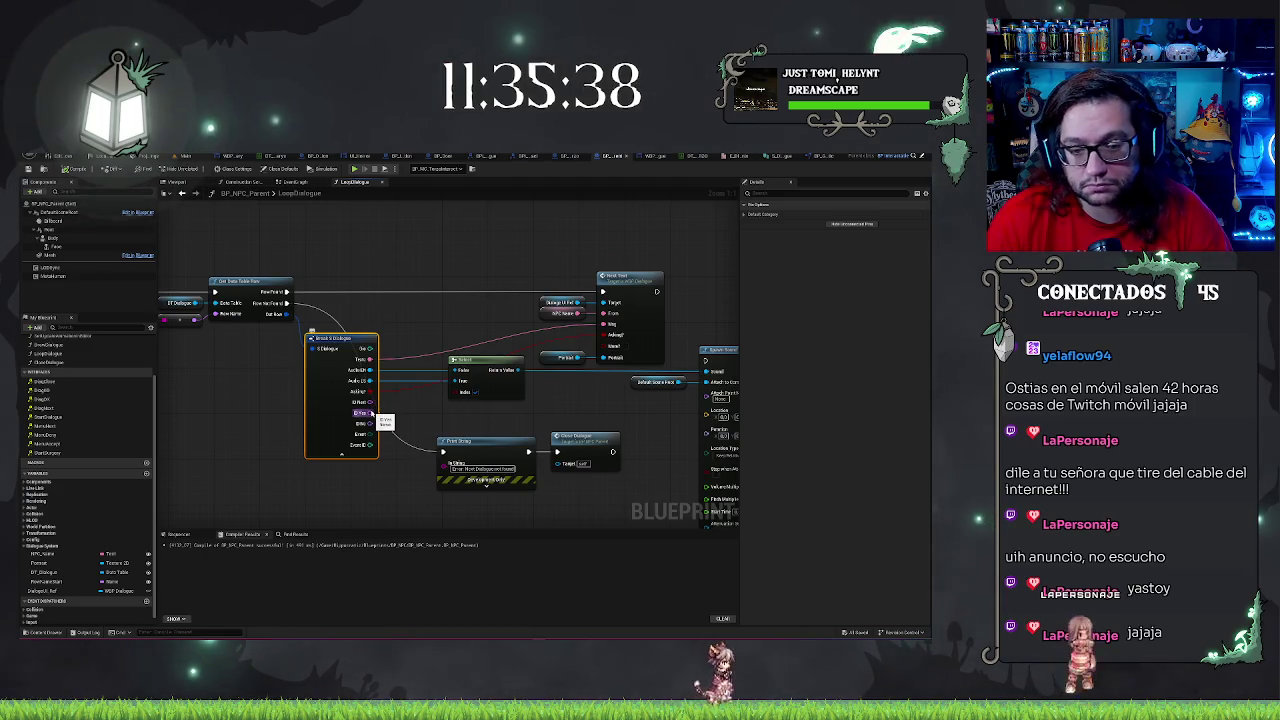
{"action": "left_click_drag", "start_coordinate": [372, 412], "coordinate": [498, 412]}
{"action": "left_click_drag", "start_coordinate": [579, 414], "coordinate": [450, 421]}
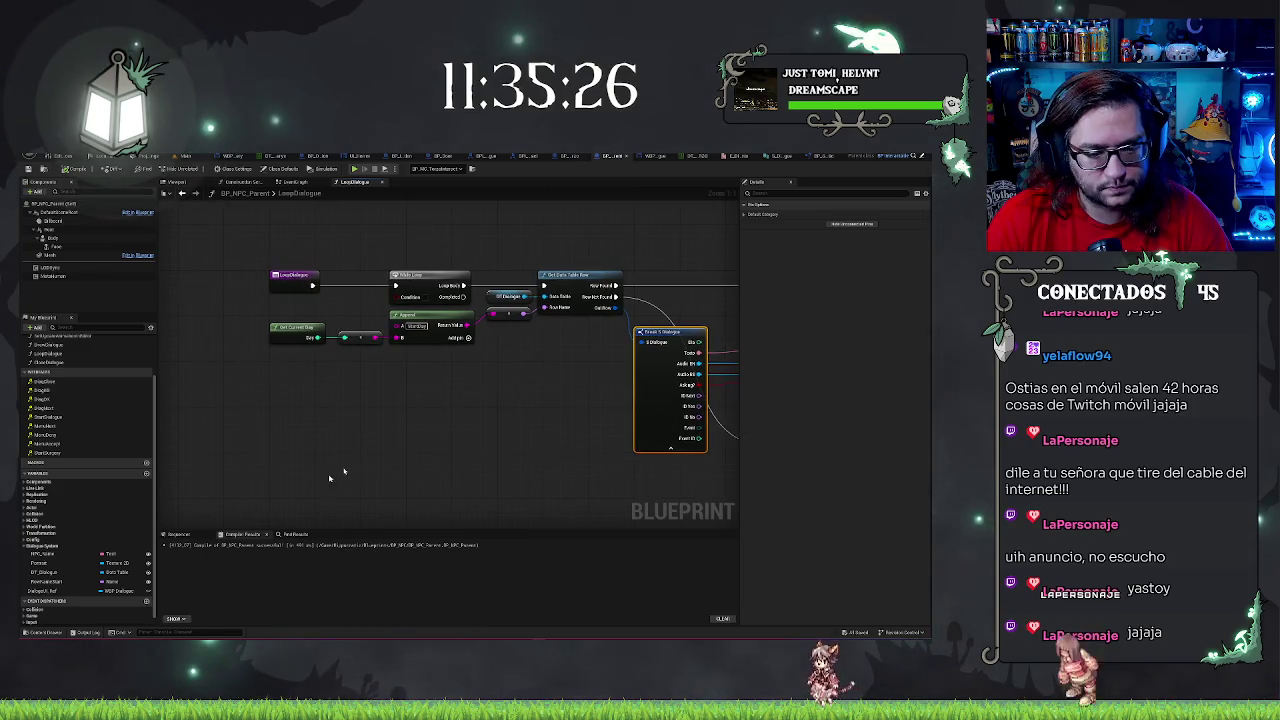
{"action": "left_click_drag", "start_coordinate": [378, 450], "coordinate": [198, 435]}
{"action": "left_click_drag", "start_coordinate": [416, 503], "coordinate": [394, 502]}
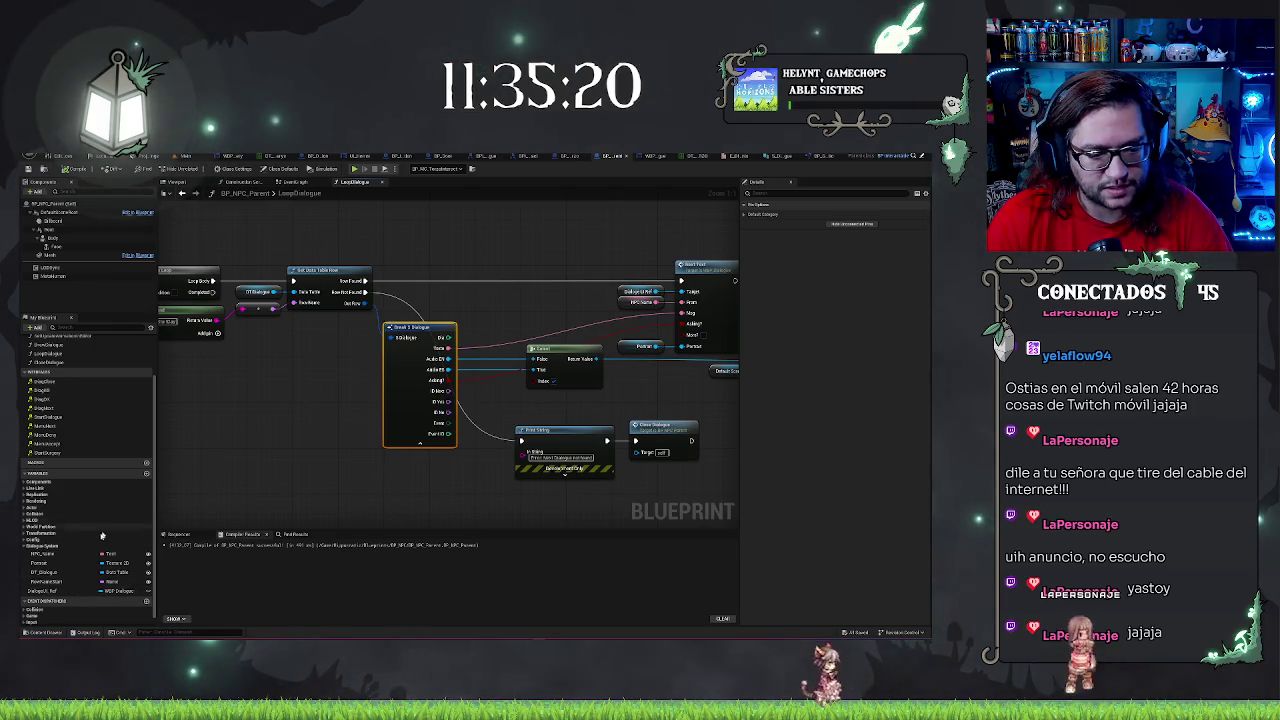
{"action": "left_click", "coordinate": [146, 473]}
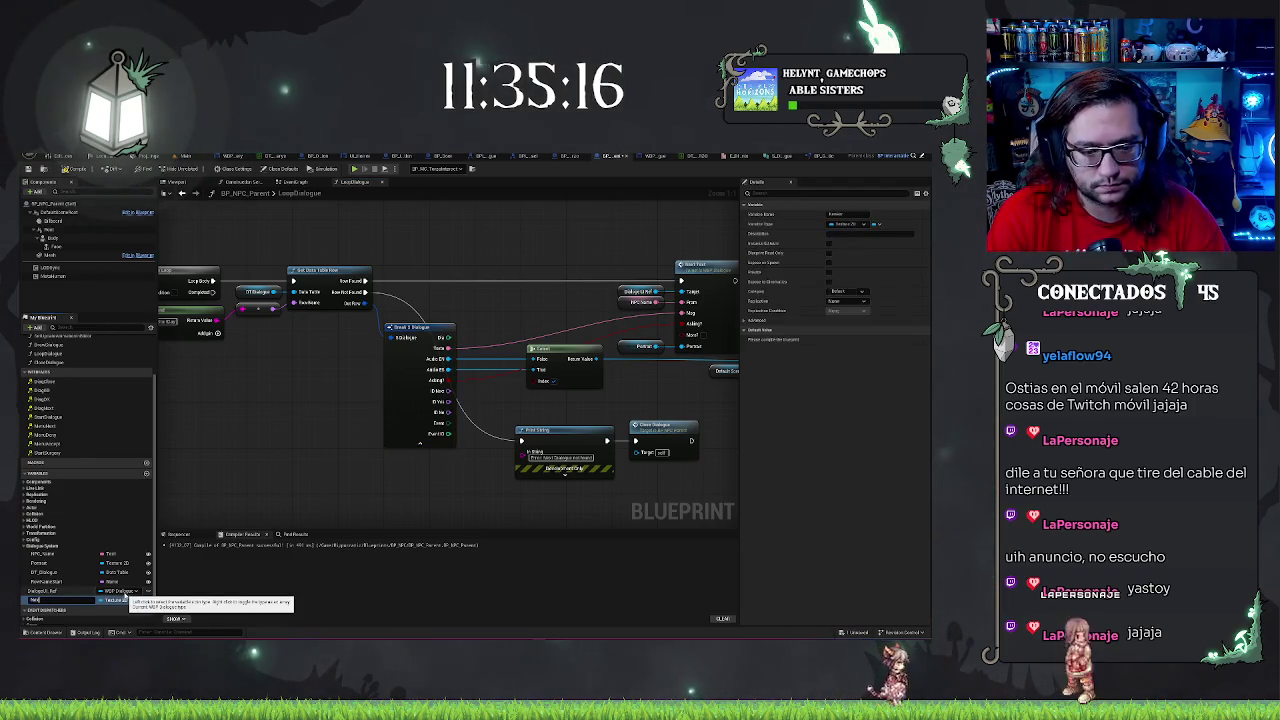
Name the new variable NextRowName, make it Name-typed, and place its Set node in LoopDialogue
{"action": "type", "text": "Row"}
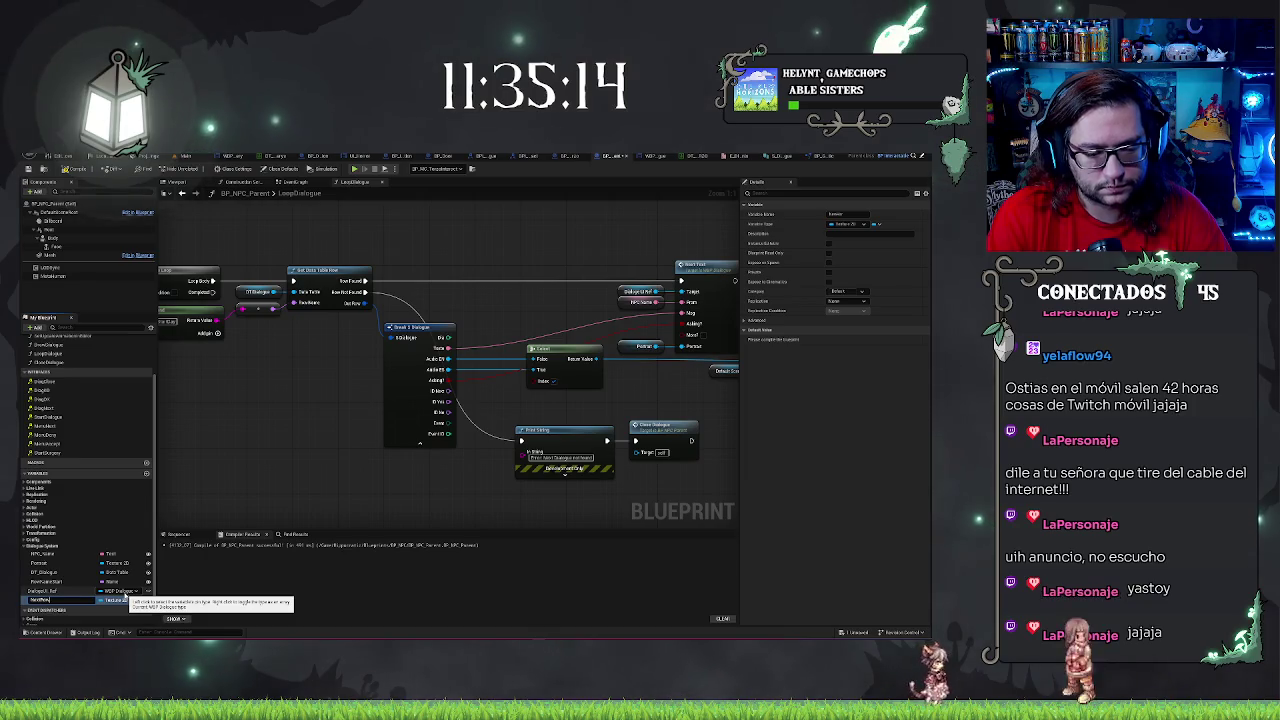
{"action": "left_click", "coordinate": [114, 599]}
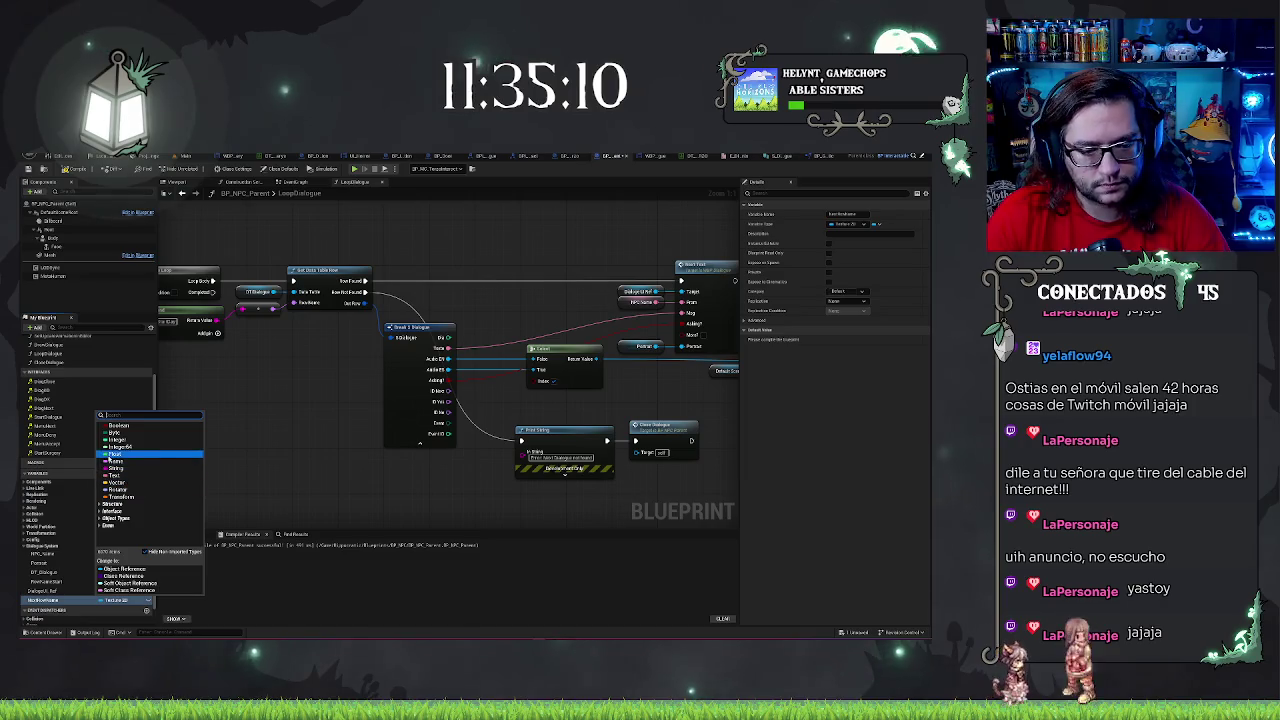
{"action": "left_click", "coordinate": [116, 460]}
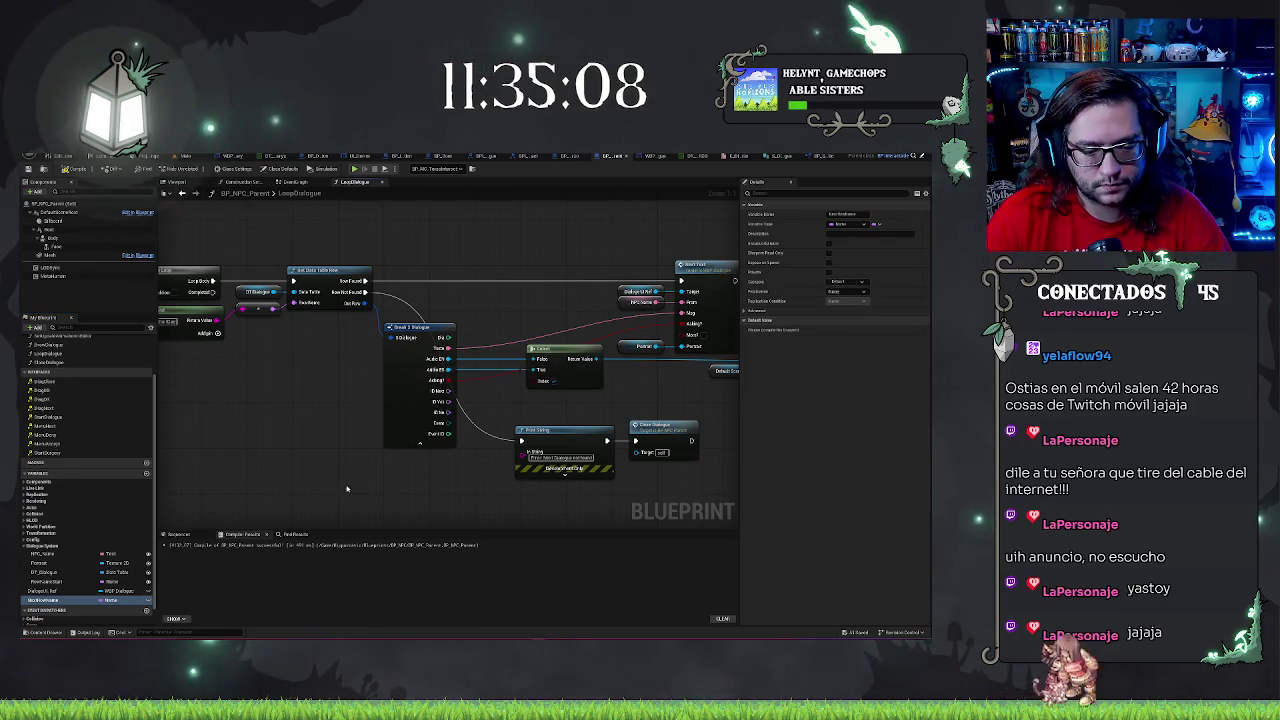
{"action": "left_click_drag", "start_coordinate": [347, 489], "coordinate": [281, 489]}
{"action": "mouse_move", "coordinate": [46, 600]}
{"action": "left_mouse_down"}
{"action": "mouse_move", "coordinate": [691, 252]}
{"action": "mouse_move", "coordinate": [700, 275]}
{"action": "left_mouse_up"}
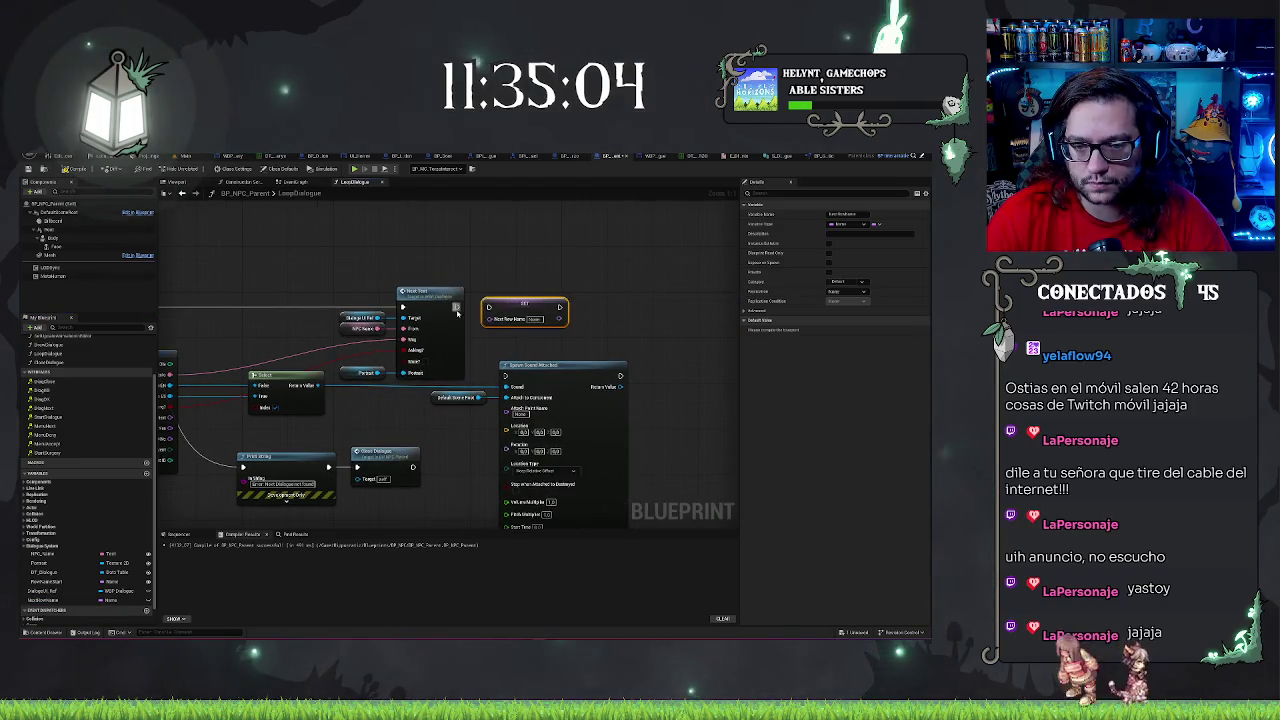
Add a Select node from the SET node's Next Row Name pin and position it
{"action": "left_click_drag", "start_coordinate": [371, 421], "coordinate": [535, 404]}
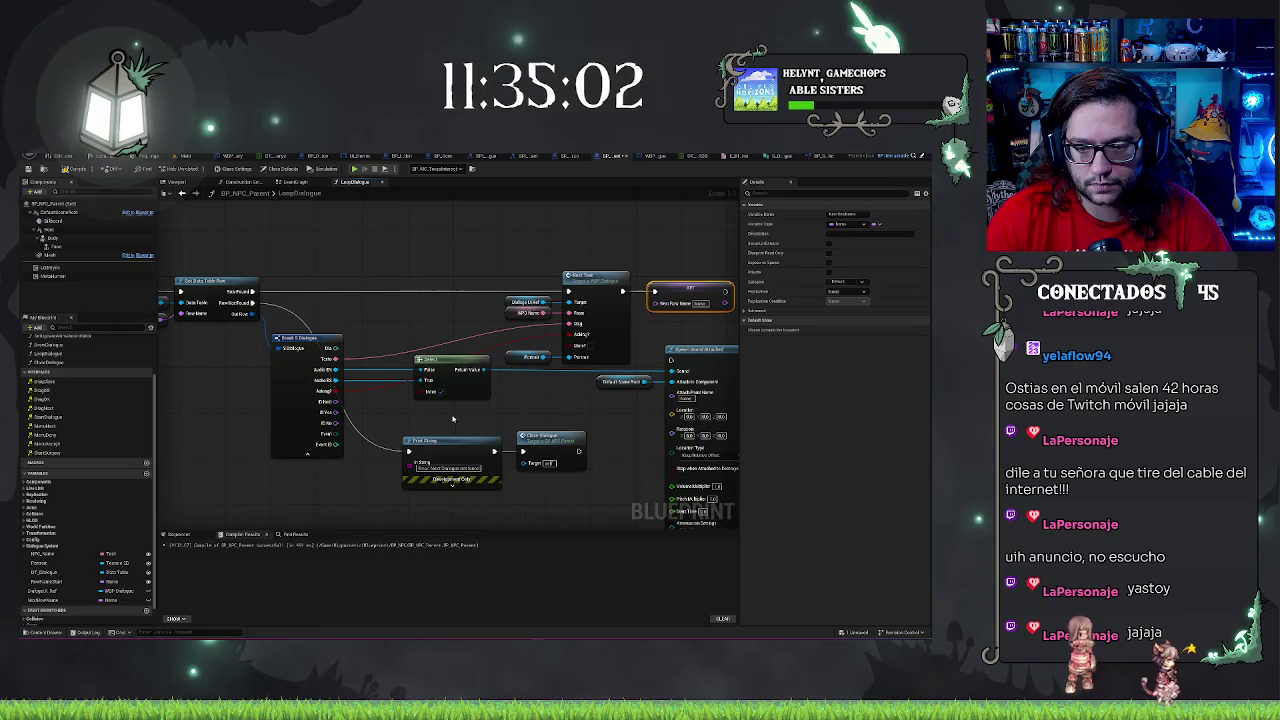
{"action": "left_click_drag", "start_coordinate": [655, 303], "coordinate": [537, 396]}
{"action": "type", "text": "select"}
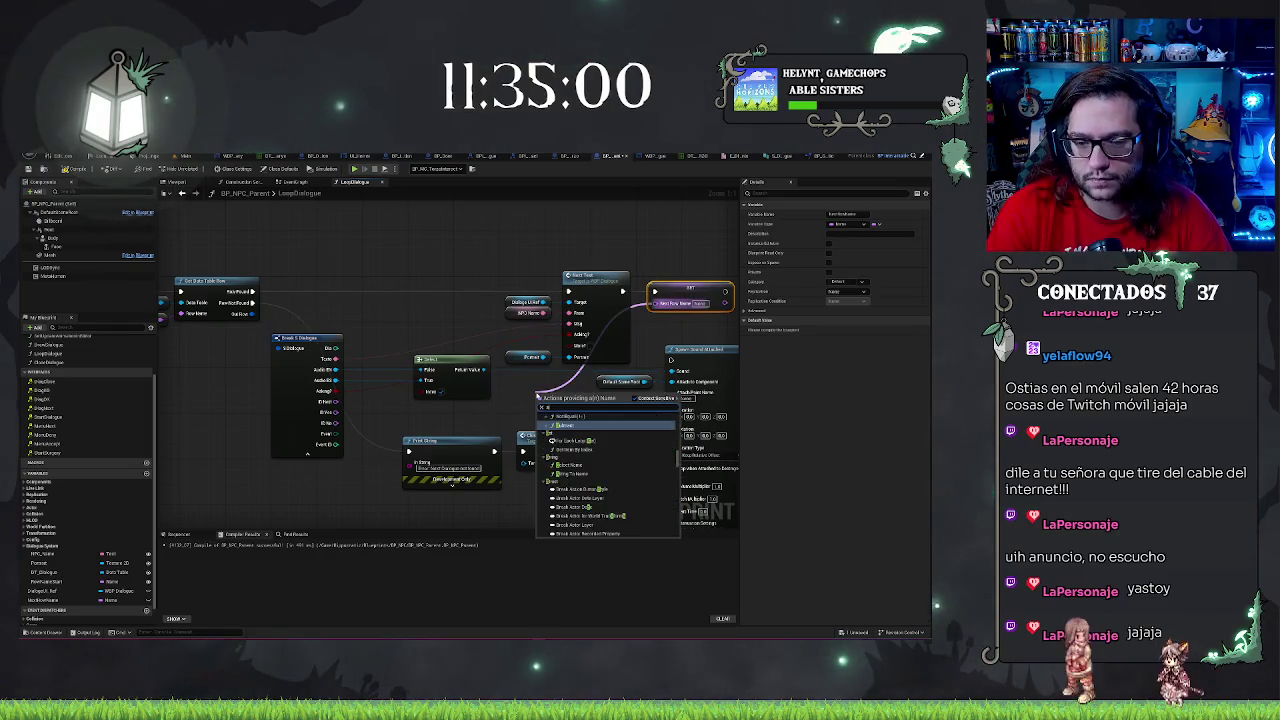
{"action": "key", "text": "Return"}
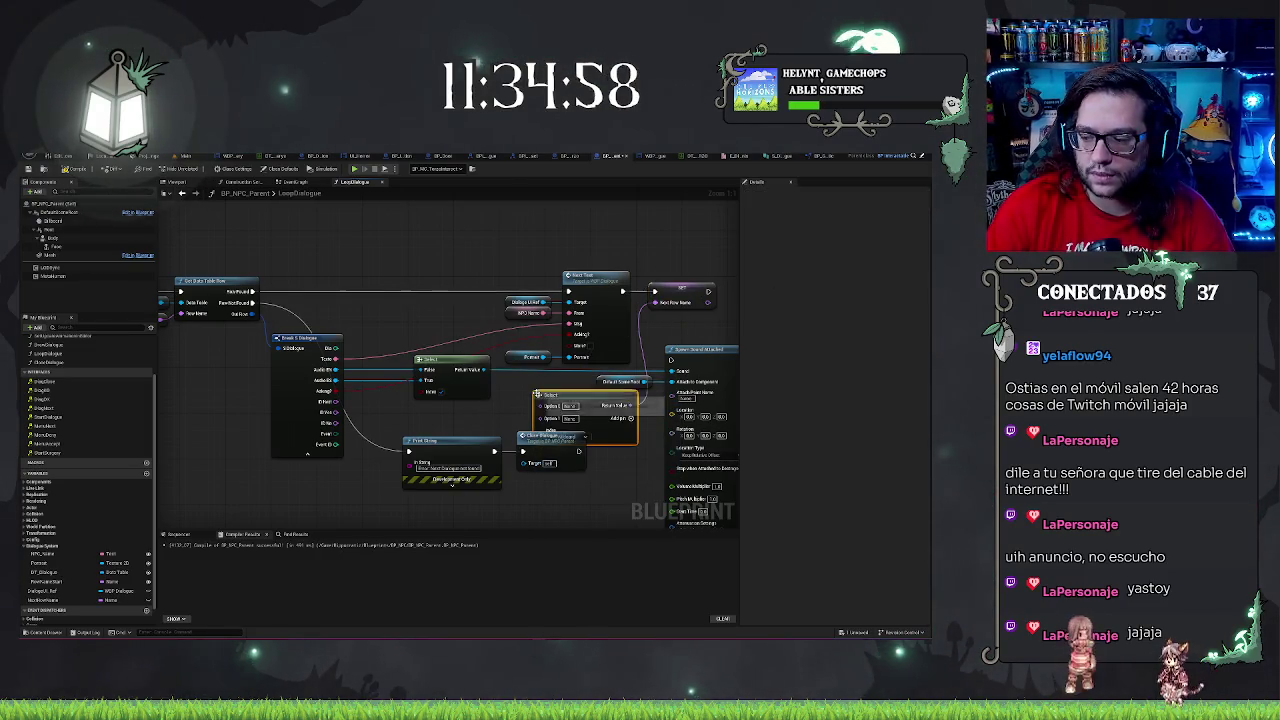
{"action": "left_click_drag", "start_coordinate": [540, 388], "coordinate": [524, 384]}
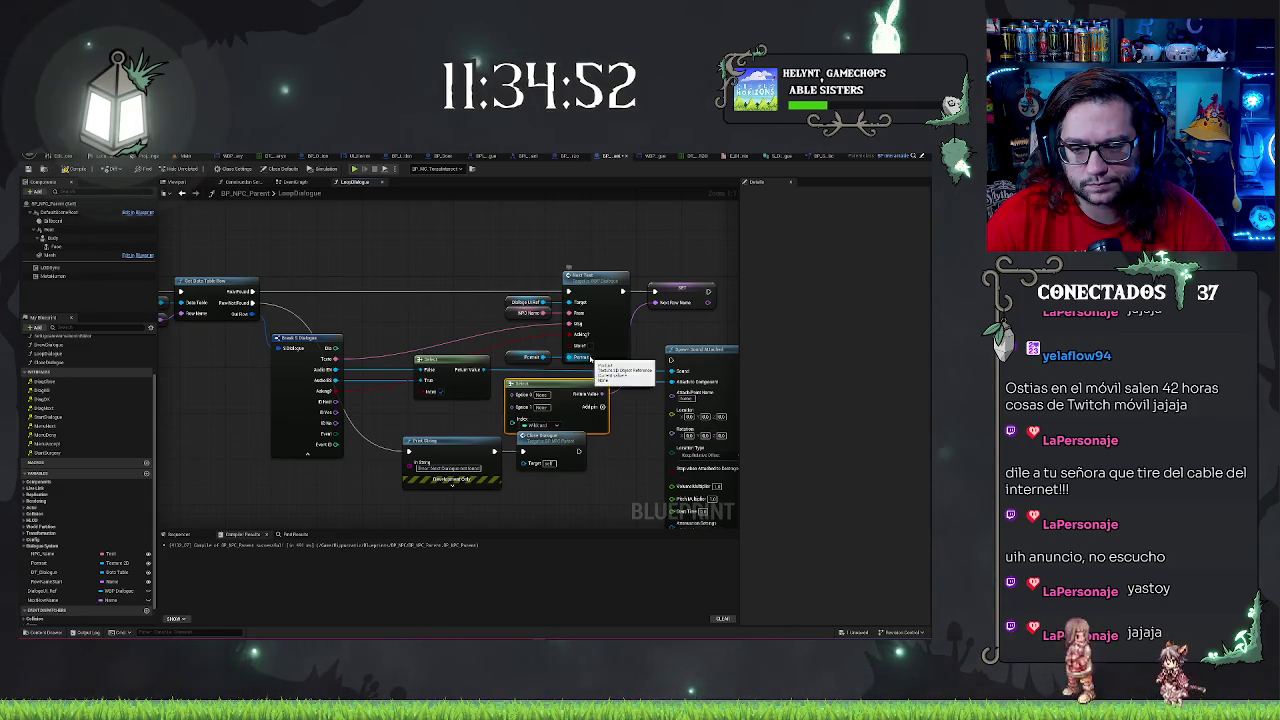
{"action": "left_click_drag", "start_coordinate": [563, 385], "coordinate": [635, 442]}
Change the Select node's index type to Boolean, giving False/True options
{"action": "left_click", "coordinate": [618, 494]}
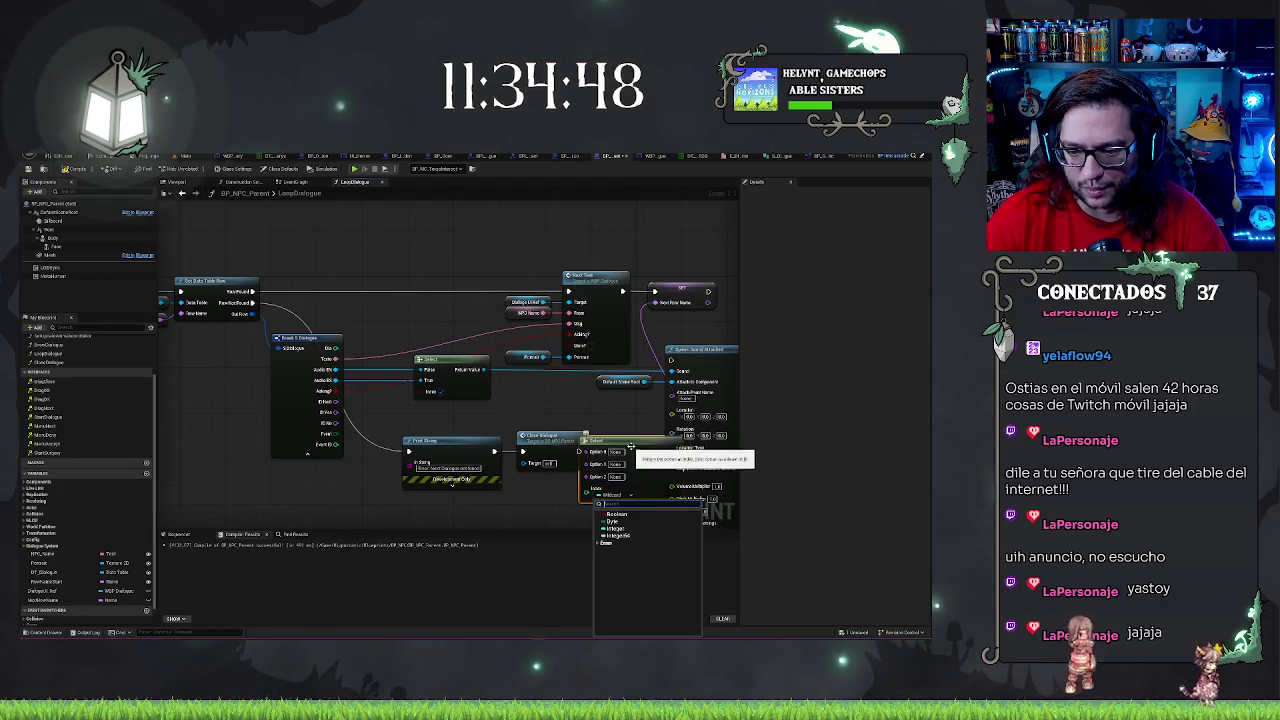
{"action": "left_click_drag", "start_coordinate": [620, 494], "coordinate": [607, 462]}
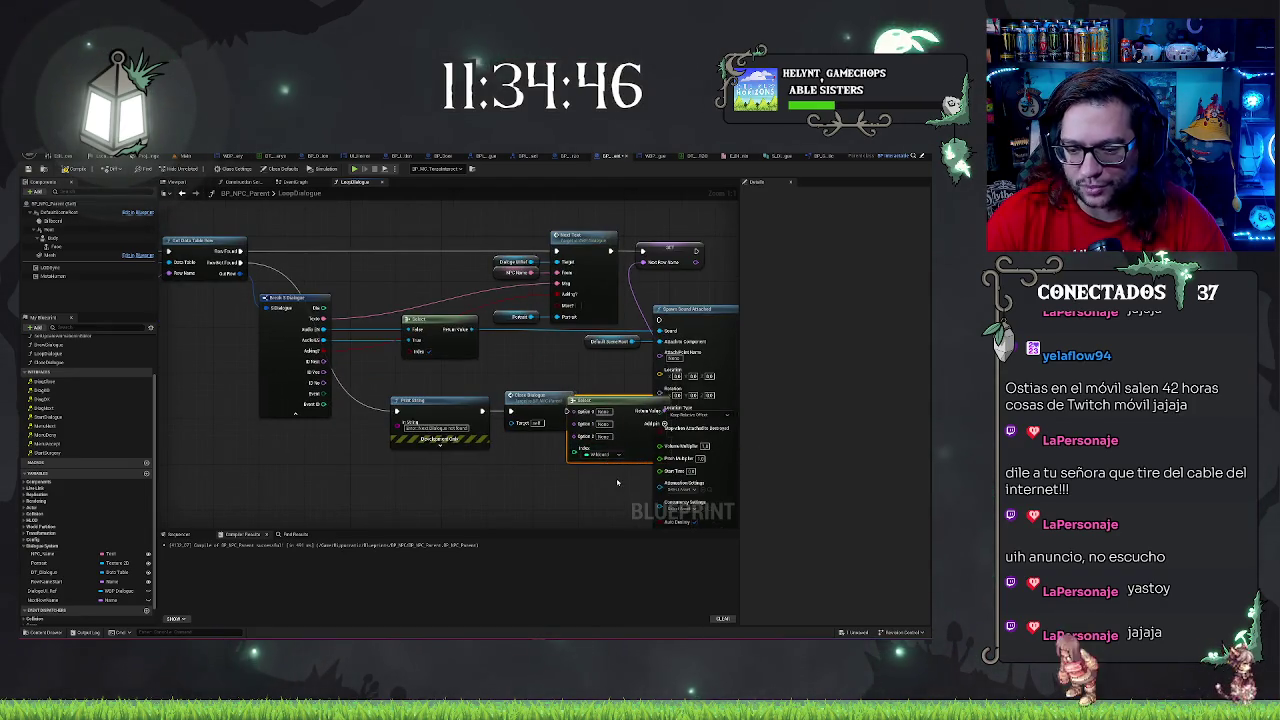
{"action": "left_click", "coordinate": [603, 455]}
{"action": "left_click", "coordinate": [602, 472]}
Move the Boolean Select below Close Dialogue and wire a Break Dialogue output to its True option
{"action": "left_click_drag", "start_coordinate": [600, 405], "coordinate": [524, 465]}
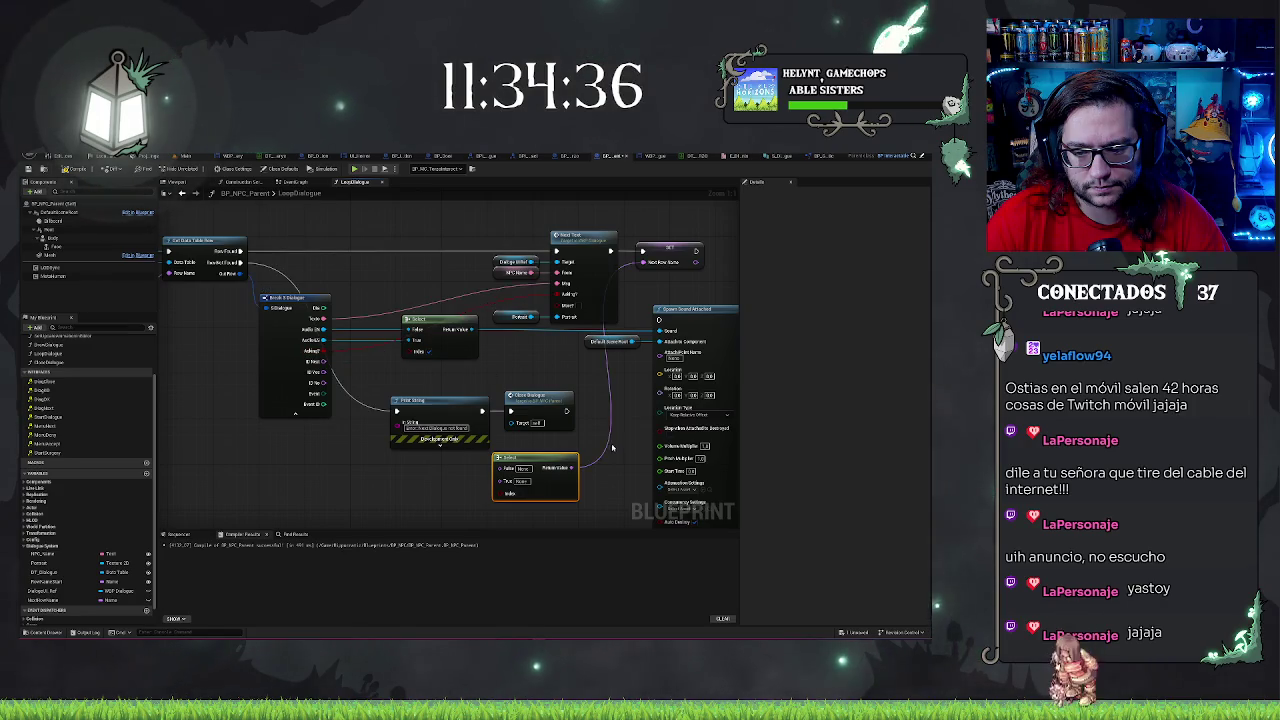
{"action": "left_click_drag", "start_coordinate": [555, 459], "coordinate": [567, 449]}
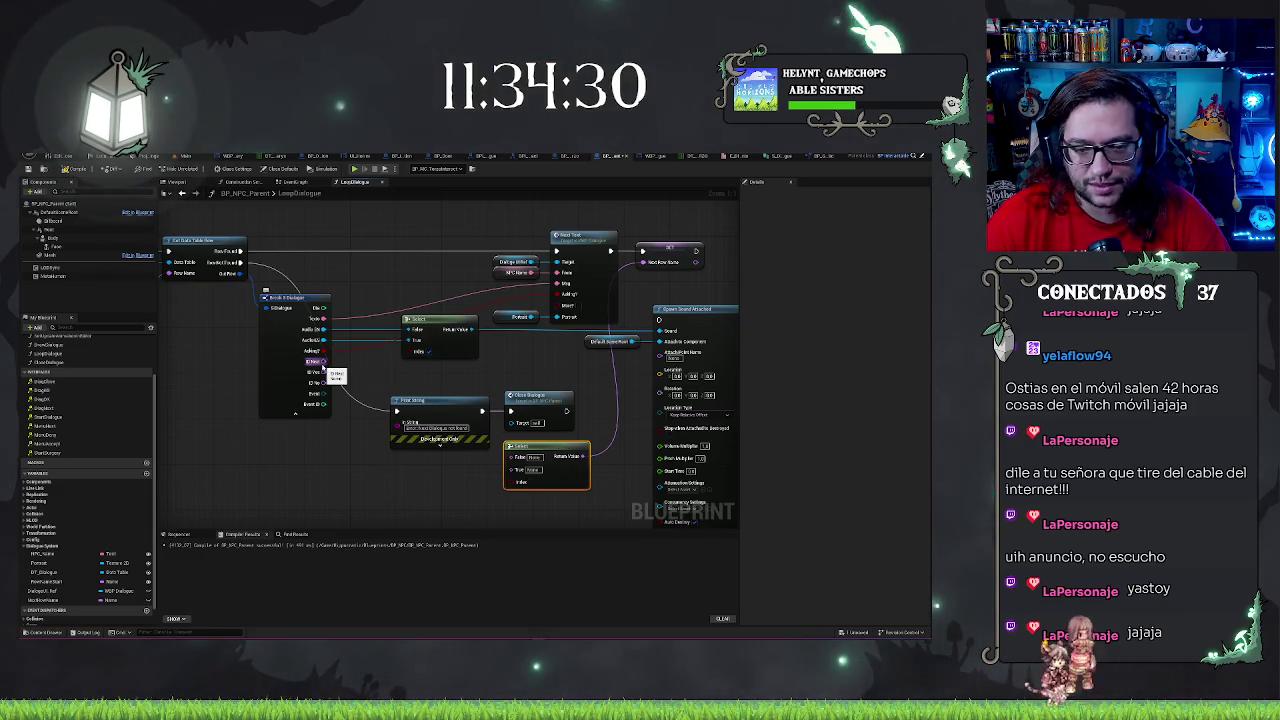
{"action": "mouse_move", "coordinate": [318, 361]}
{"action": "left_mouse_down"}
{"action": "mouse_move", "coordinate": [430, 398]}
{"action": "mouse_move", "coordinate": [520, 467]}
{"action": "left_mouse_up"}
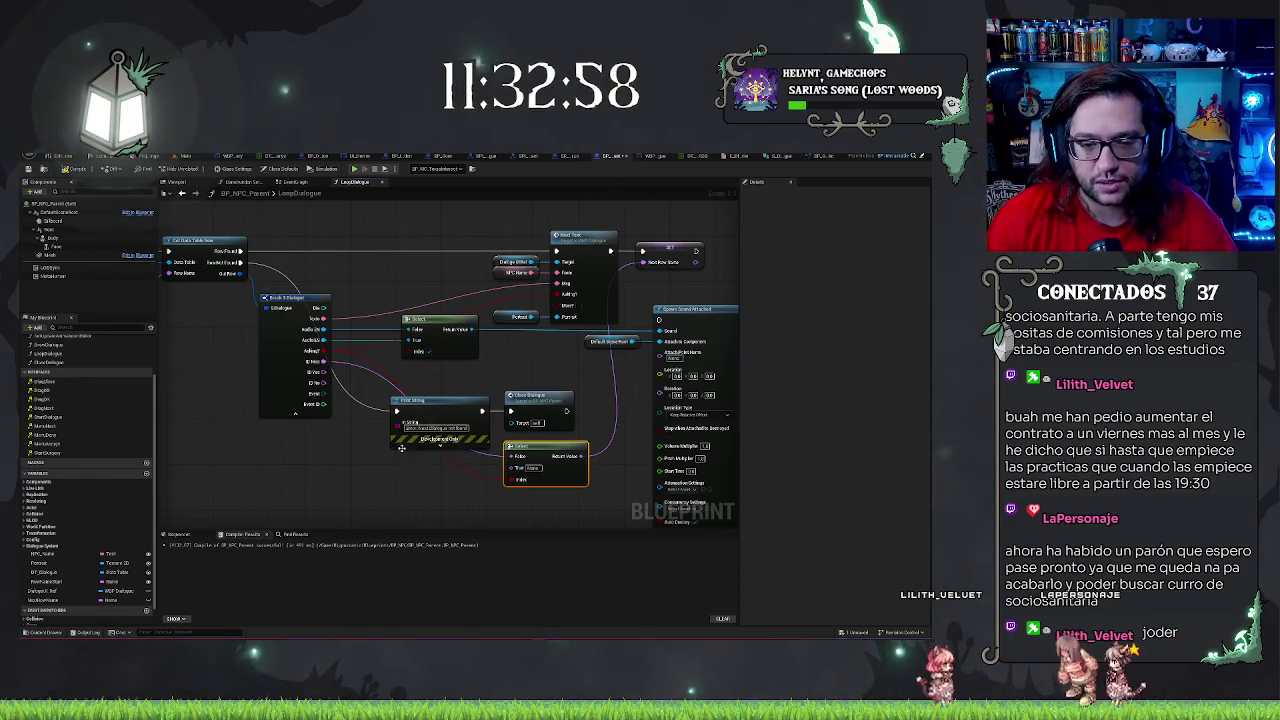
Pan the graph right to view the Break Dialogue wires into the Select's False and True inputs
{"action": "left_click_drag", "start_coordinate": [364, 453], "coordinate": [418, 457]}
{"action": "scroll", "coordinate": [418, 457], "scroll_direction": "down", "scroll_amount": 2}
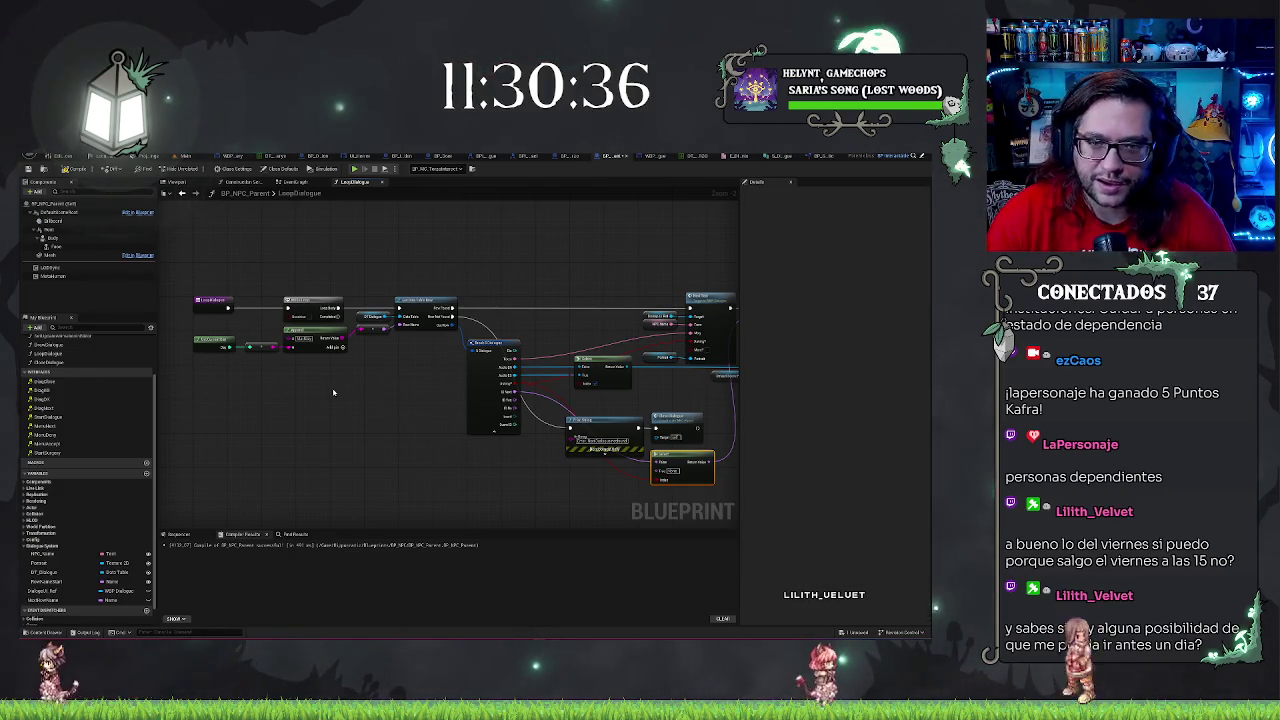
{"action": "scroll", "coordinate": [447, 420], "scroll_direction": "up", "scroll_amount": 1}
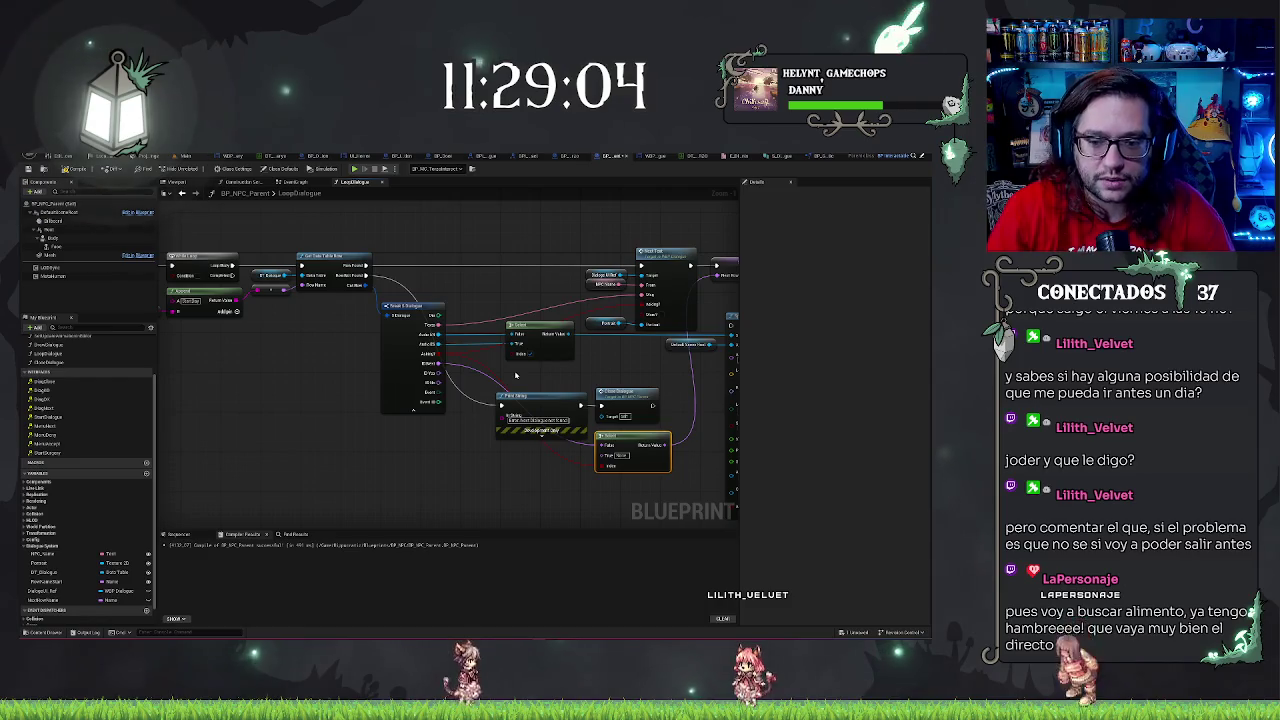
Inspect LoopDialogue's properties and pan through its While Loop, Get Data Table Row and Break Dialogue chain
{"action": "mouse_move", "coordinate": [378, 380]}
{"action": "left_mouse_down"}
{"action": "mouse_move", "coordinate": [304, 489]}
{"action": "mouse_move", "coordinate": [460, 480]}
{"action": "mouse_move", "coordinate": [424, 416]}
{"action": "left_mouse_up"}
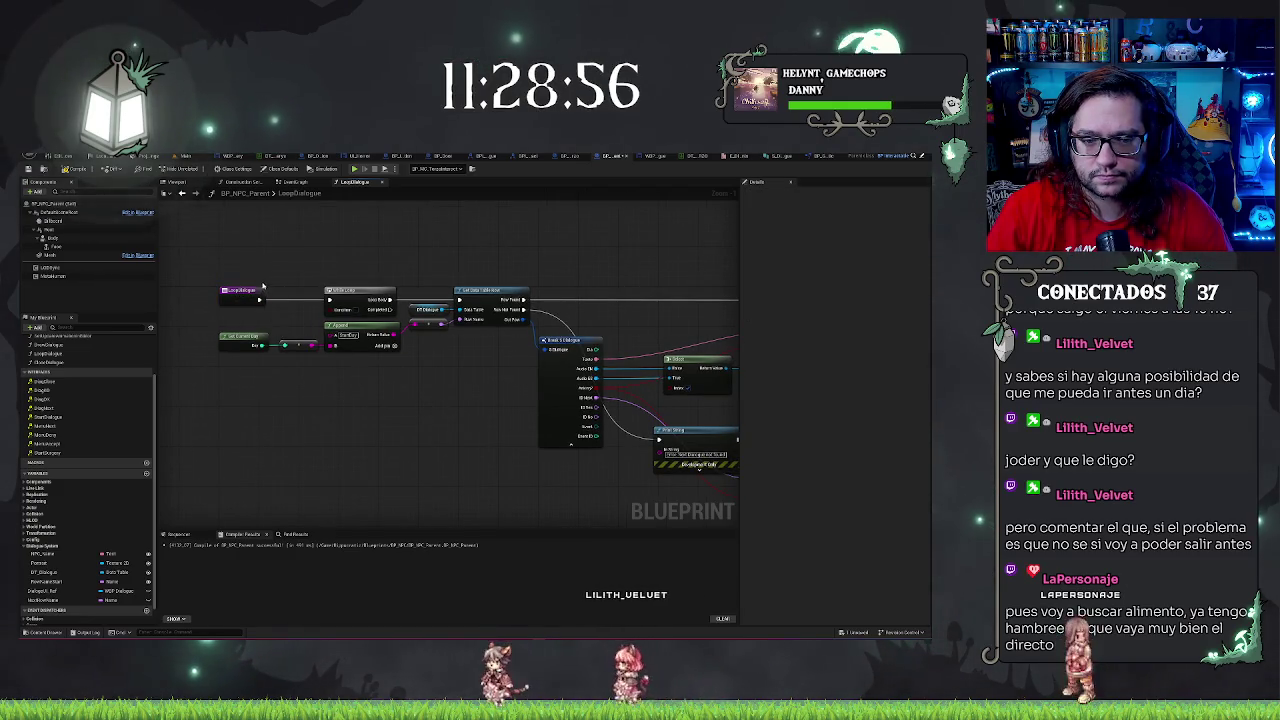
{"action": "left_click", "coordinate": [240, 291]}
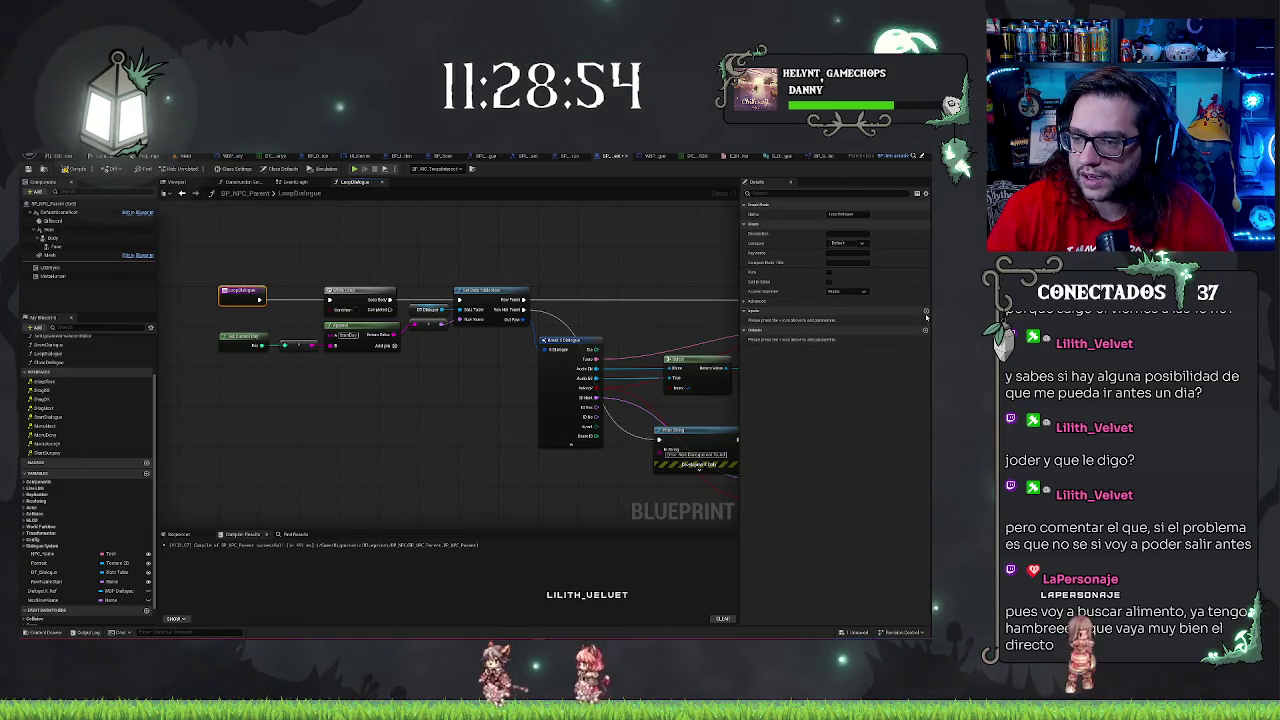
{"action": "left_click_drag", "start_coordinate": [462, 435], "coordinate": [322, 407]}
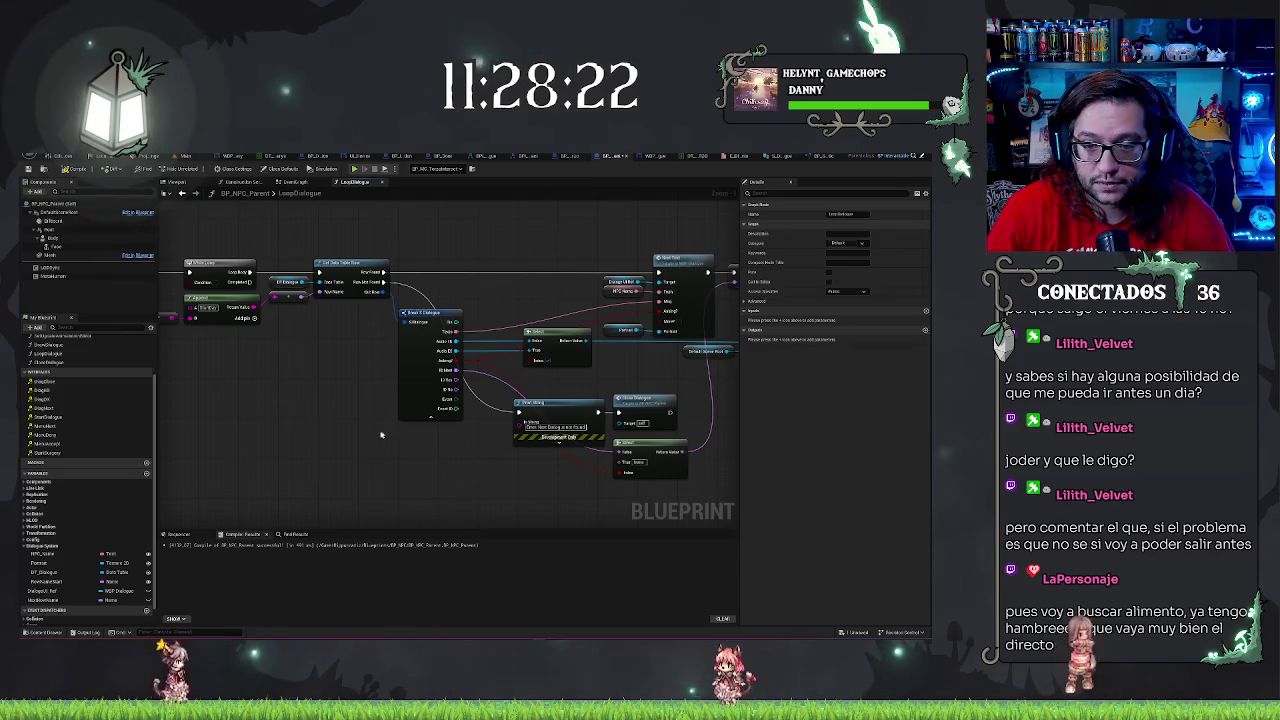
{"action": "left_click_drag", "start_coordinate": [385, 434], "coordinate": [464, 438]}
{"action": "mouse_move", "coordinate": [380, 414]}
{"action": "left_mouse_down"}
{"action": "mouse_move", "coordinate": [426, 443]}
{"action": "mouse_move", "coordinate": [320, 459]}
{"action": "left_mouse_up"}
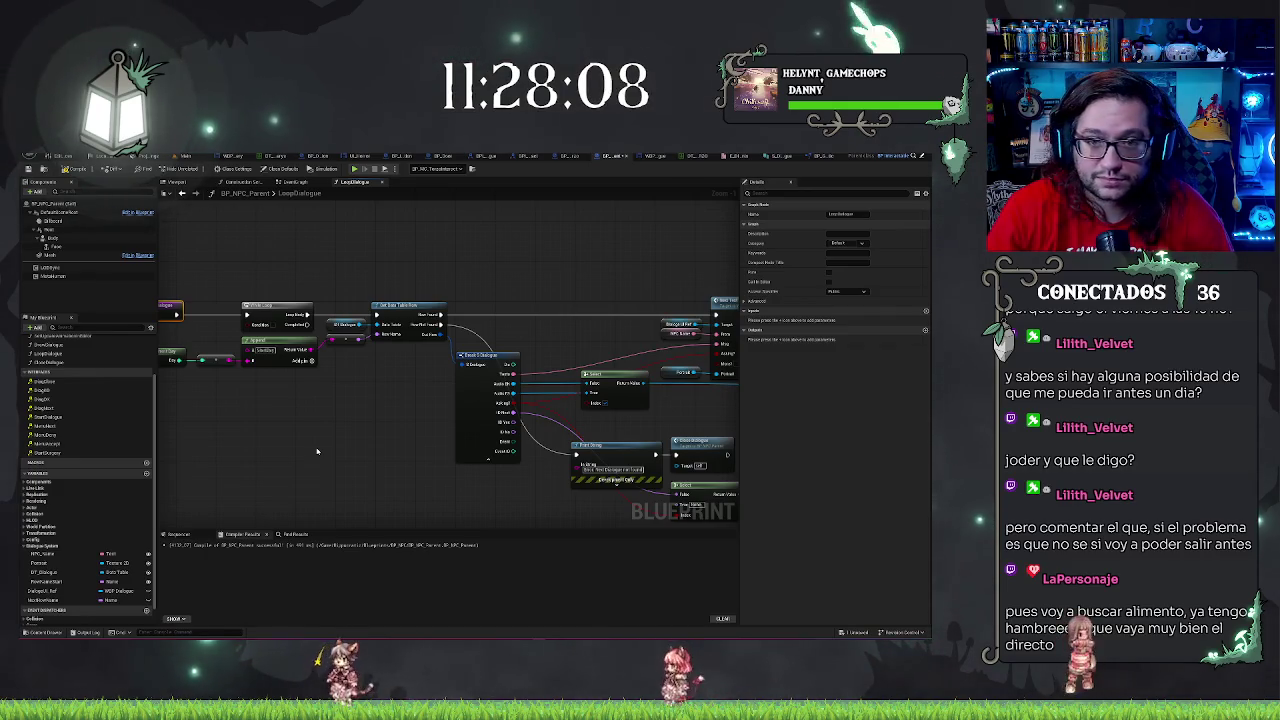
{"action": "left_click", "coordinate": [465, 392]}
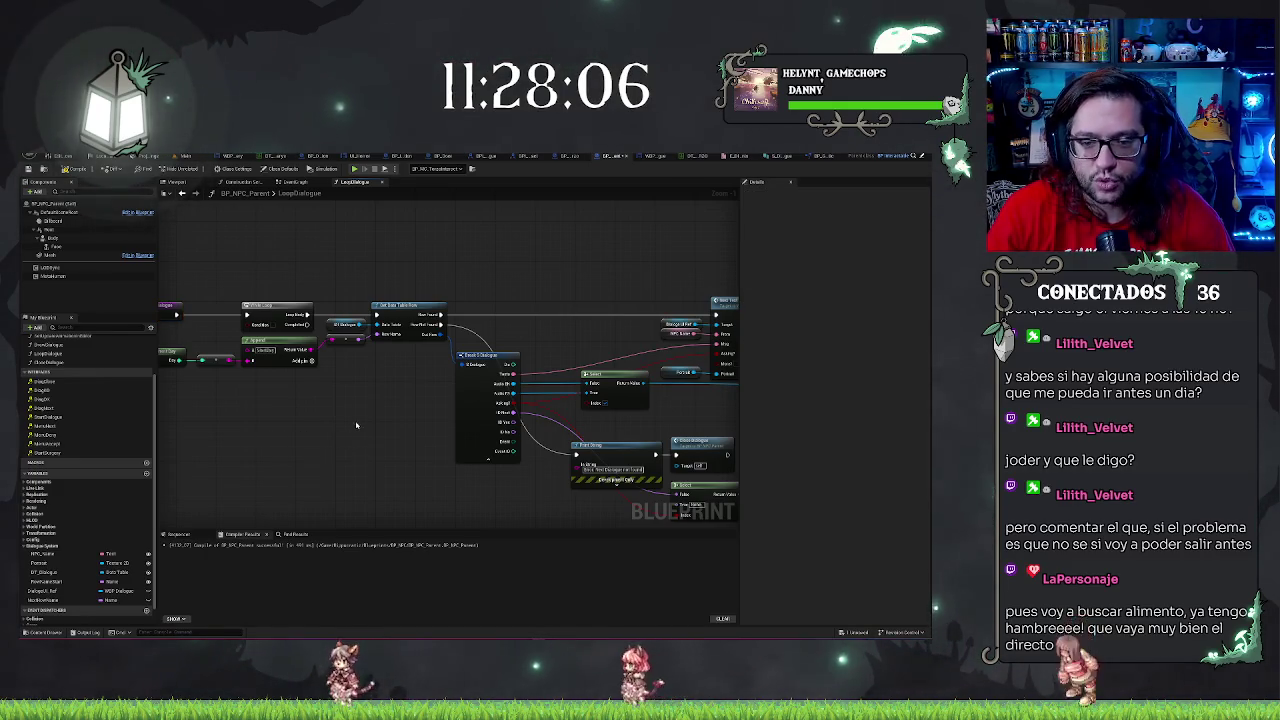
{"action": "left_click", "coordinate": [432, 390]}
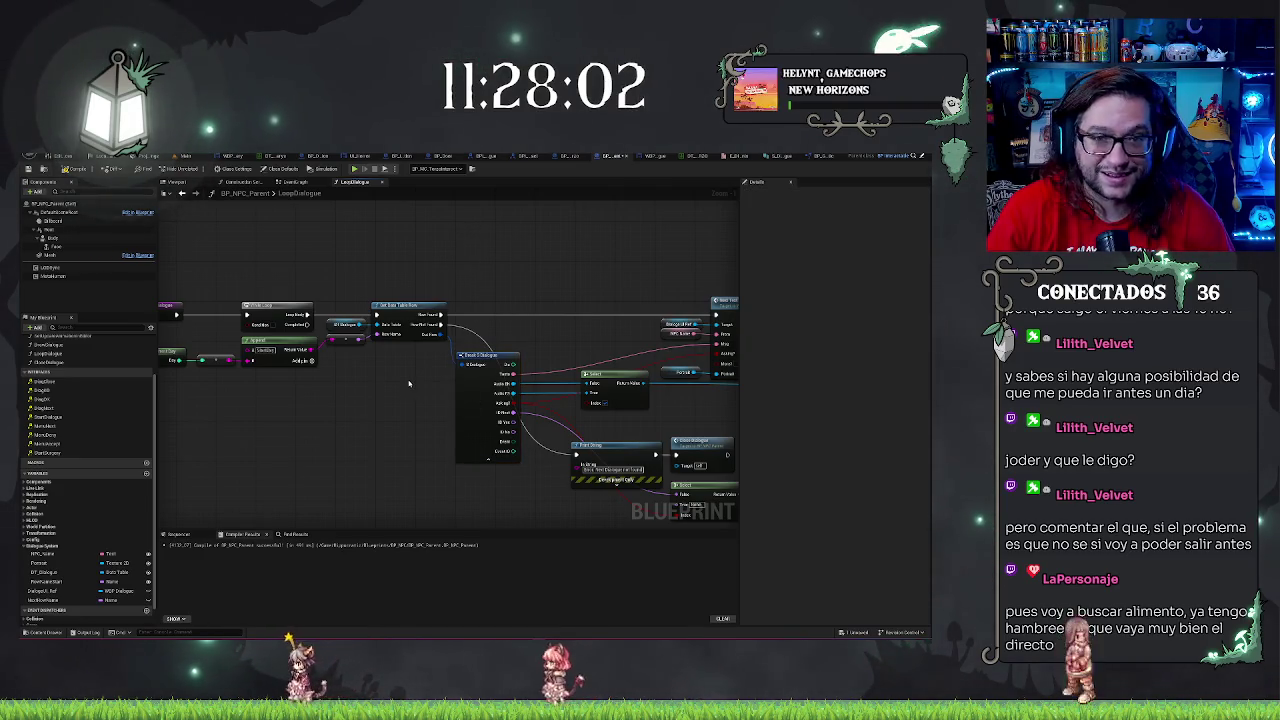
{"action": "mouse_move", "coordinate": [399, 376]}
{"action": "left_mouse_down"}
{"action": "mouse_move", "coordinate": [411, 388]}
{"action": "mouse_move", "coordinate": [398, 394]}
{"action": "left_mouse_up"}
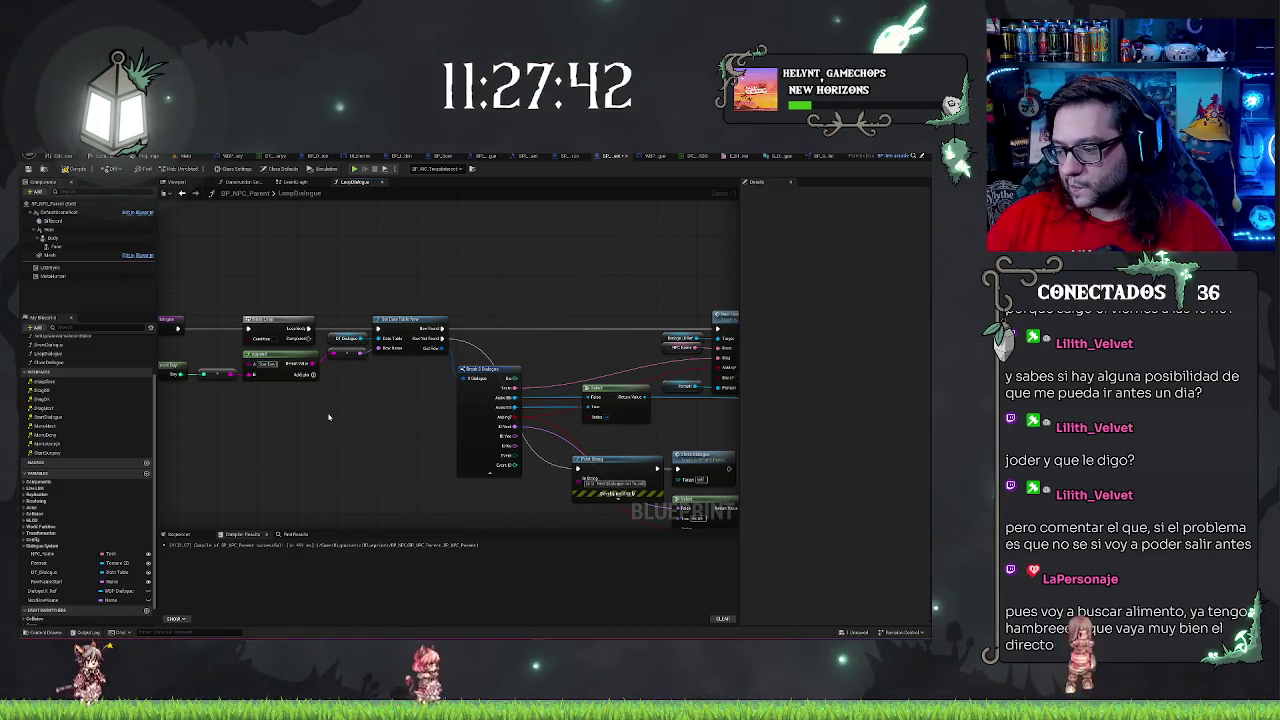
{"action": "left_click_drag", "start_coordinate": [307, 417], "coordinate": [447, 488]}
{"action": "left_click_drag", "start_coordinate": [346, 354], "coordinate": [451, 299]}
Remove the Get Current Day, conversion and Append nodes from the LoopDialogue graph
{"action": "scroll", "coordinate": [358, 336], "scroll_direction": "up", "scroll_amount": 1}
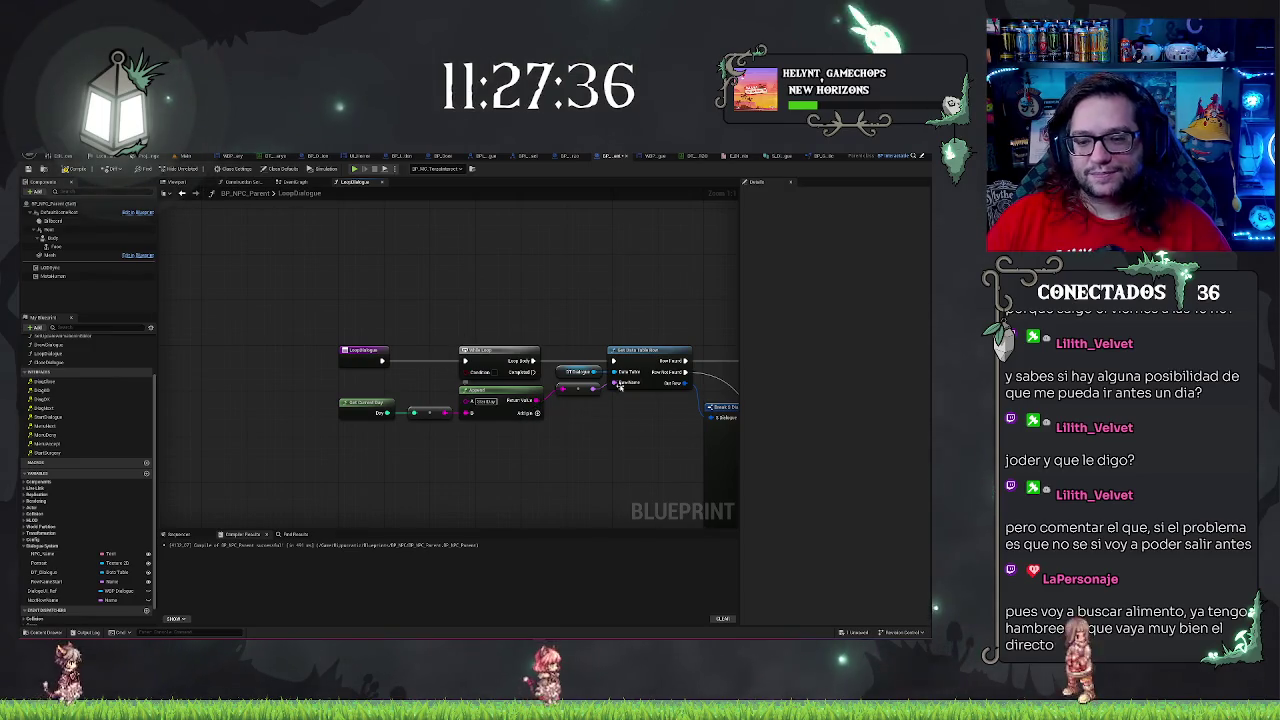
{"action": "left_click", "coordinate": [497, 351]}
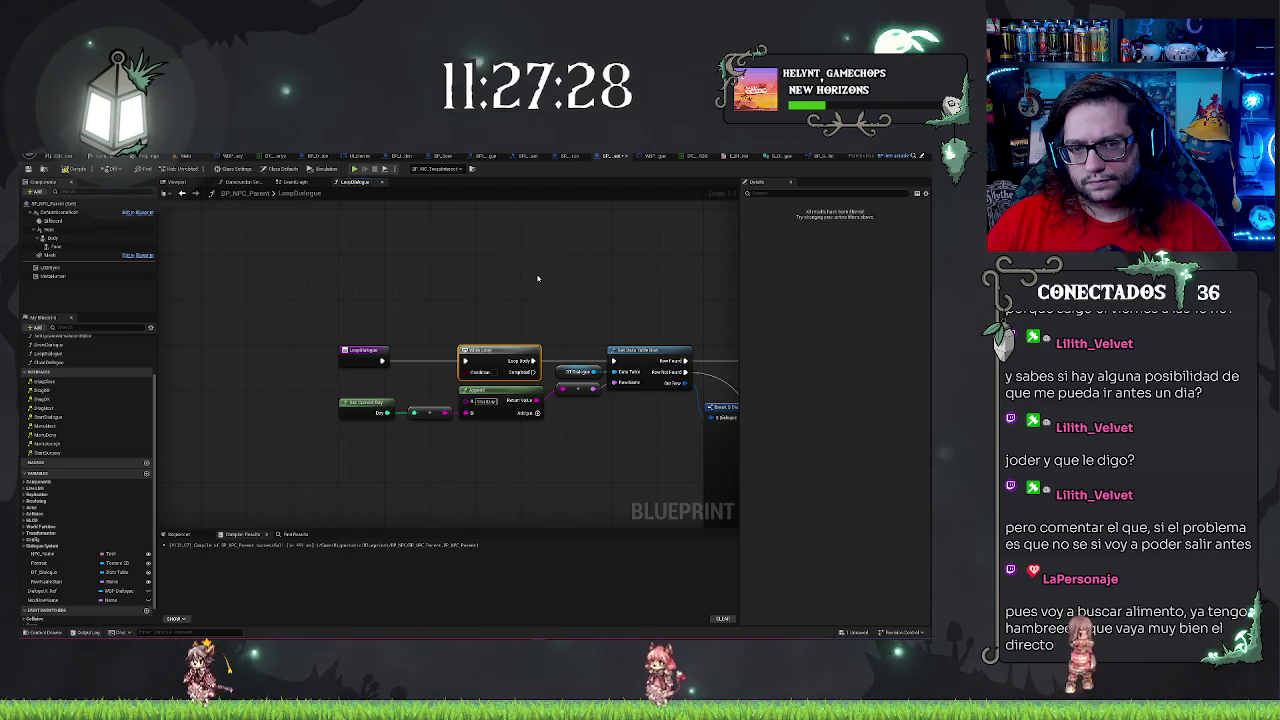
{"action": "left_click", "coordinate": [310, 184]}
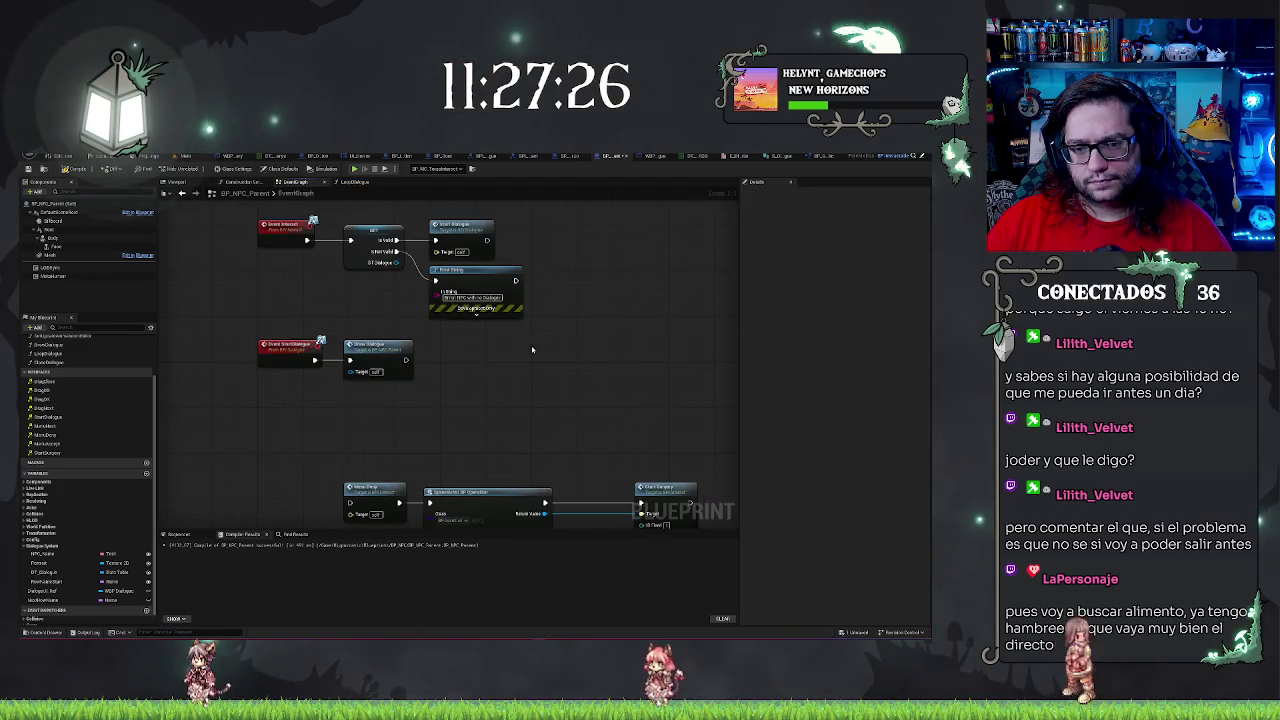
{"action": "left_click", "coordinate": [356, 183]}
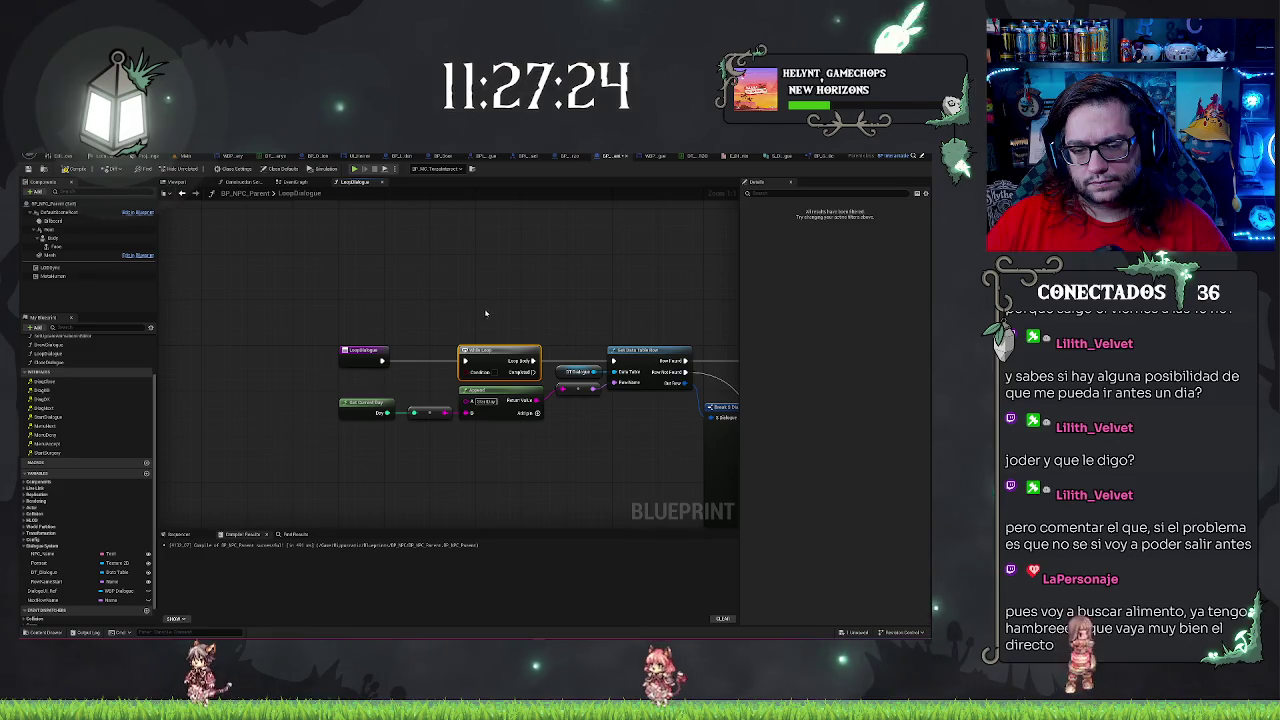
{"action": "left_click_drag", "start_coordinate": [383, 405], "coordinate": [589, 445]}
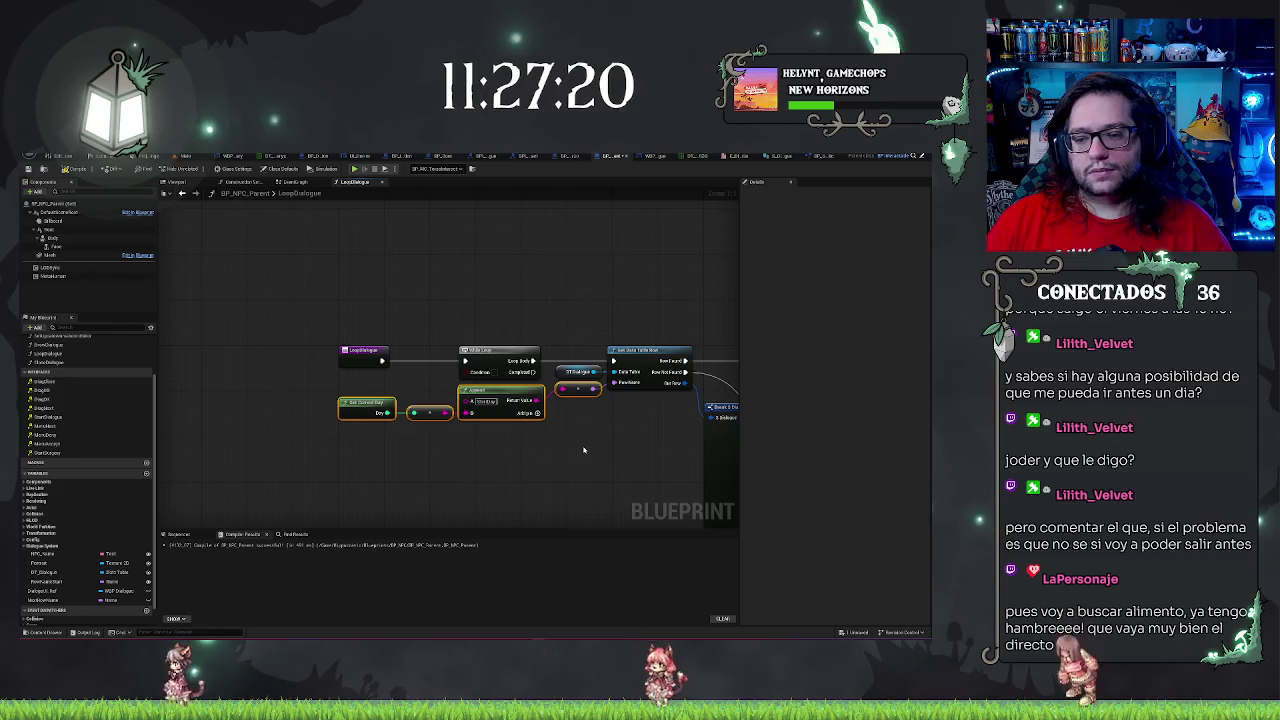
{"action": "key", "text": "Delete"}
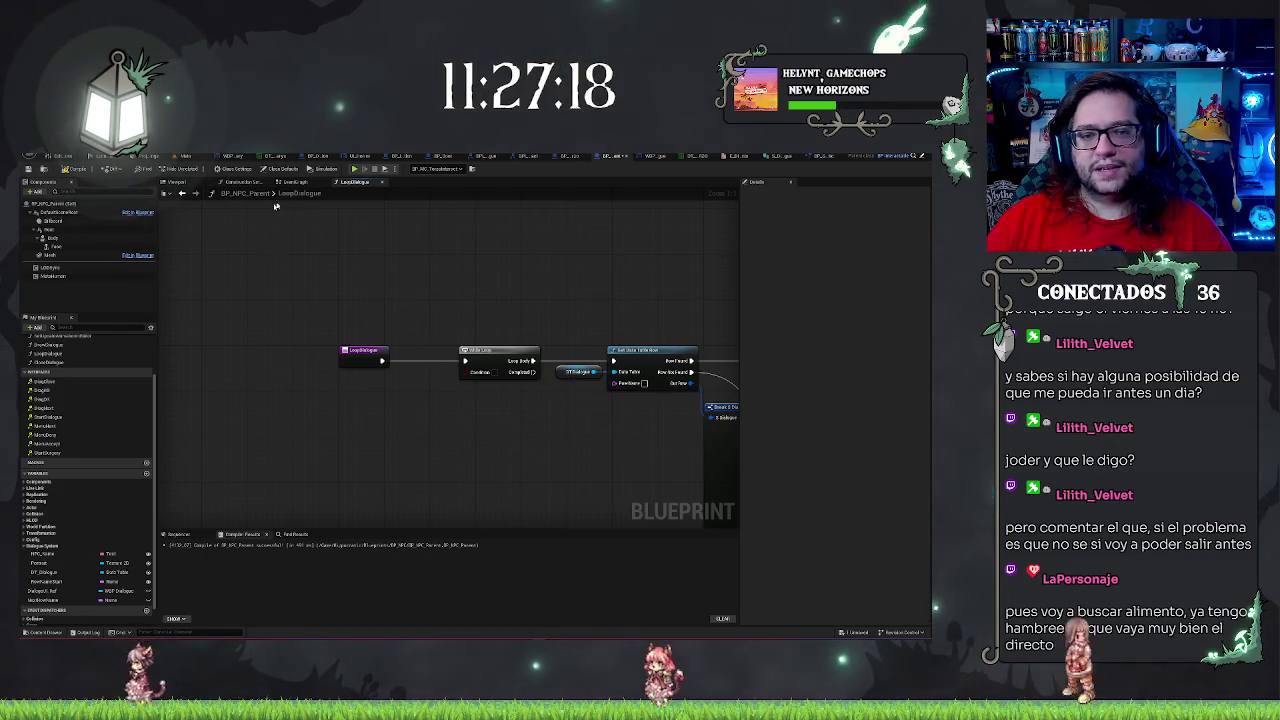
In the EventGraph, move the dialogue node closer to the StartDialogue event
{"action": "left_click", "coordinate": [298, 183]}
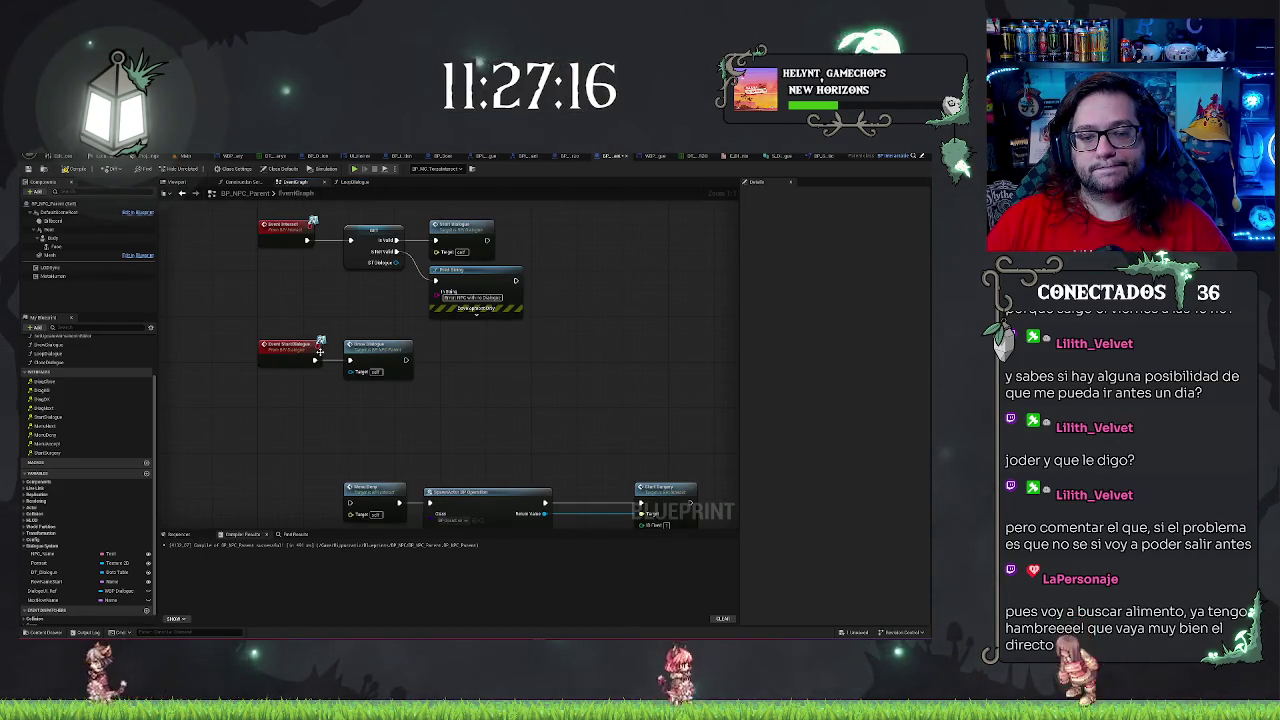
{"action": "left_click", "coordinate": [387, 352]}
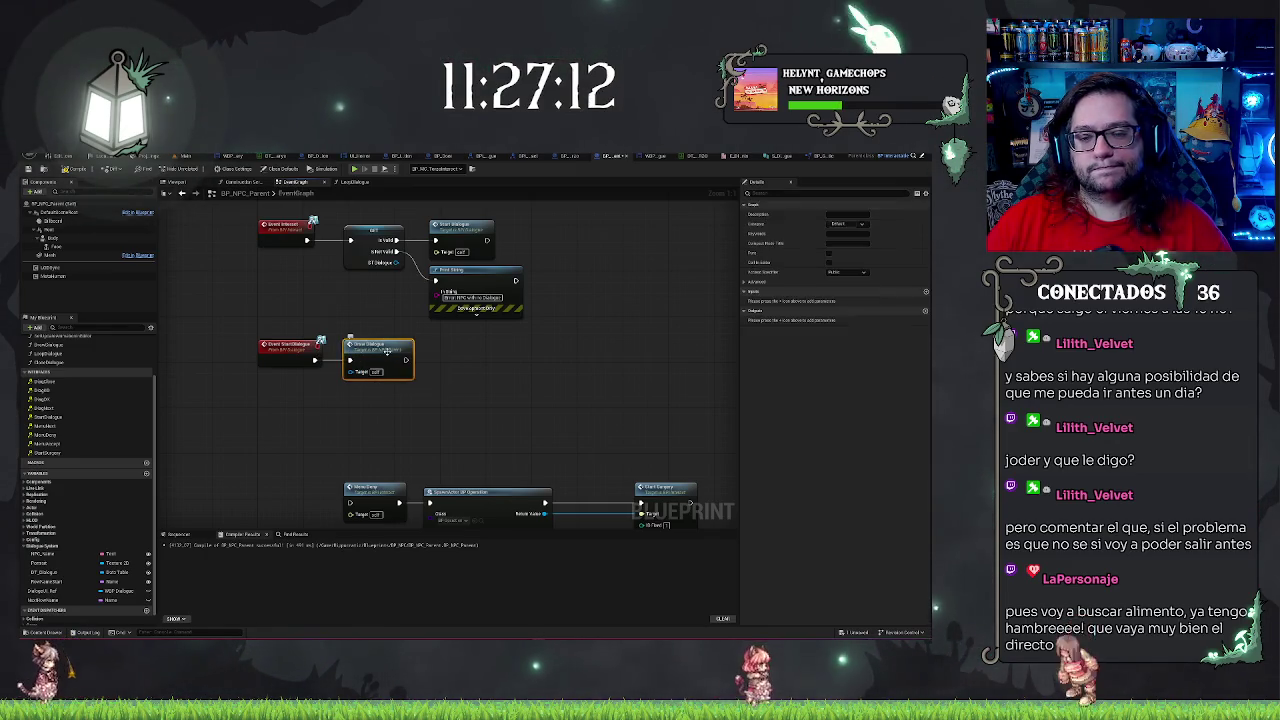
{"action": "left_click_drag", "start_coordinate": [387, 352], "coordinate": [410, 352]}
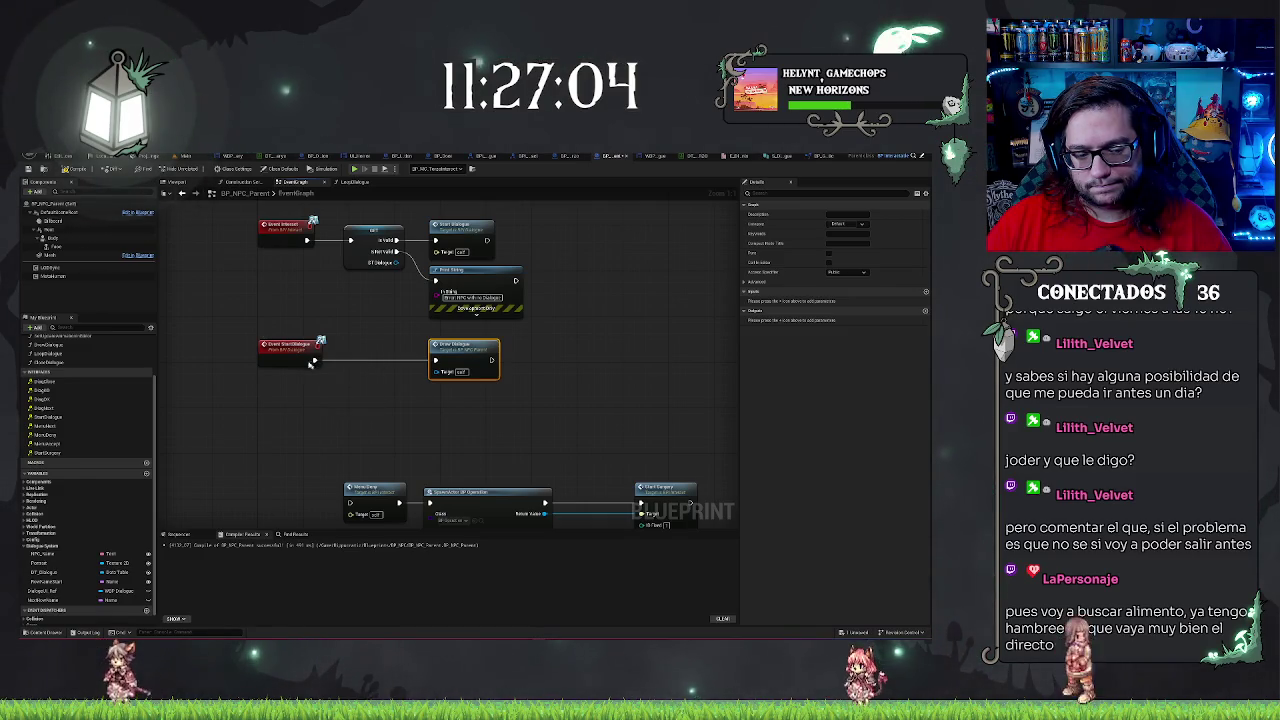
{"action": "left_click", "coordinate": [287, 433]}
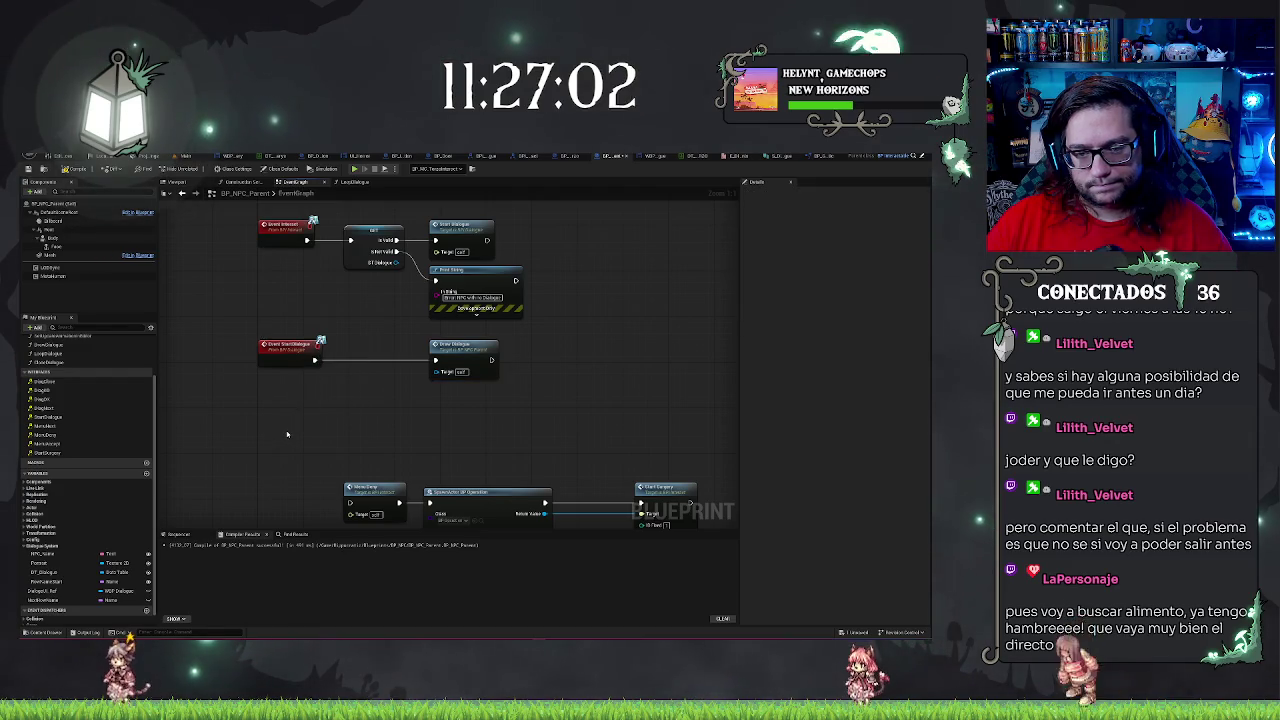
{"action": "left_click", "coordinate": [480, 349]}
{"action": "left_click_drag", "start_coordinate": [465, 346], "coordinate": [378, 346]}
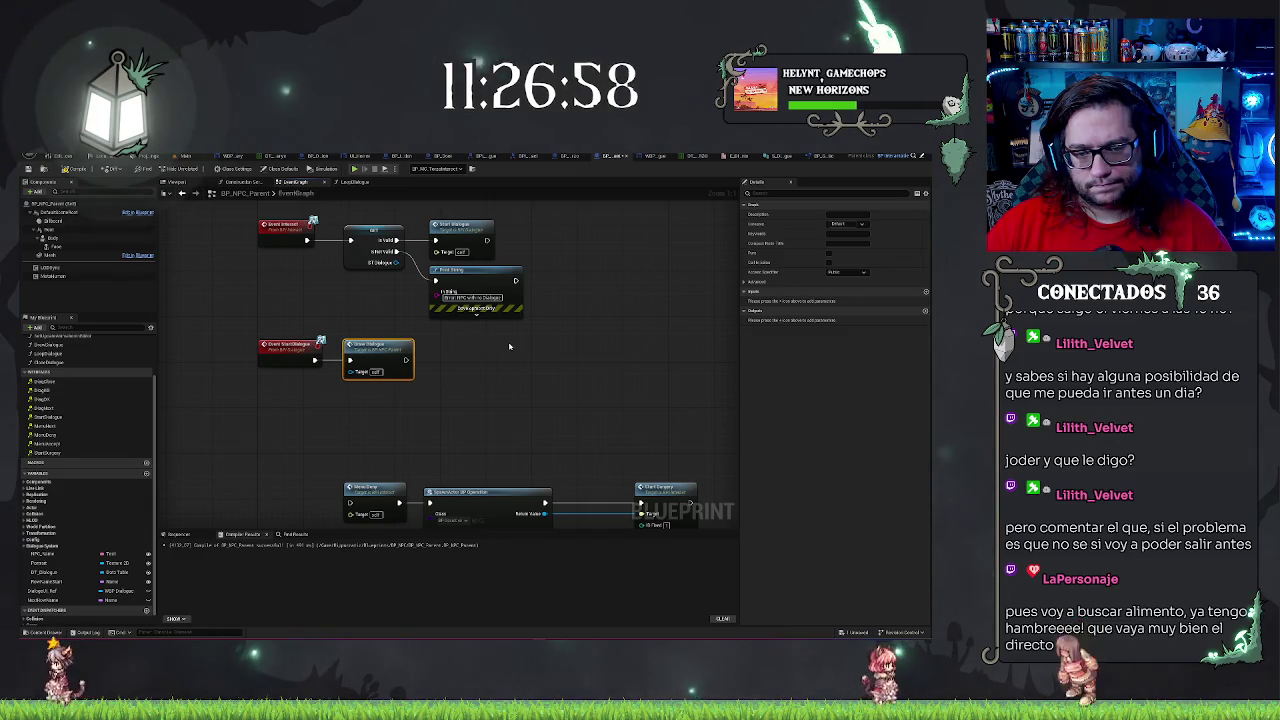
{"action": "left_click", "coordinate": [363, 420]}
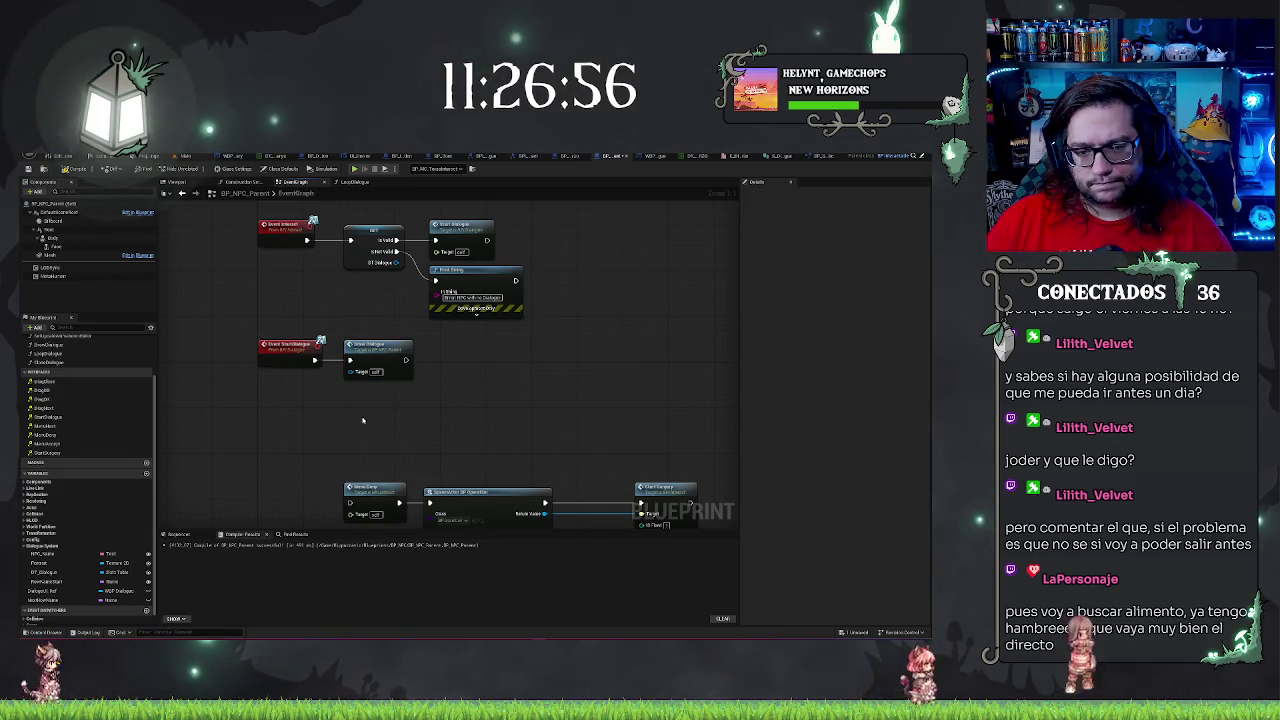
Paste the Get Current Day, conversion and Append nodes below the StartDialogue event
{"action": "key", "text": "ctrl+v"}
{"action": "mouse_move", "coordinate": [423, 417]}
{"action": "left_mouse_down"}
{"action": "mouse_move", "coordinate": [475, 385]}
{"action": "mouse_move", "coordinate": [548, 394]}
{"action": "left_mouse_up"}
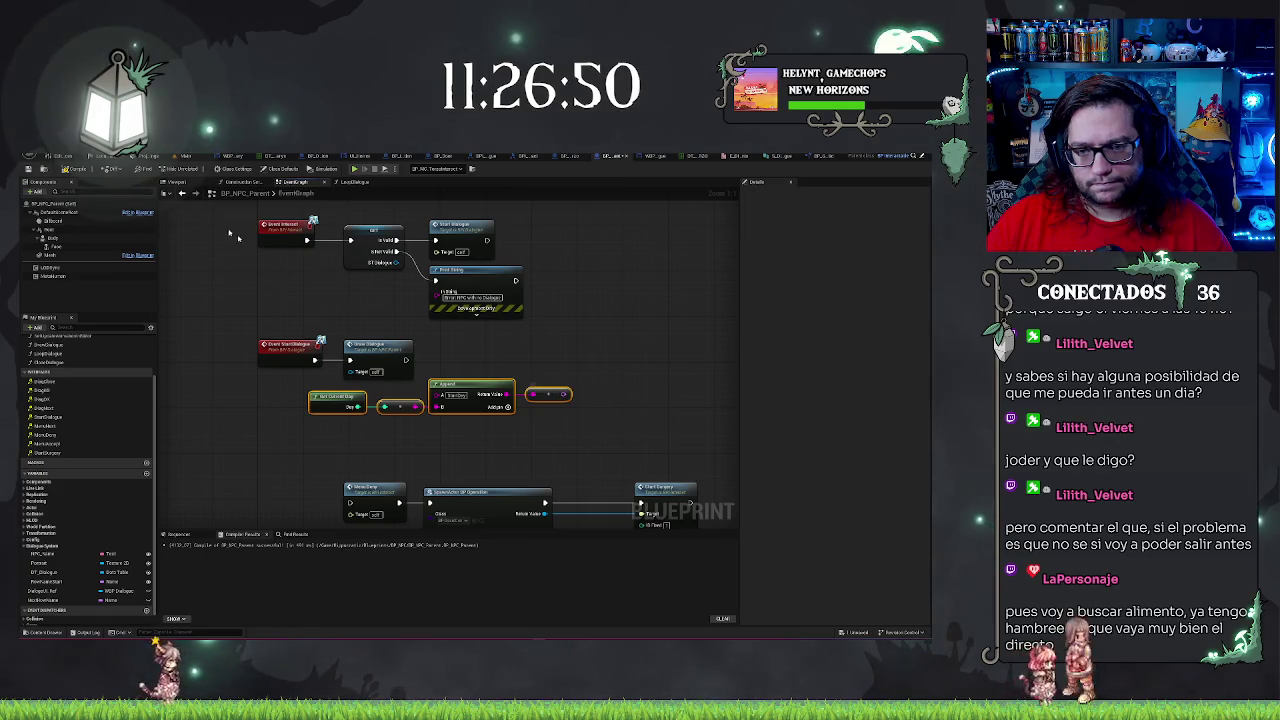
{"action": "left_click", "coordinate": [345, 183]}
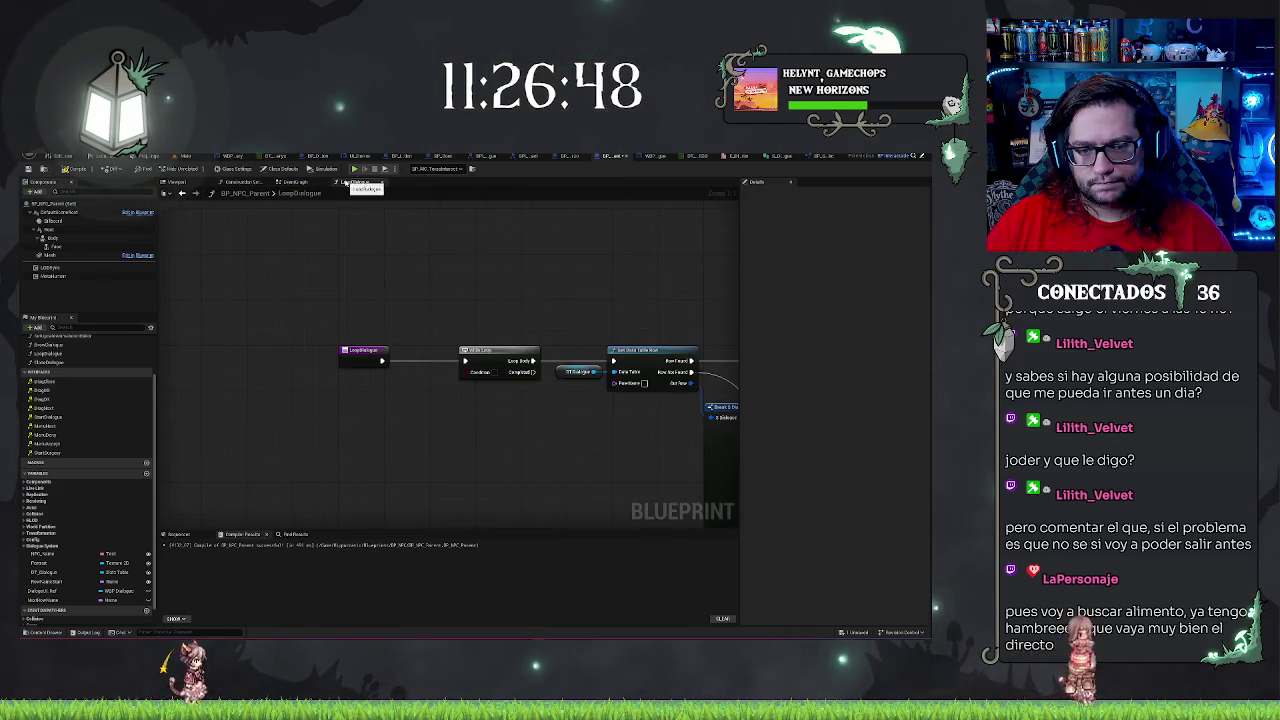
Give LoopDialogue a Name input called RowName and wire it into Get Data Table Row's Row Name
{"action": "left_click", "coordinate": [367, 354]}
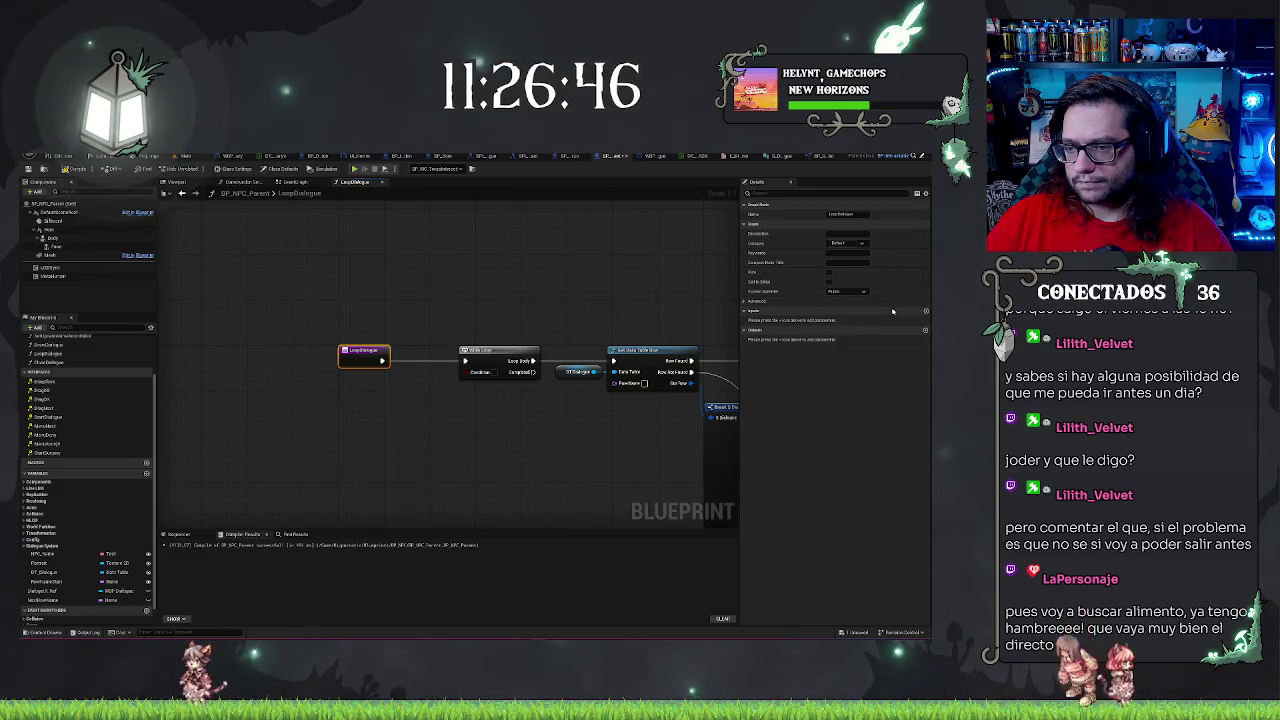
{"action": "left_click", "coordinate": [848, 321]}
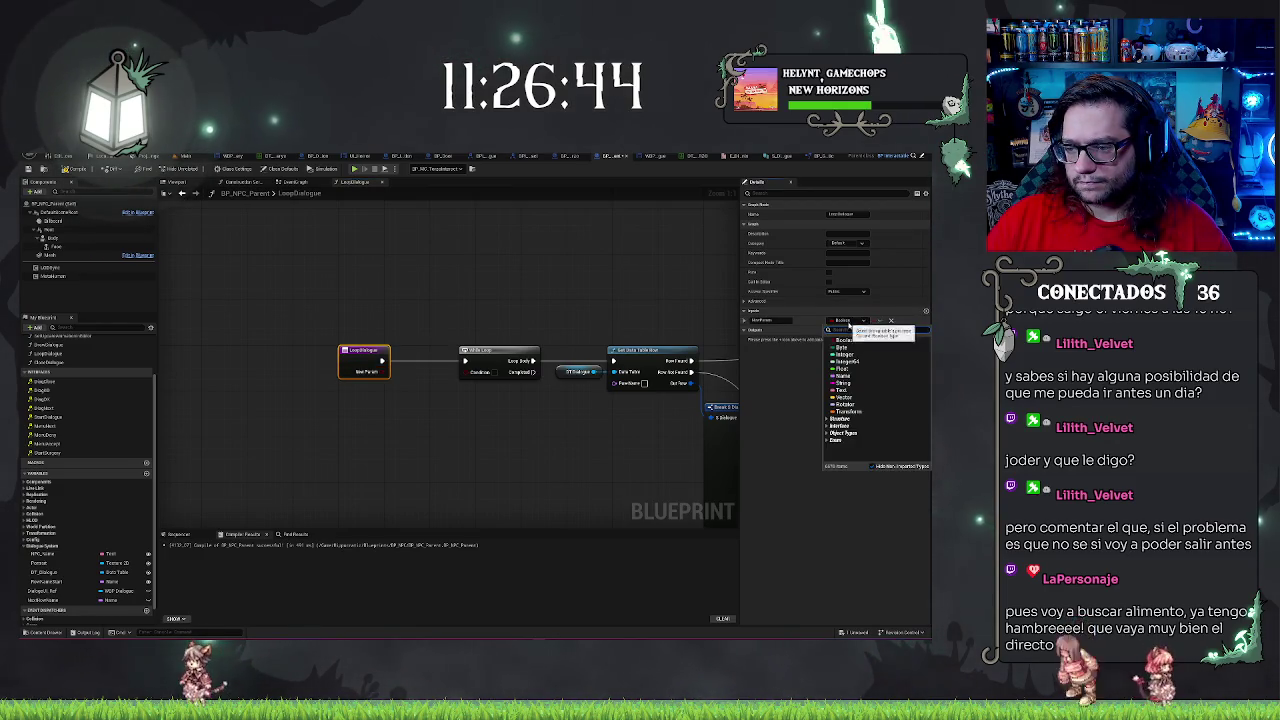
{"action": "left_click", "coordinate": [862, 400]}
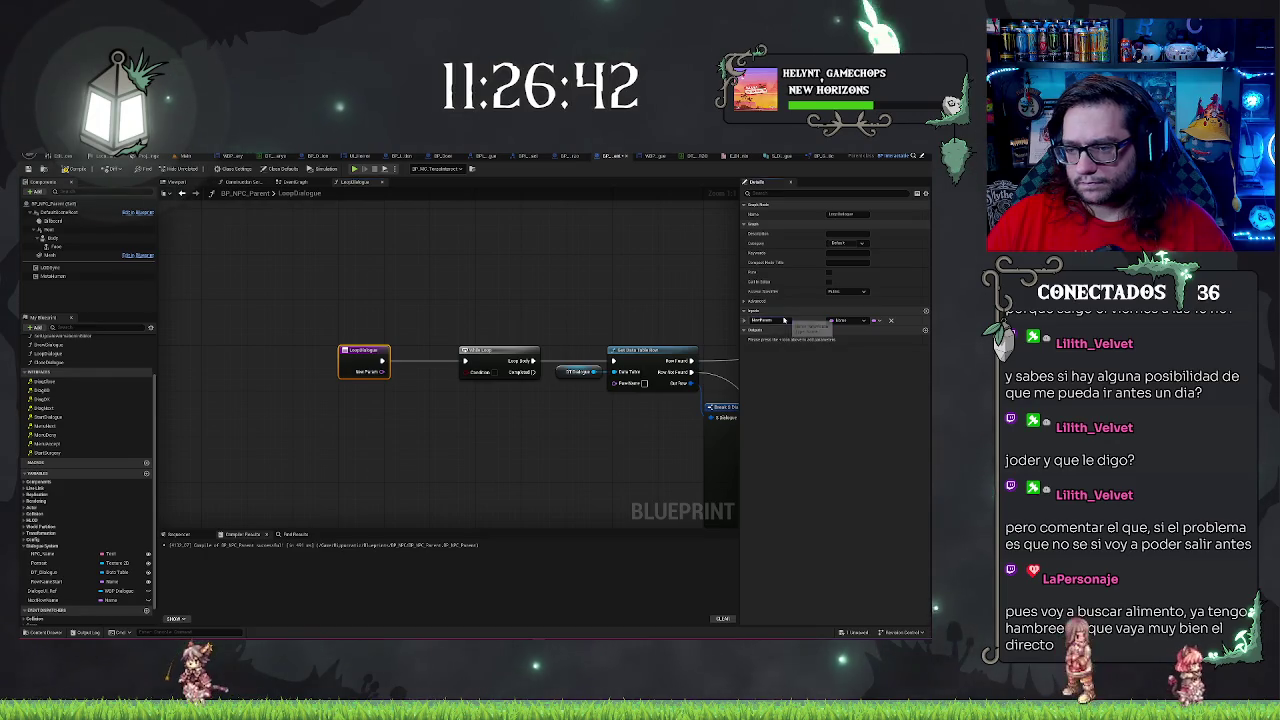
{"action": "double_click", "coordinate": [770, 321]}
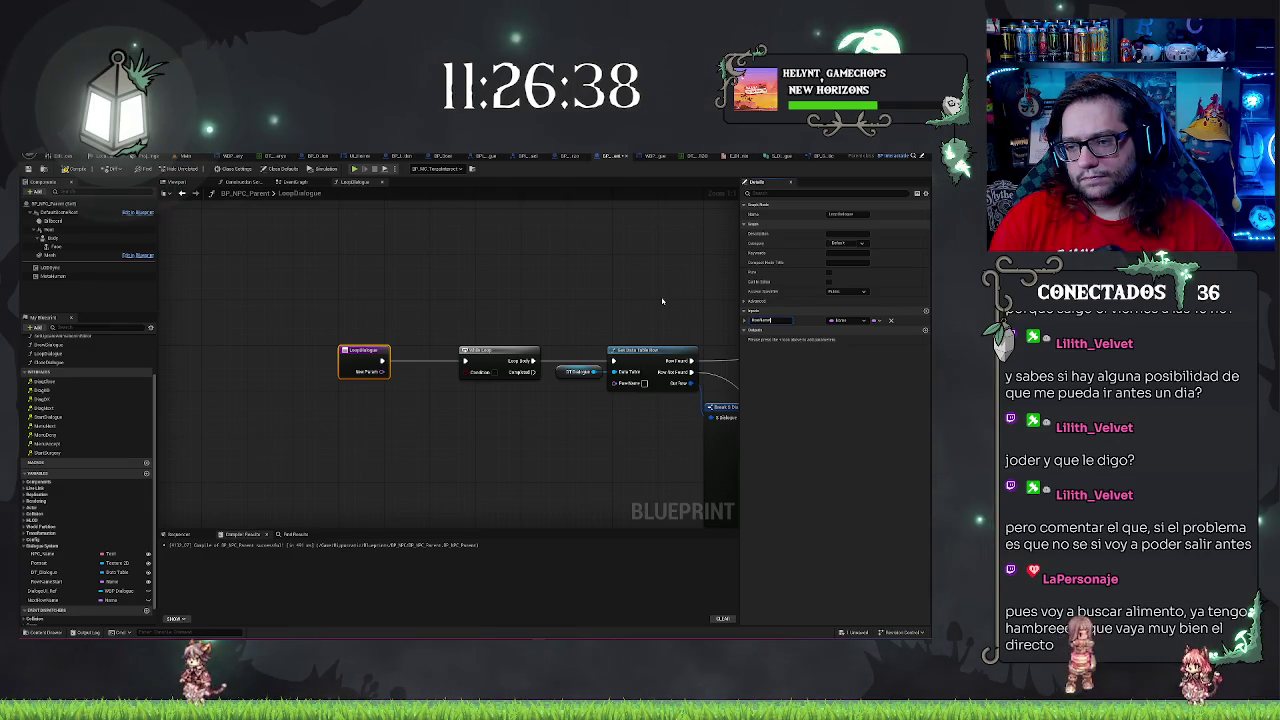
{"action": "mouse_move", "coordinate": [380, 371]}
{"action": "left_mouse_down"}
{"action": "mouse_move", "coordinate": [449, 391]}
{"action": "mouse_move", "coordinate": [600, 385]}
{"action": "mouse_move", "coordinate": [586, 428]}
{"action": "mouse_move", "coordinate": [614, 383]}
{"action": "left_mouse_up"}
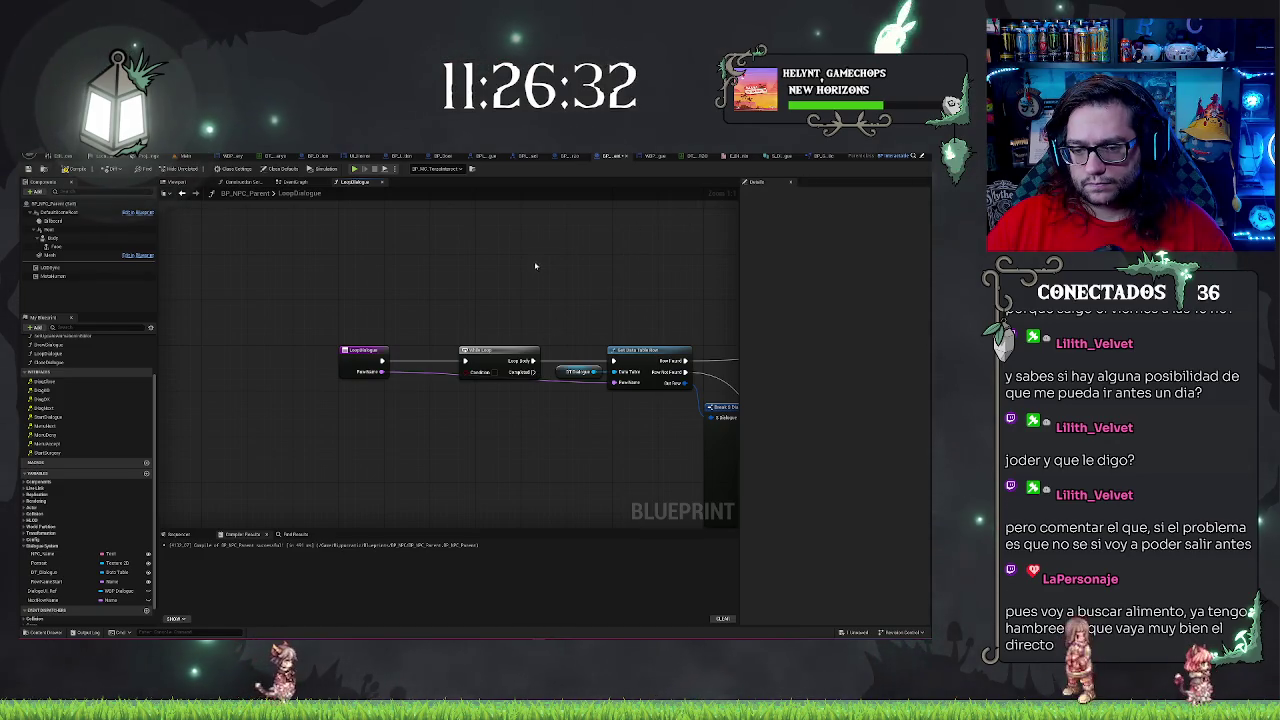
{"action": "left_click", "coordinate": [510, 362]}
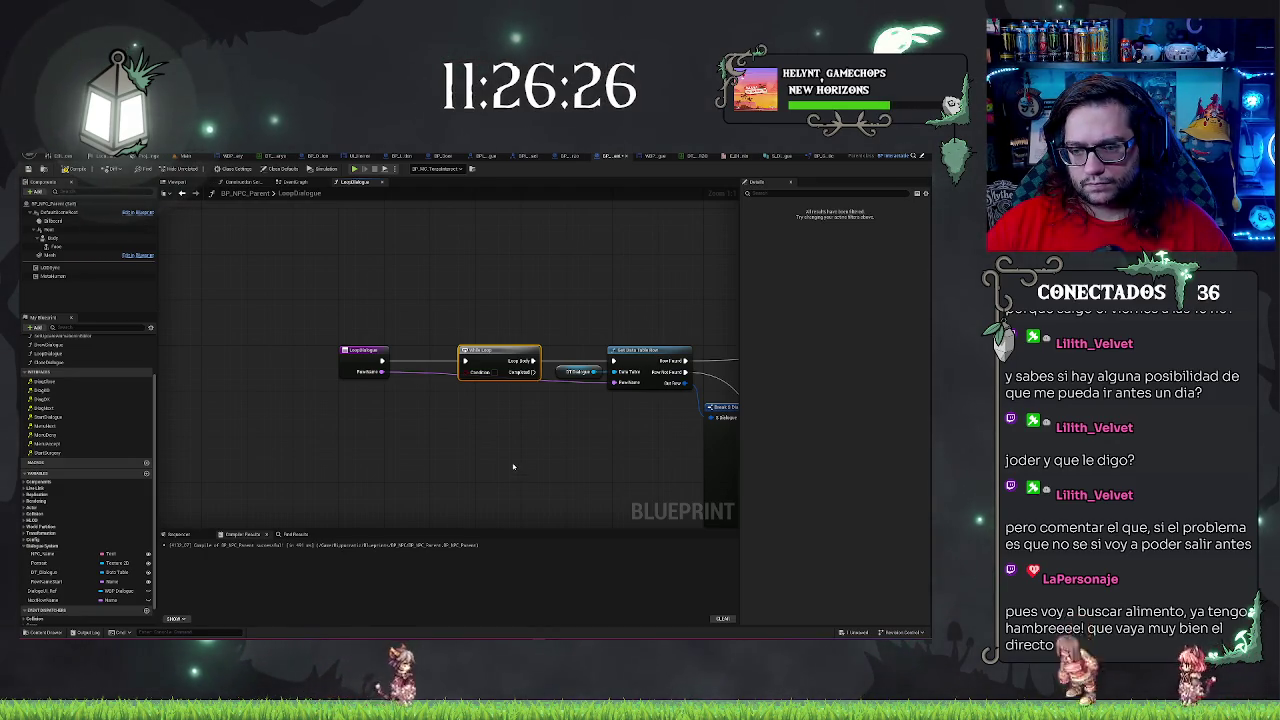
Delete the While Loop so the LoopDialogue entry runs Get Data Table Row directly
{"action": "key", "text": "Delete"}
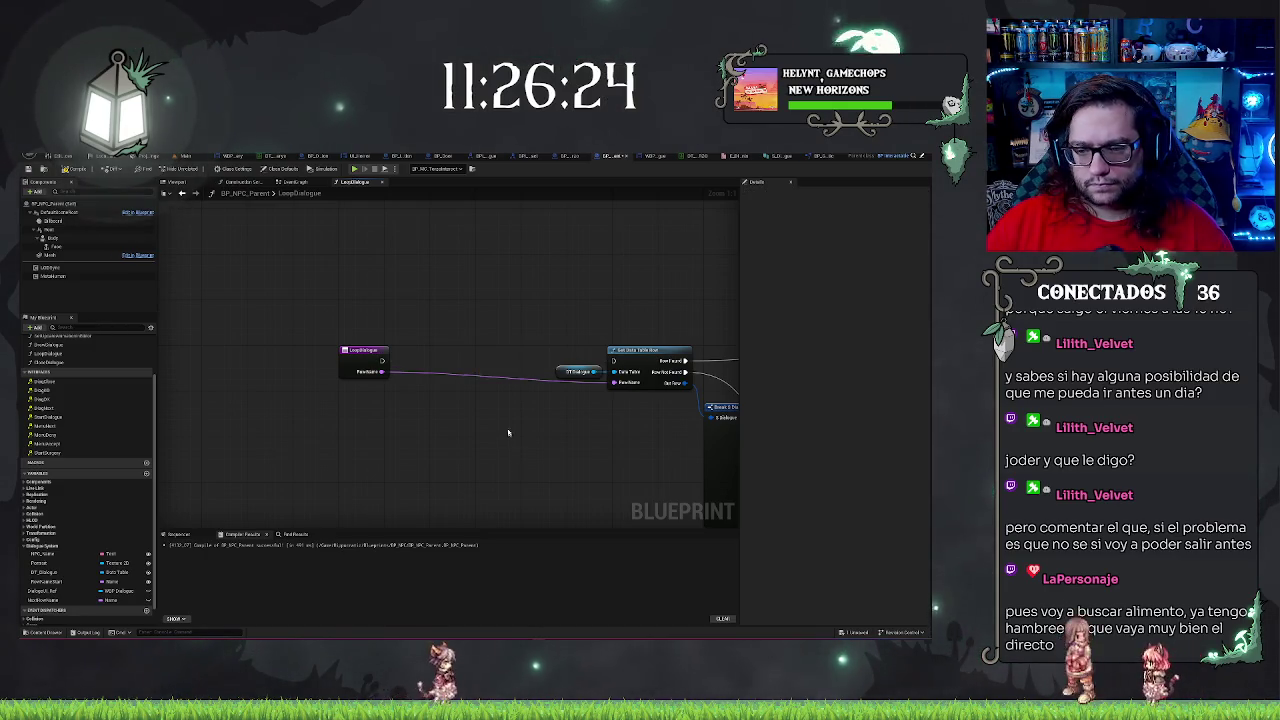
{"action": "left_click_drag", "start_coordinate": [382, 364], "coordinate": [613, 360]}
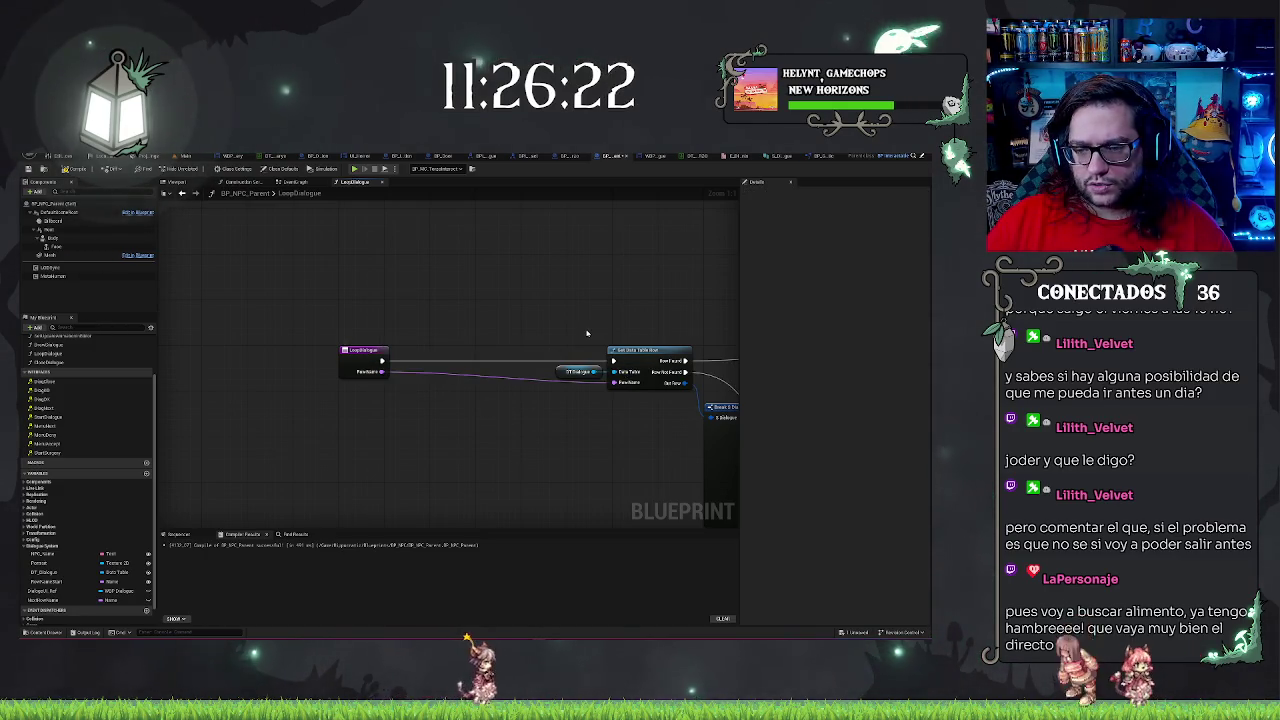
{"action": "scroll", "coordinate": [399, 389], "scroll_direction": "down", "scroll_amount": 5}
{"action": "left_click_drag", "start_coordinate": [428, 309], "coordinate": [697, 449]}
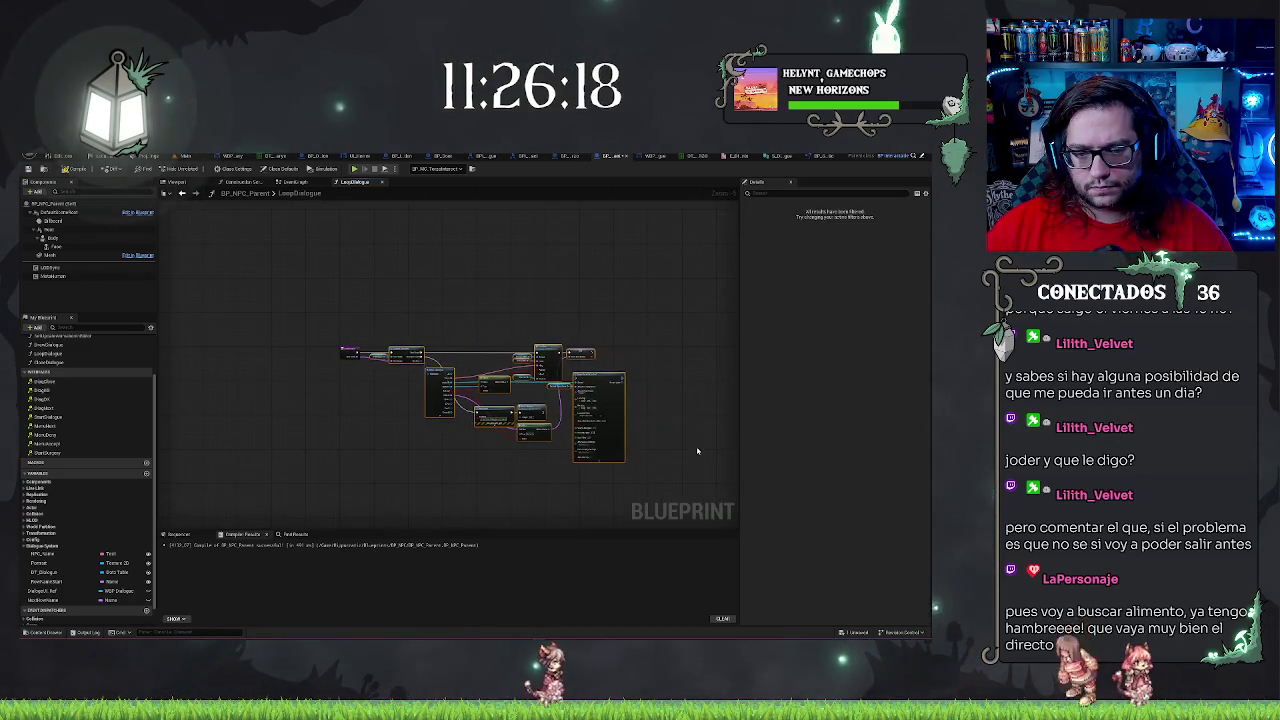
{"action": "scroll", "coordinate": [363, 388], "scroll_direction": "up", "scroll_amount": 5}
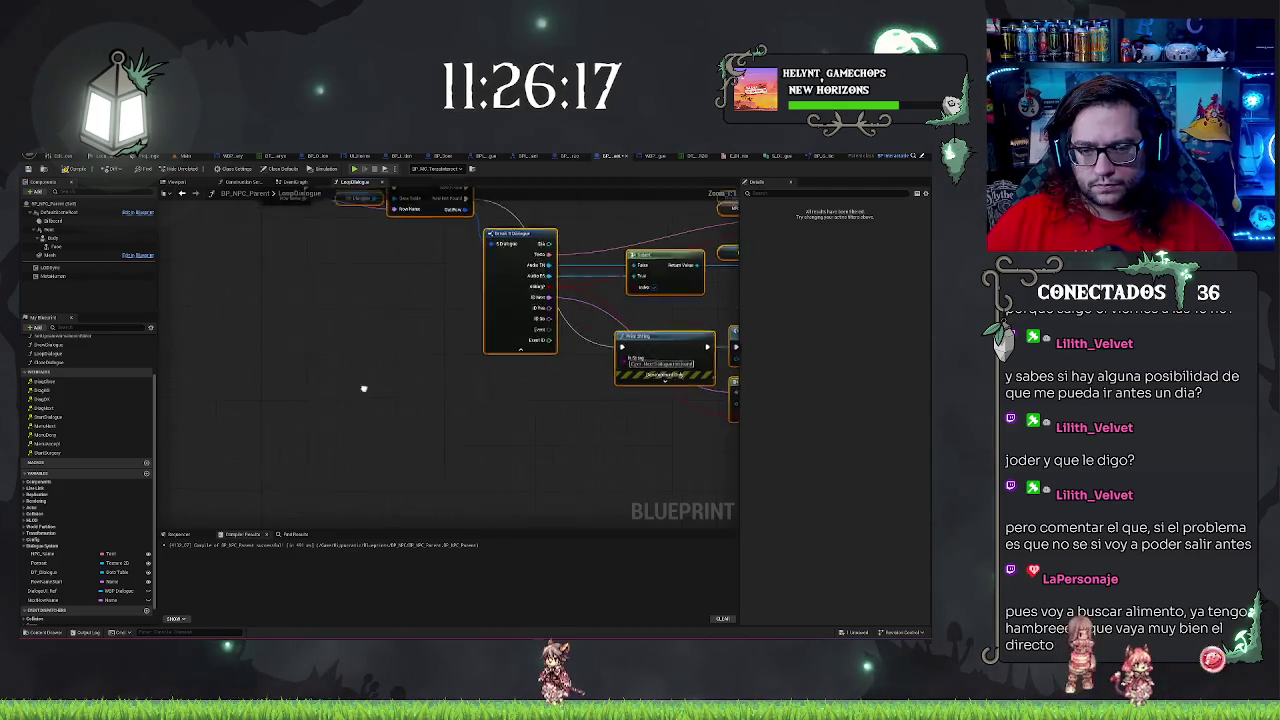
{"action": "left_click", "coordinate": [314, 183]}
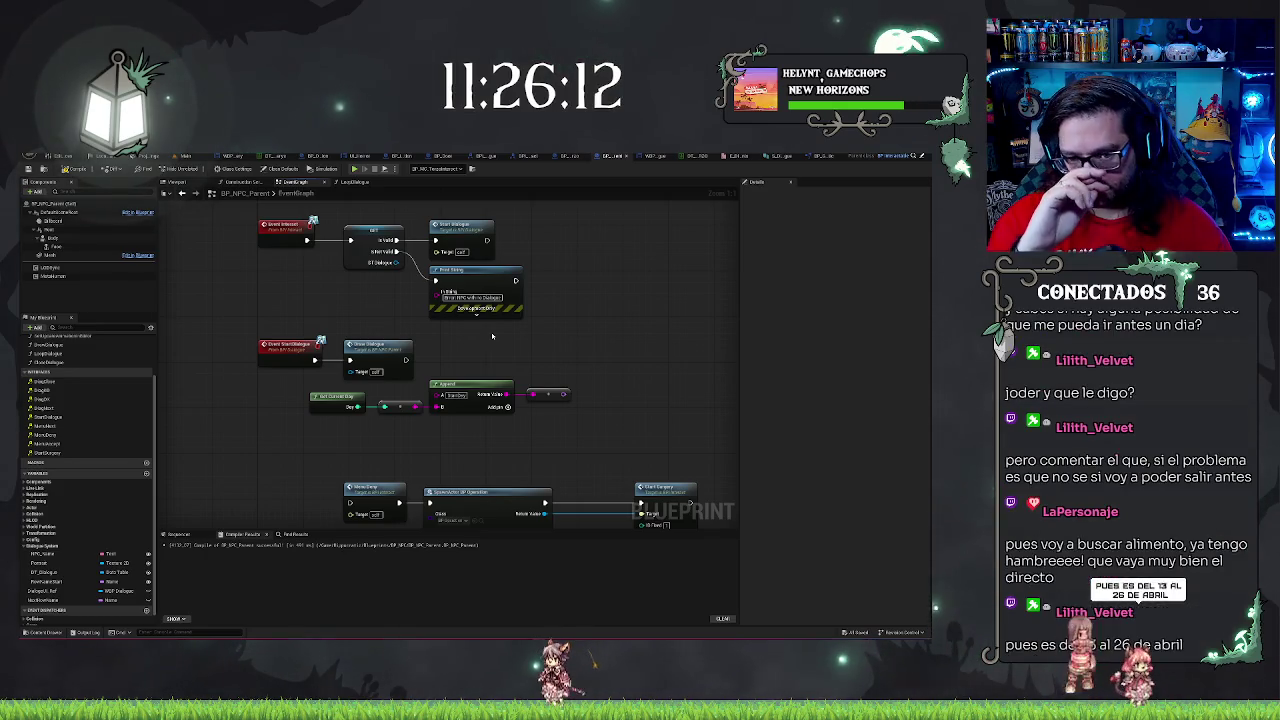
Shift the Get Current Day, conversion and Append nodes left, tucking them under StartDialogue's dialogue node
{"action": "left_click_drag", "start_coordinate": [499, 338], "coordinate": [589, 287]}
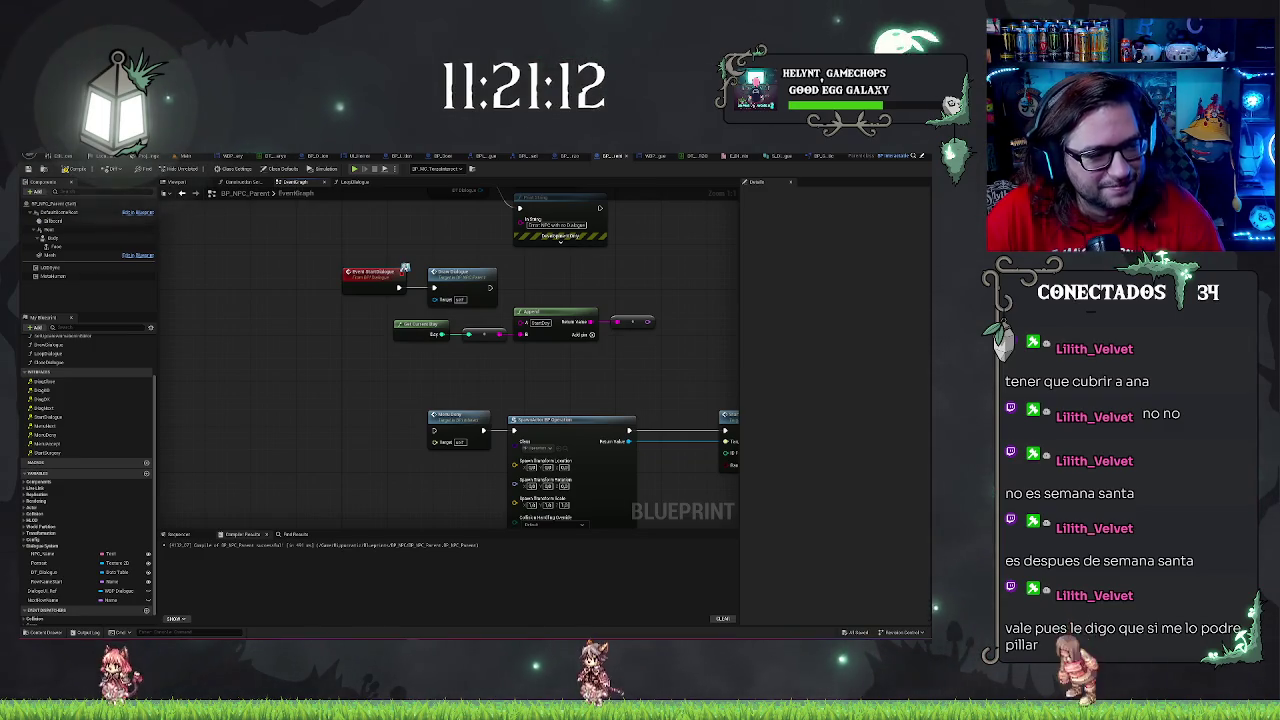
{"action": "mouse_move", "coordinate": [374, 365]}
{"action": "left_mouse_down"}
{"action": "mouse_move", "coordinate": [291, 371]}
{"action": "mouse_move", "coordinate": [349, 363]}
{"action": "mouse_move", "coordinate": [370, 460]}
{"action": "left_mouse_up"}
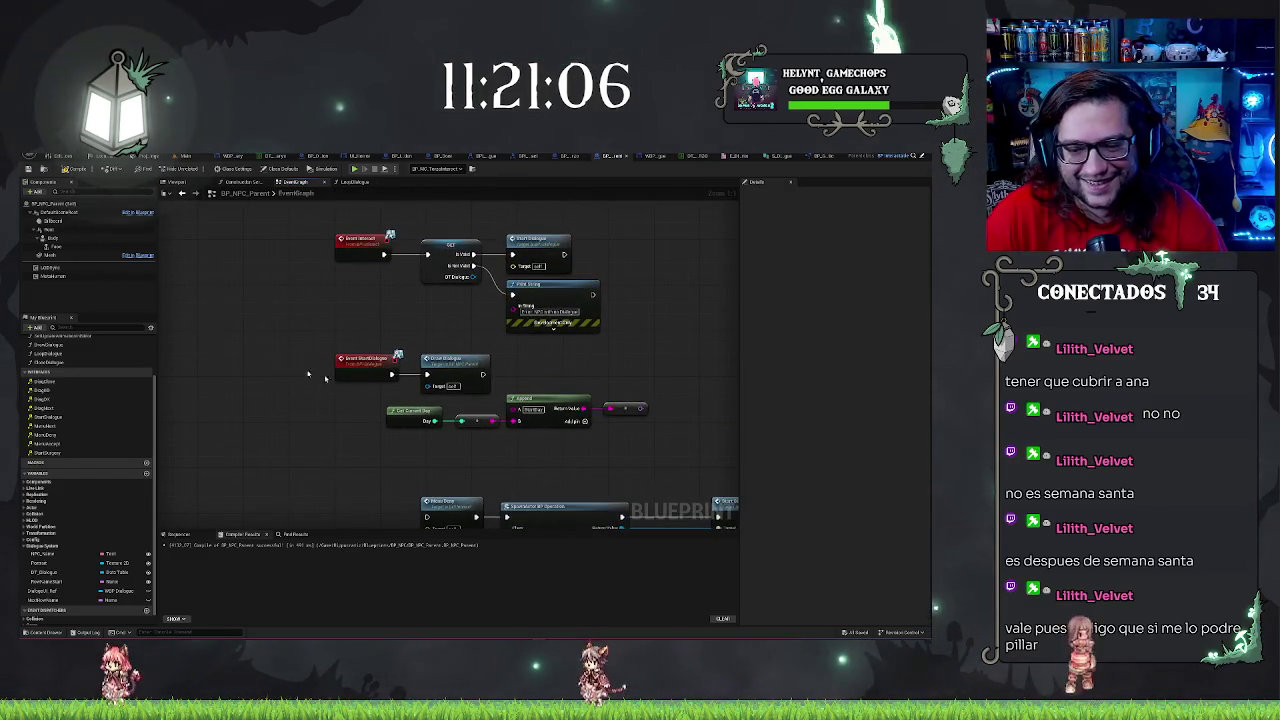
{"action": "left_click_drag", "start_coordinate": [297, 370], "coordinate": [674, 443]}
{"action": "left_click", "coordinate": [669, 457]}
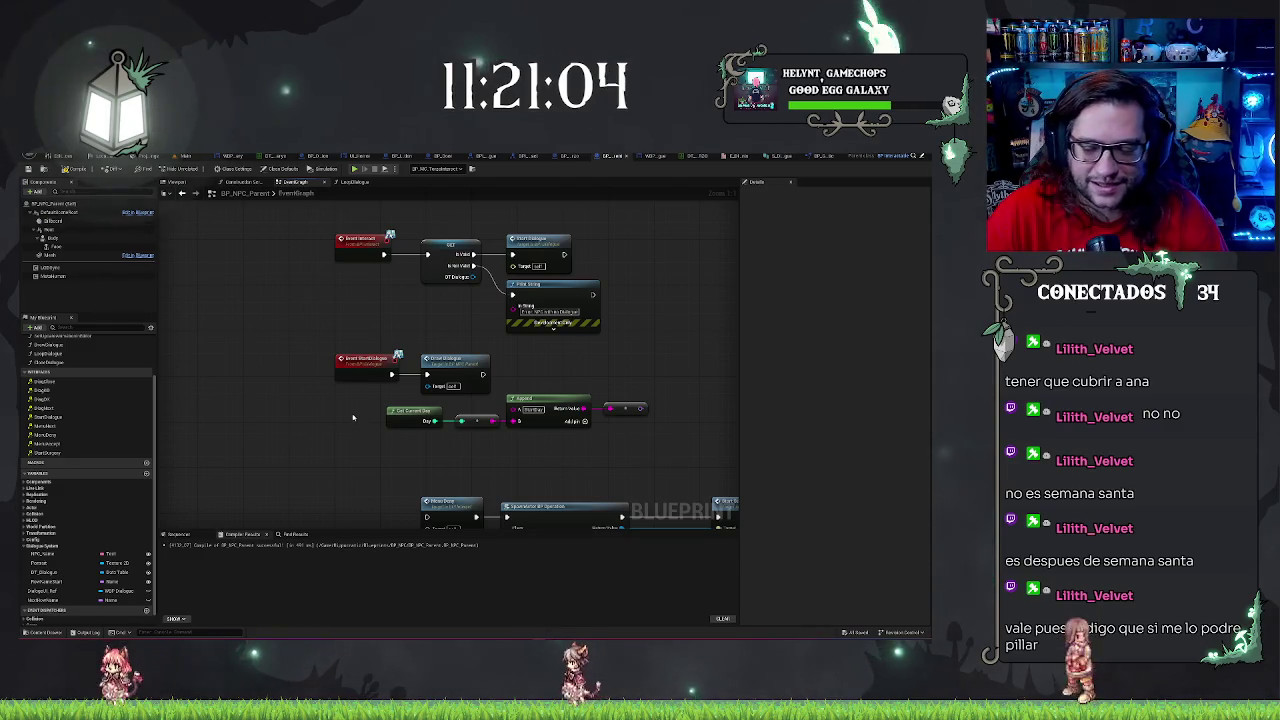
{"action": "left_click_drag", "start_coordinate": [352, 414], "coordinate": [685, 442]}
{"action": "key", "text": "Left"}
{"action": "key", "text": "Left"}
{"action": "key", "text": "Left"}
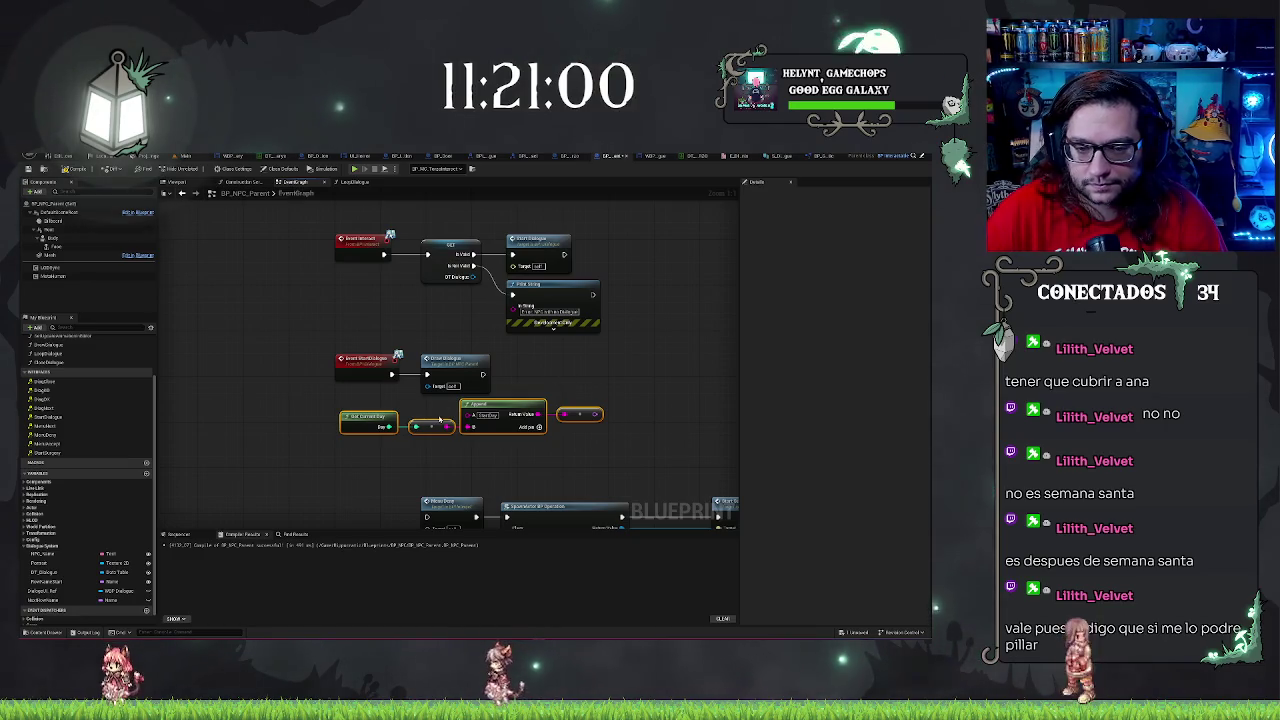
{"action": "left_click_drag", "start_coordinate": [447, 419], "coordinate": [436, 419]}
Add a Loop Dialogue call after Start Dialogue and position it beside Start Dialogue
{"action": "mouse_move", "coordinate": [482, 375]}
{"action": "left_mouse_down"}
{"action": "mouse_move", "coordinate": [490, 320]}
{"action": "mouse_move", "coordinate": [527, 323]}
{"action": "left_mouse_up"}
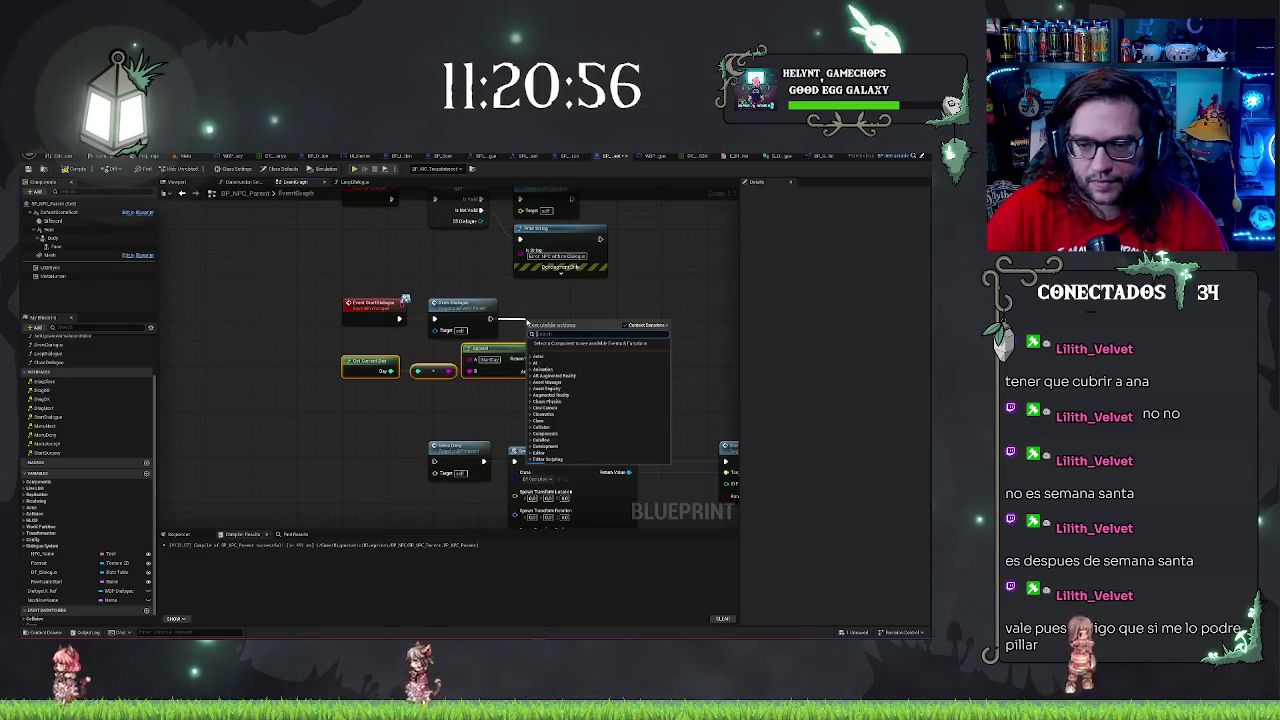
{"action": "type", "text": "bo"}
{"action": "key", "text": "Return"}
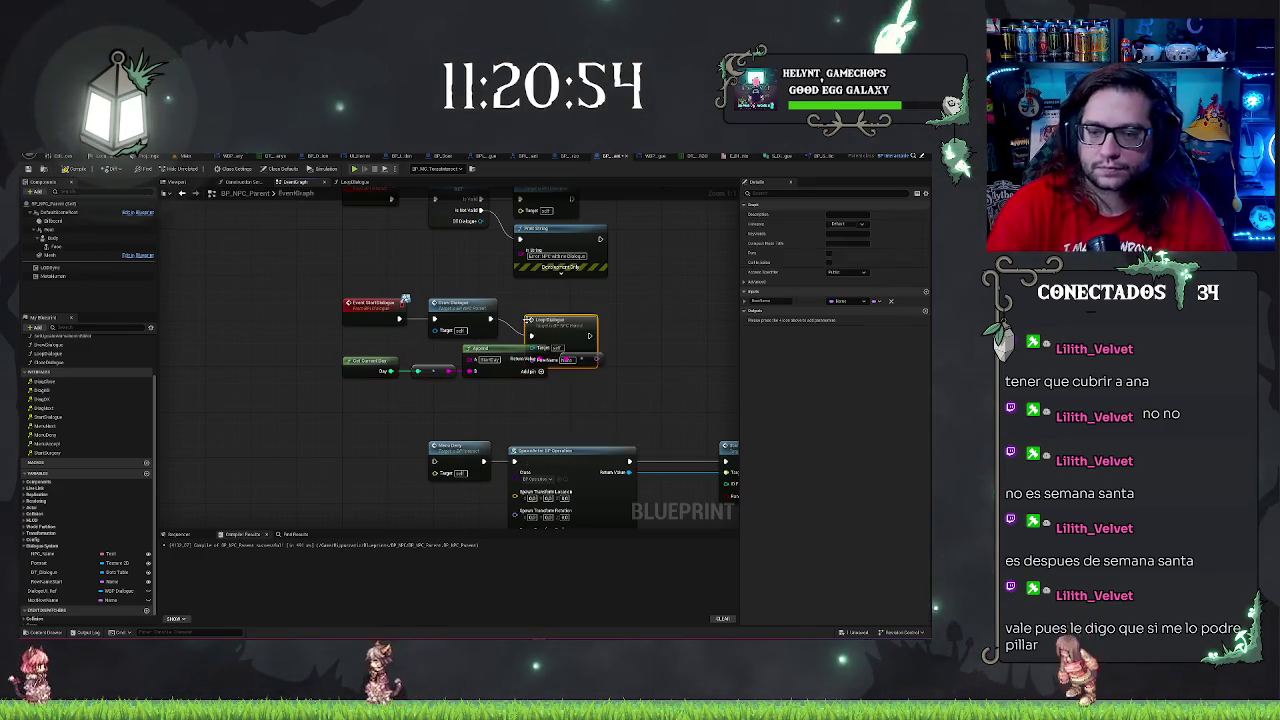
{"action": "left_click_drag", "start_coordinate": [567, 321], "coordinate": [590, 304]}
Wire Append's Return Value into Loop Dialogue's Row Name, then switch to the game window
{"action": "left_click_drag", "start_coordinate": [593, 362], "coordinate": [561, 342]}
{"action": "left_click", "coordinate": [600, 372]}
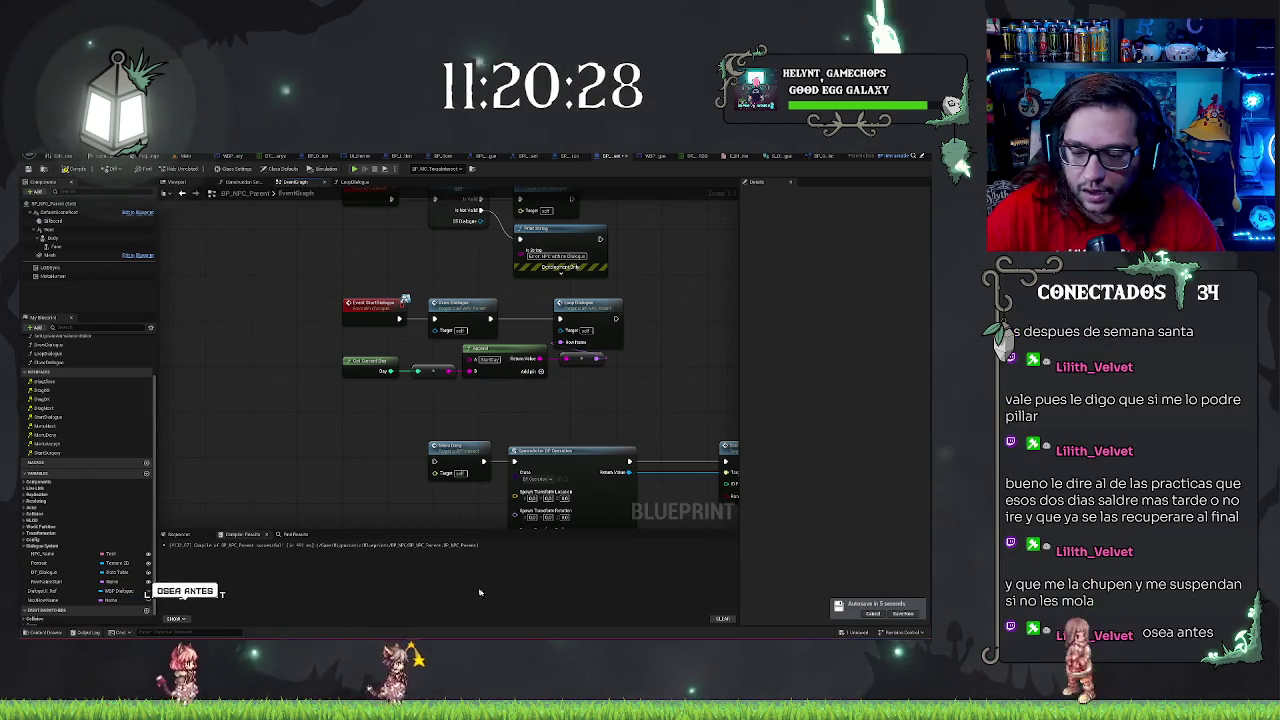
{"action": "key", "text": "alt+Tab"}
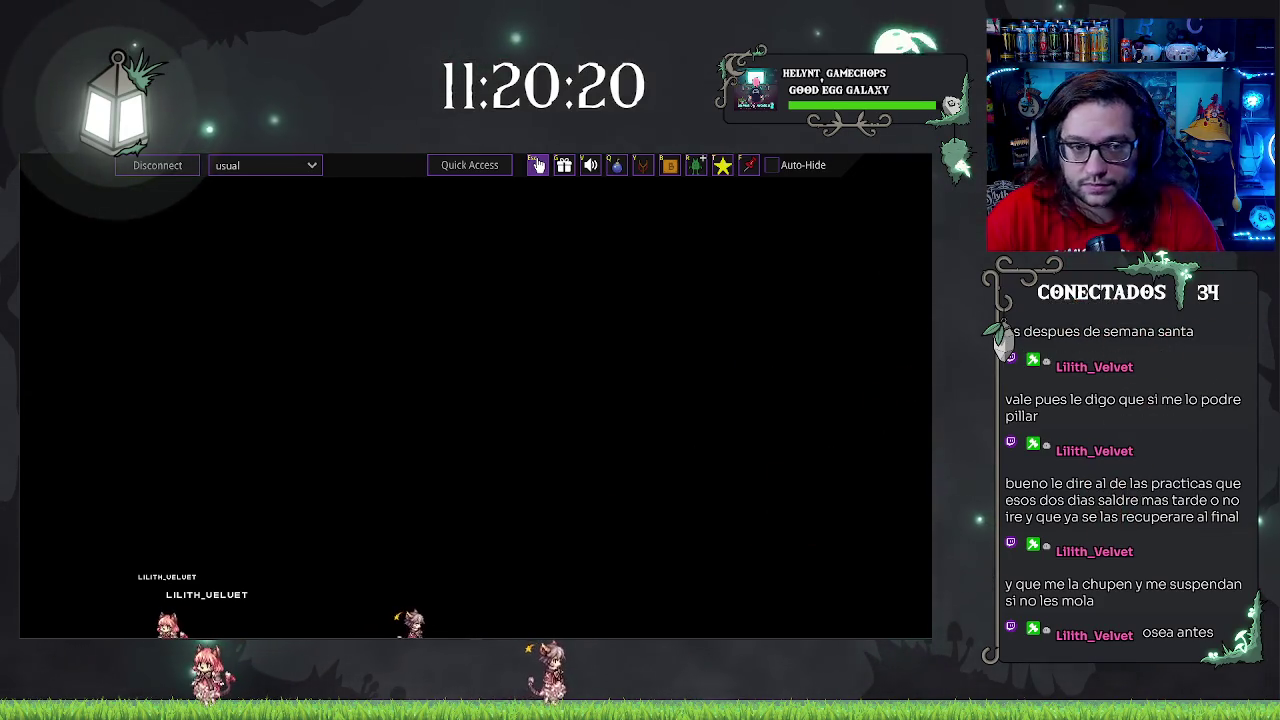
Back in the editor, raise the Event Interact, GET, Start Dialogue and Print String group slightly
{"action": "key", "text": "alt+Tab"}
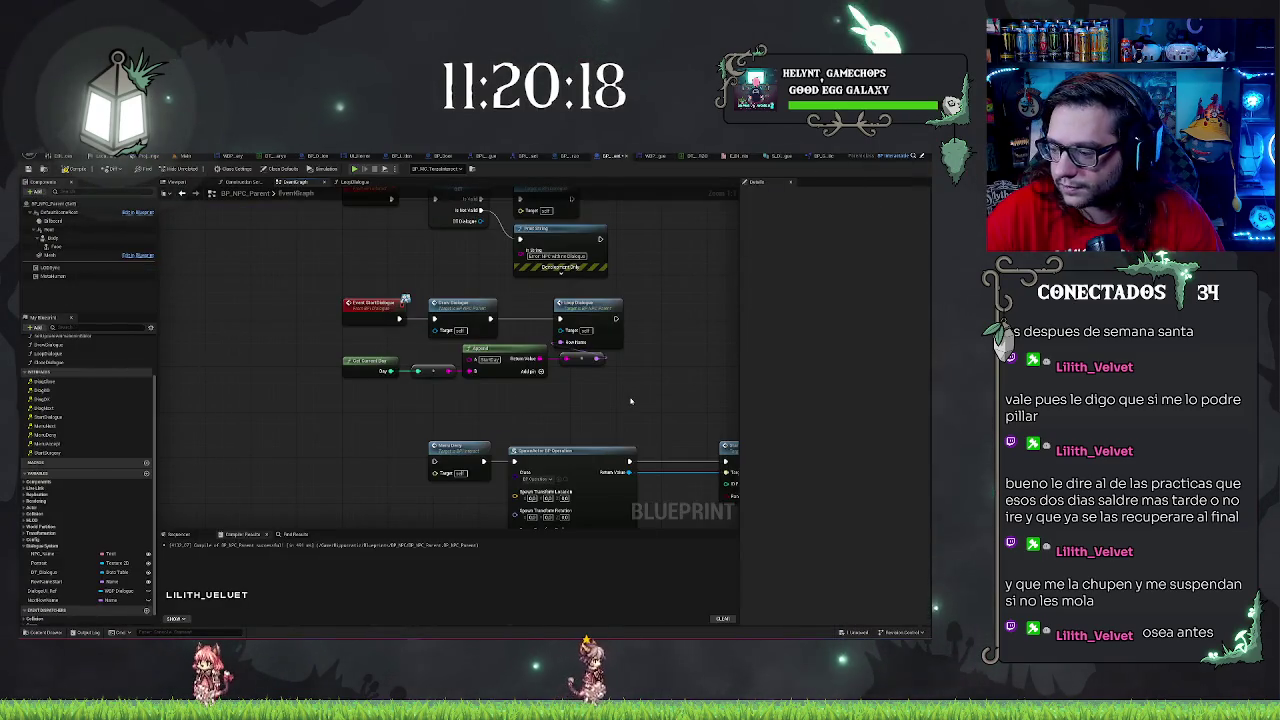
{"action": "left_click_drag", "start_coordinate": [630, 401], "coordinate": [595, 375]}
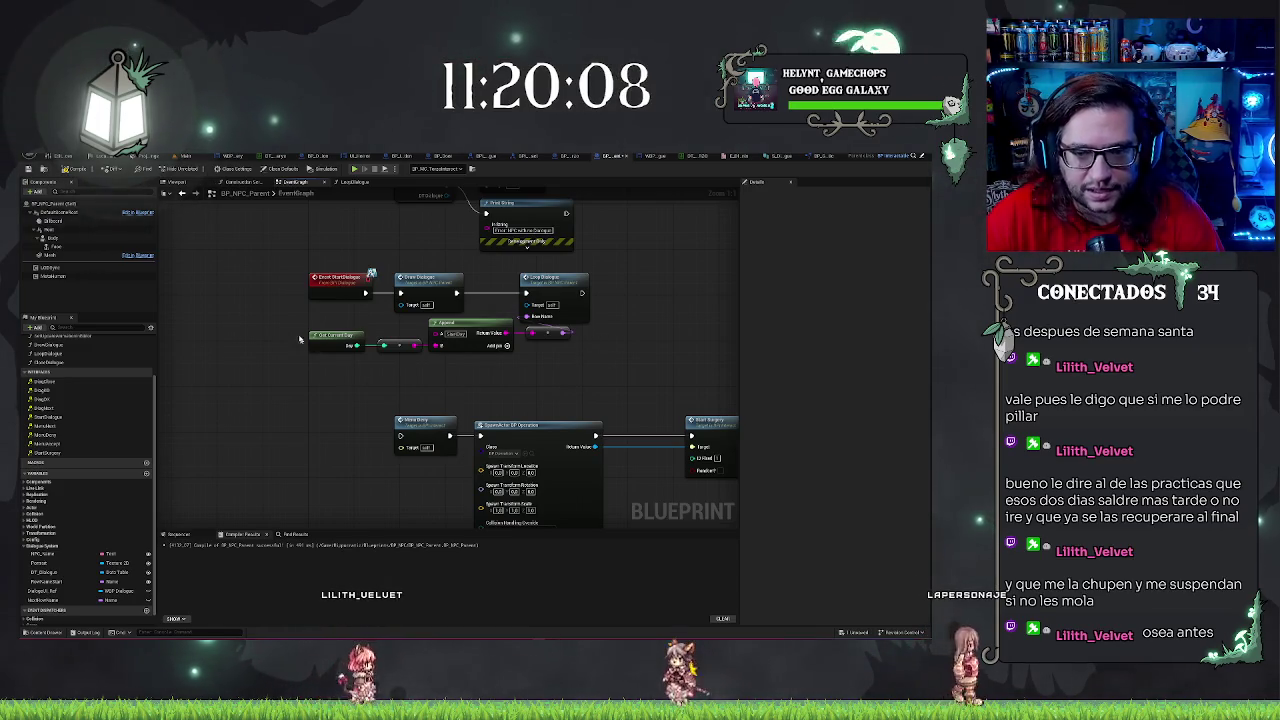
{"action": "mouse_move", "coordinate": [275, 330]}
{"action": "left_mouse_down"}
{"action": "mouse_move", "coordinate": [575, 358]}
{"action": "mouse_move", "coordinate": [582, 372]}
{"action": "left_mouse_up"}
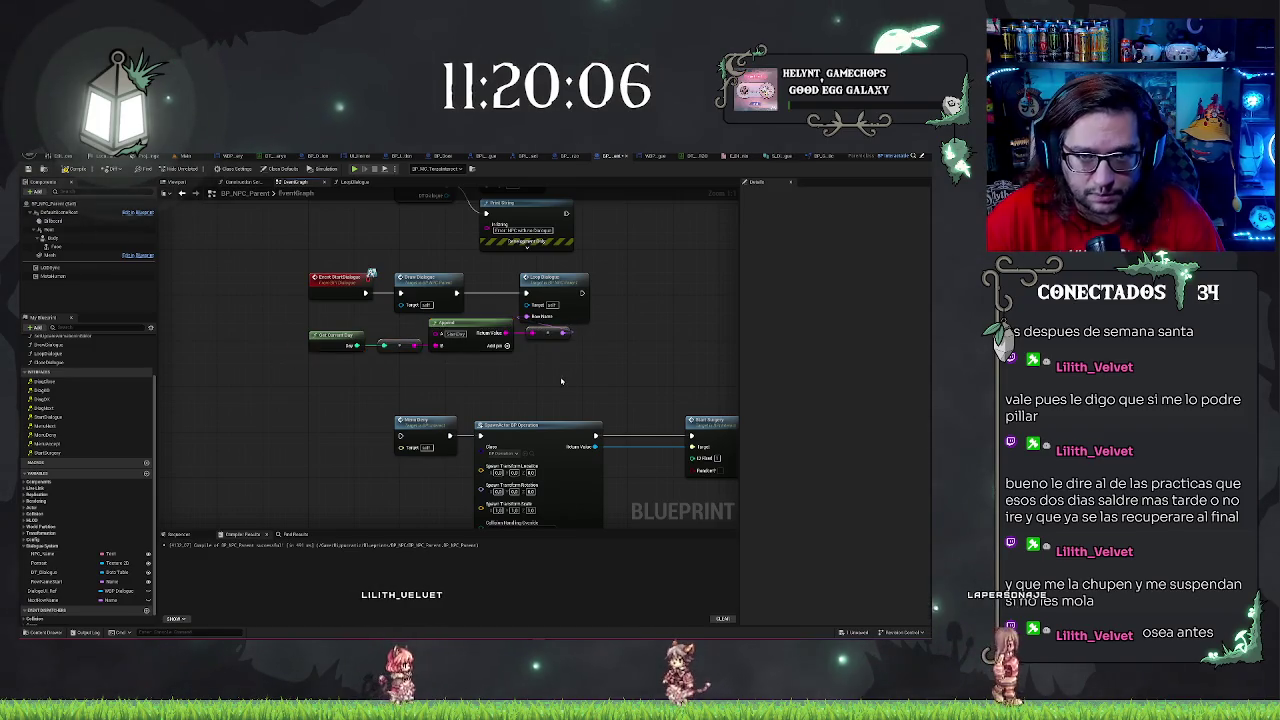
{"action": "left_click_drag", "start_coordinate": [280, 318], "coordinate": [579, 363]}
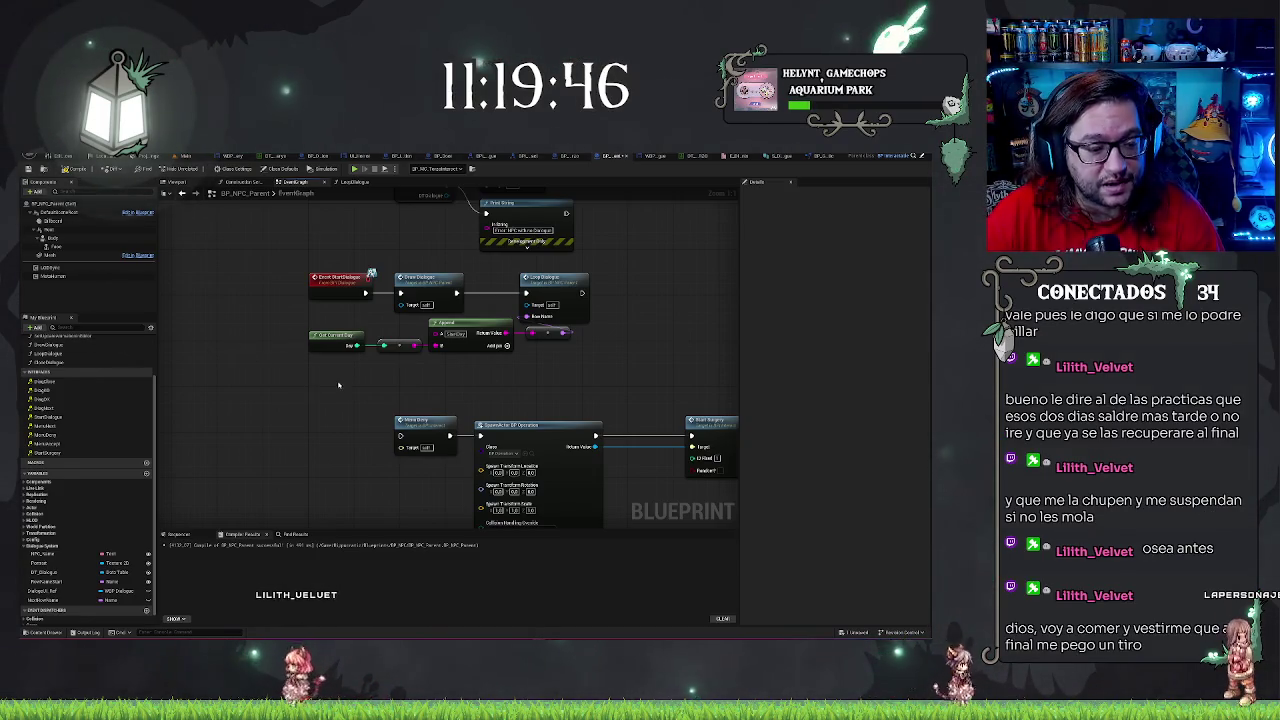
{"action": "mouse_move", "coordinate": [347, 248]}
{"action": "left_mouse_down"}
{"action": "mouse_move", "coordinate": [377, 342]}
{"action": "mouse_move", "coordinate": [313, 318]}
{"action": "mouse_move", "coordinate": [600, 430]}
{"action": "left_mouse_up"}
{"action": "left_click_drag", "start_coordinate": [540, 400], "coordinate": [540, 383]}
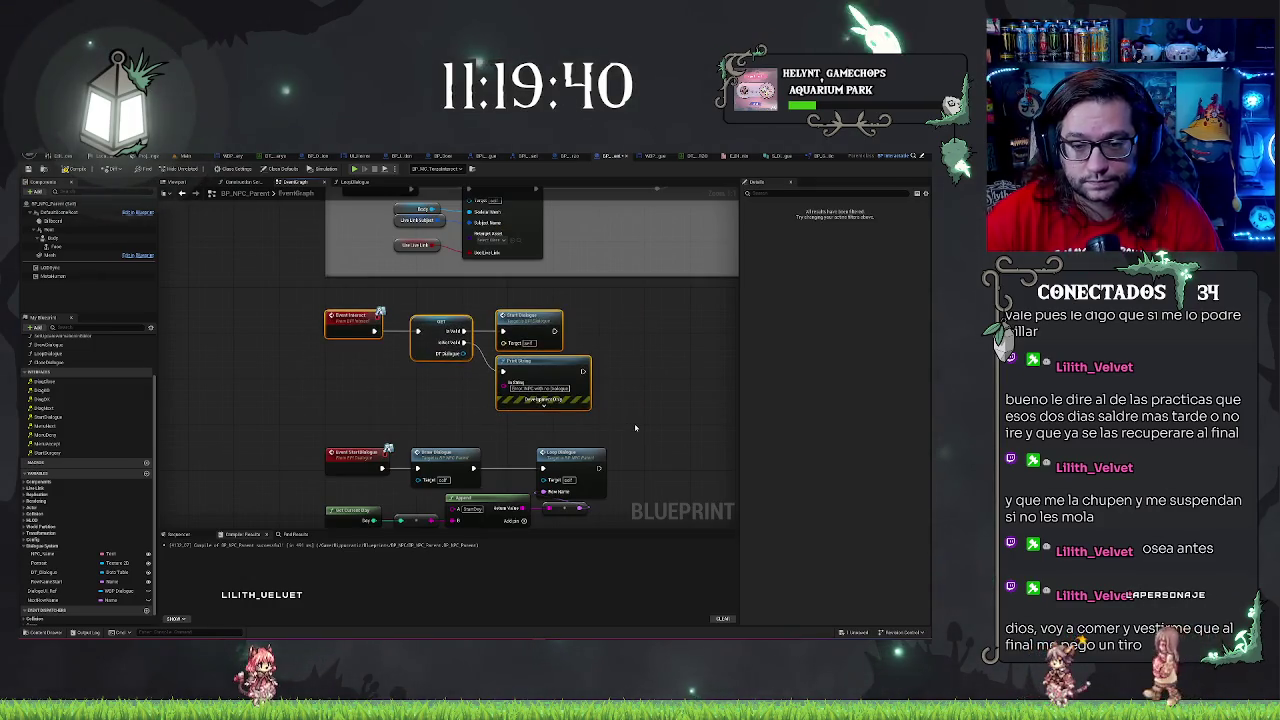
{"action": "left_click", "coordinate": [460, 400]}
{"action": "mouse_move", "coordinate": [441, 405]}
{"action": "left_mouse_down"}
{"action": "mouse_move", "coordinate": [434, 311]}
{"action": "mouse_move", "coordinate": [346, 218]}
{"action": "left_mouse_up"}
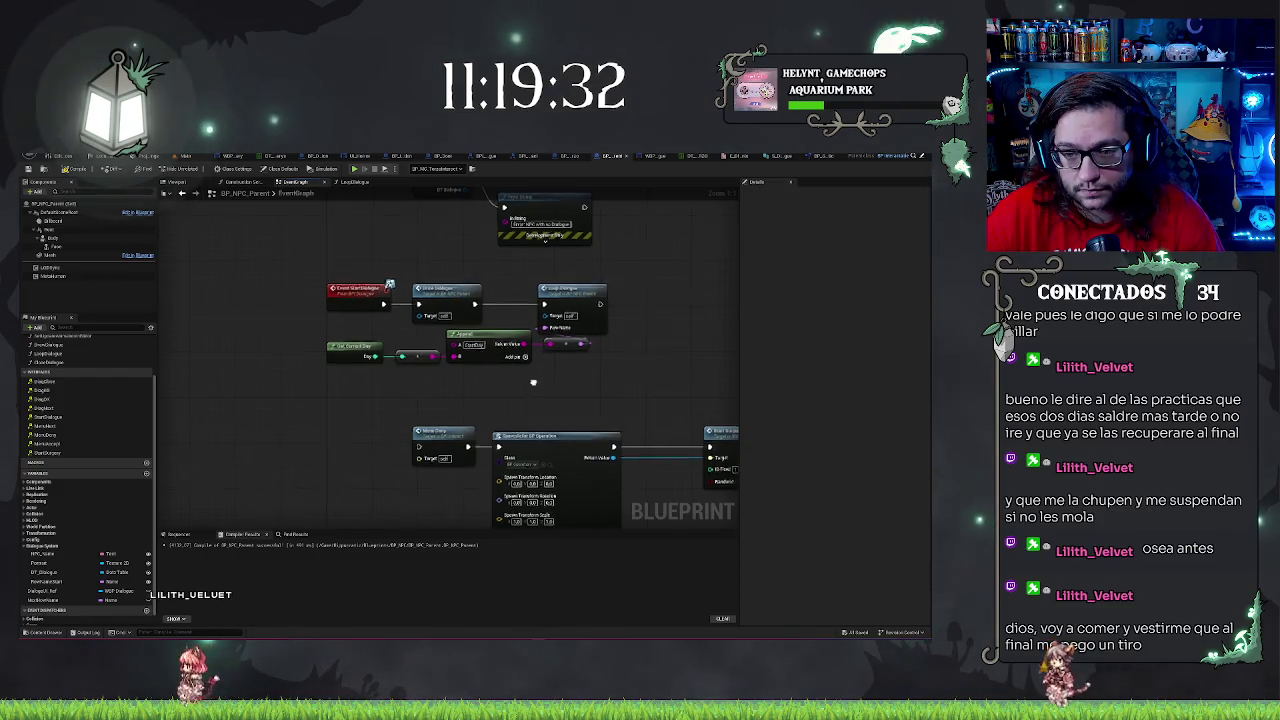
{"action": "scroll", "coordinate": [531, 372], "scroll_direction": "down", "scroll_amount": 2}
{"action": "scroll", "coordinate": [396, 361], "scroll_direction": "up", "scroll_amount": 1}
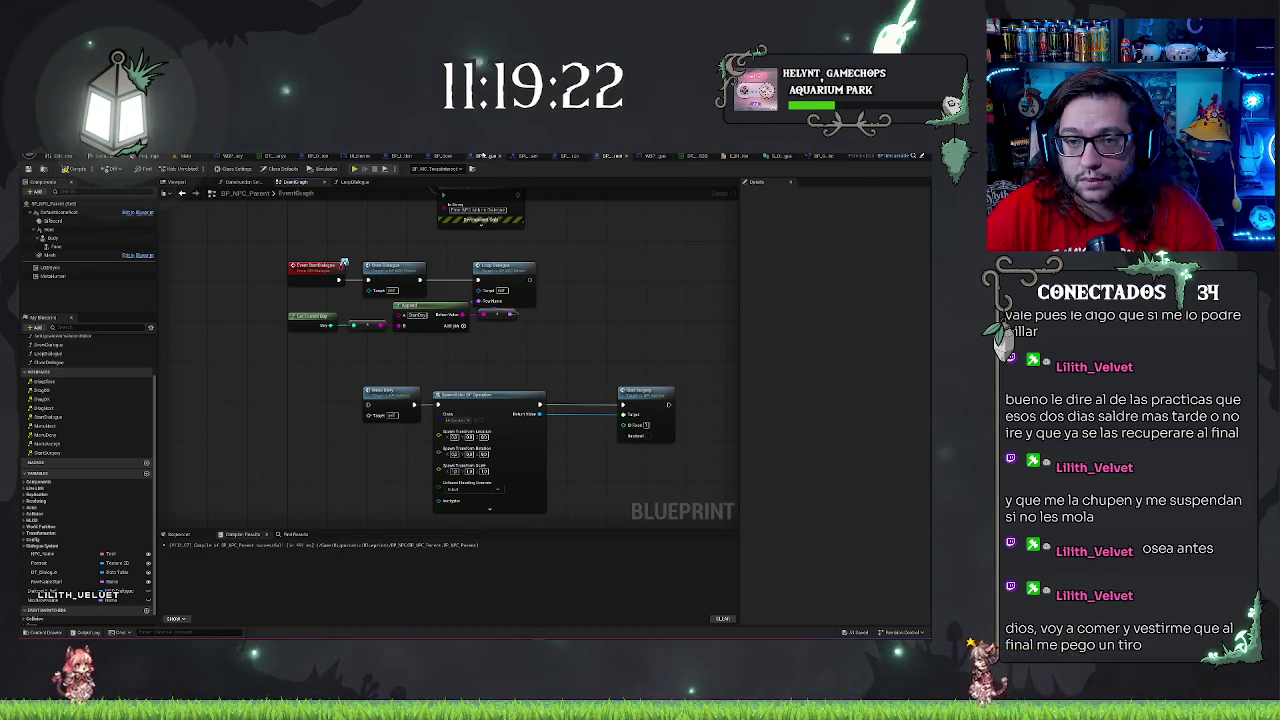
Look through the open editor tabs, then open BPI_Interact from the Content Browser
{"action": "left_click", "coordinate": [478, 156]}
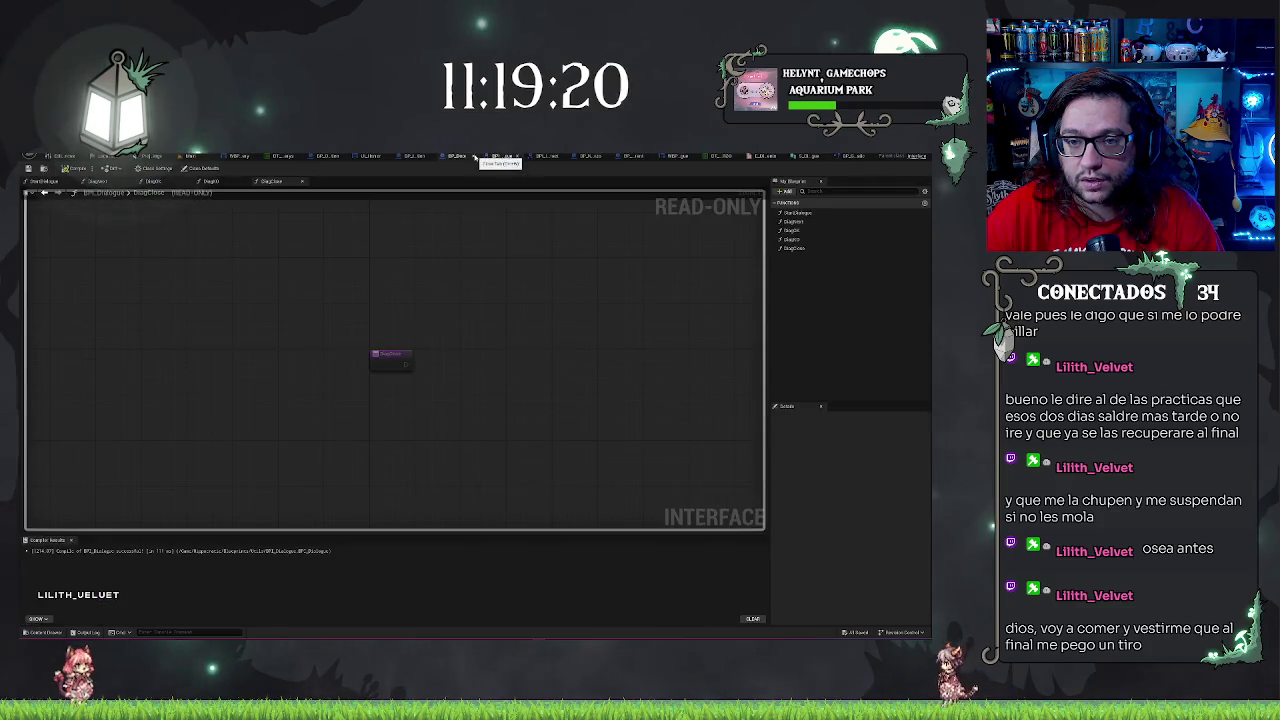
{"action": "left_click", "coordinate": [415, 157]}
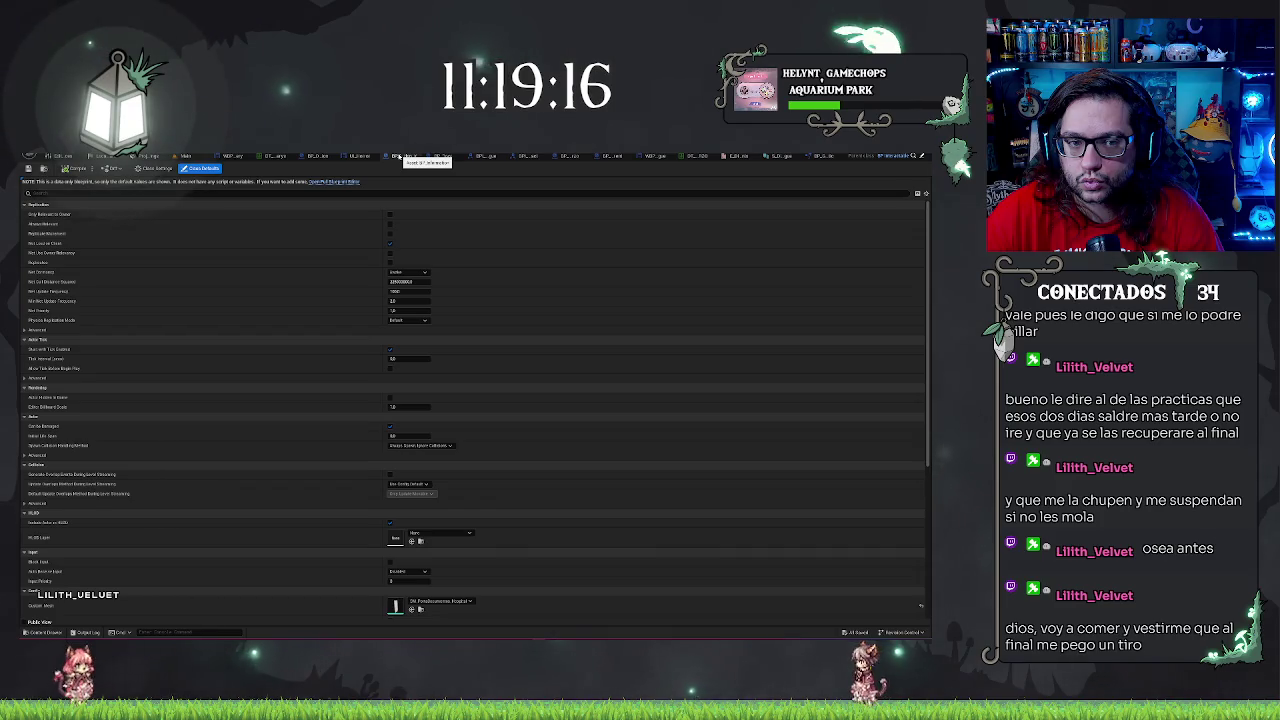
{"action": "left_click", "coordinate": [330, 157]}
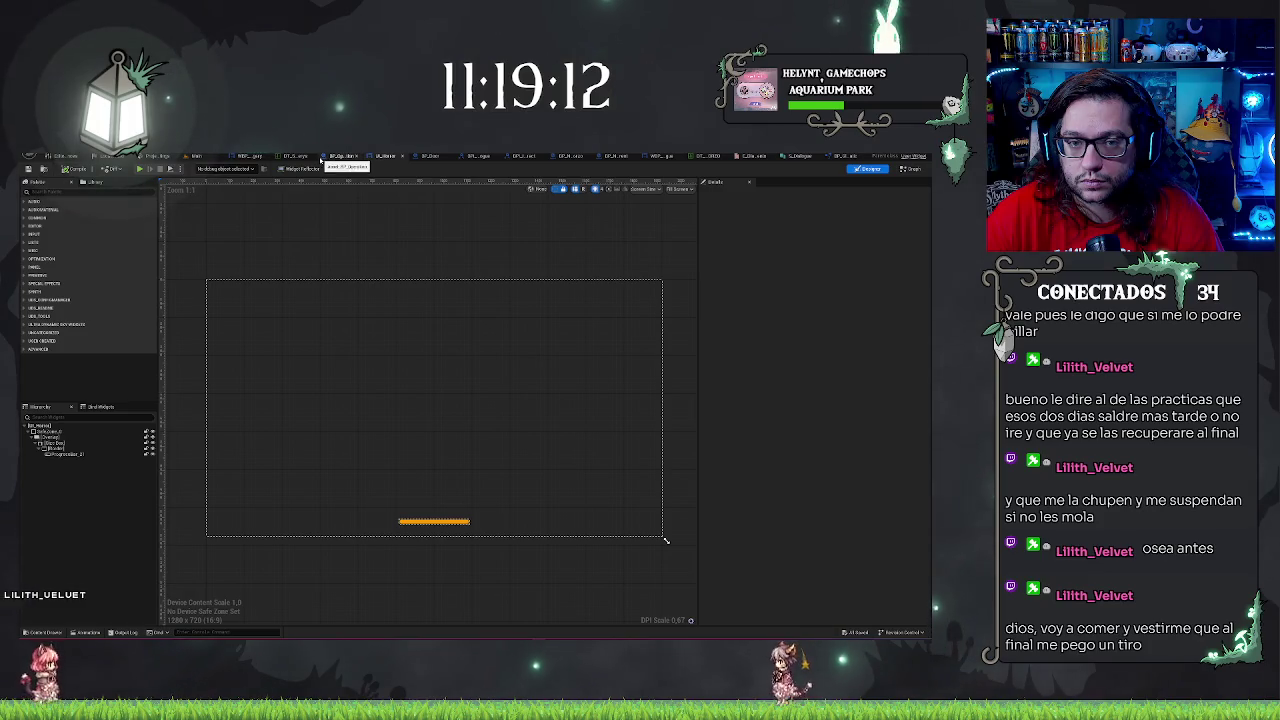
{"action": "left_click", "coordinate": [465, 158]}
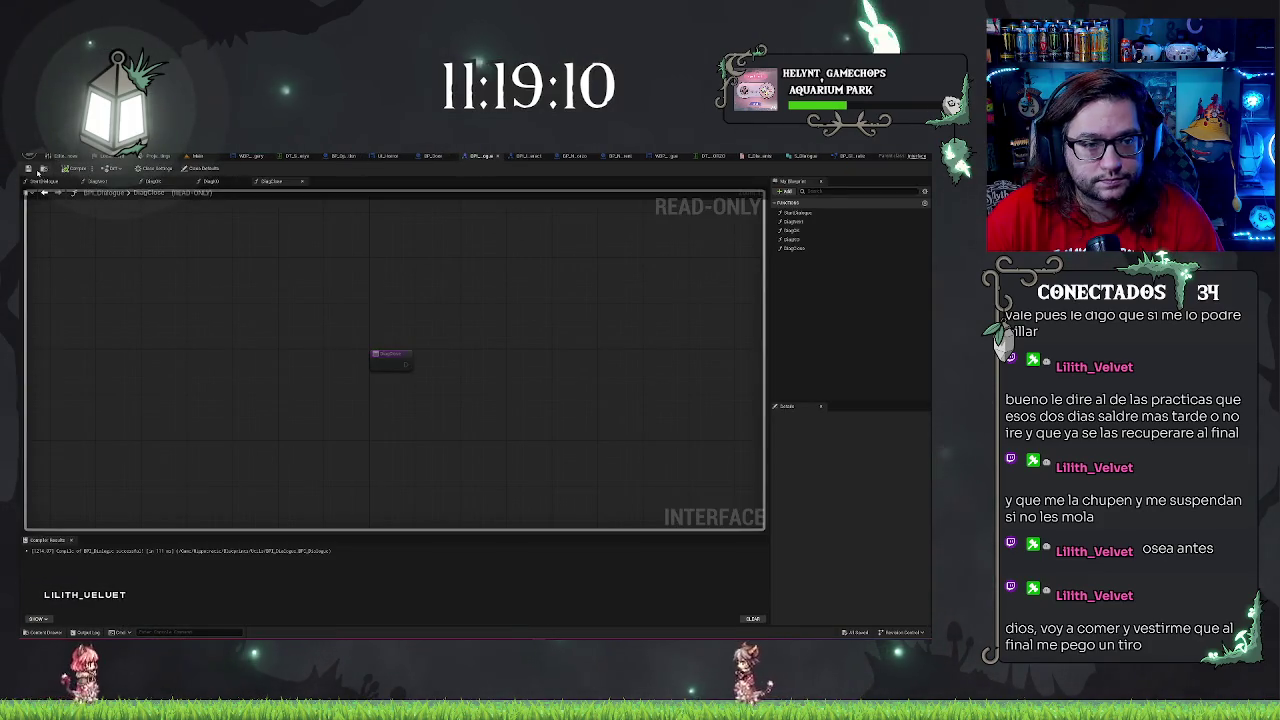
{"action": "left_click", "coordinate": [42, 170]}
{"action": "double_click", "coordinate": [262, 548]}
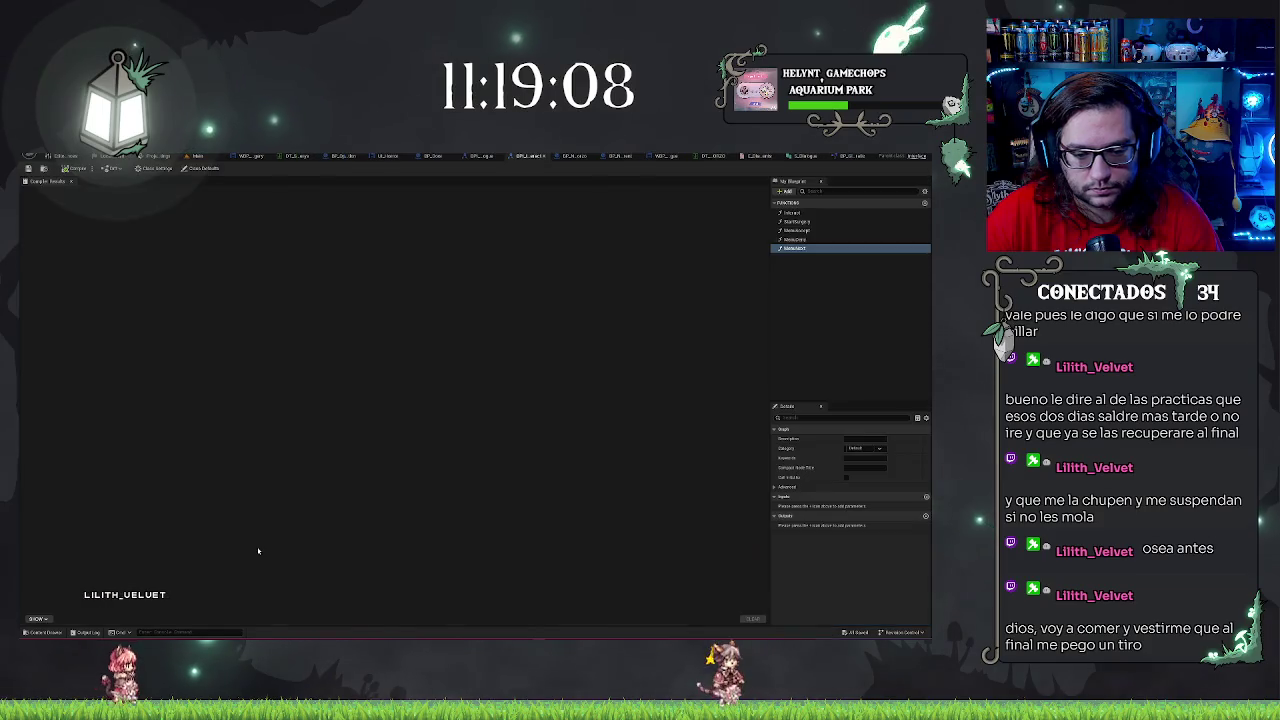
Delete the last, unused function from BPI_Interact's function list
{"action": "left_click", "coordinate": [799, 231]}
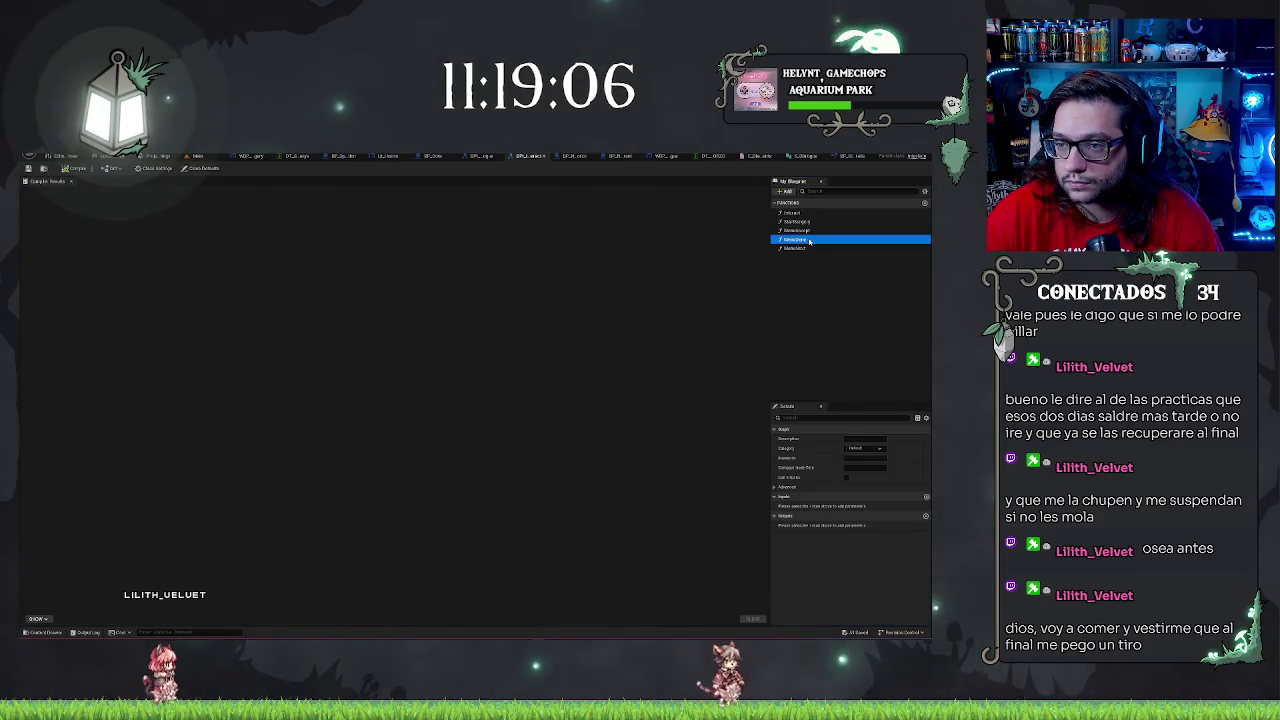
{"action": "right_click", "coordinate": [799, 232]}
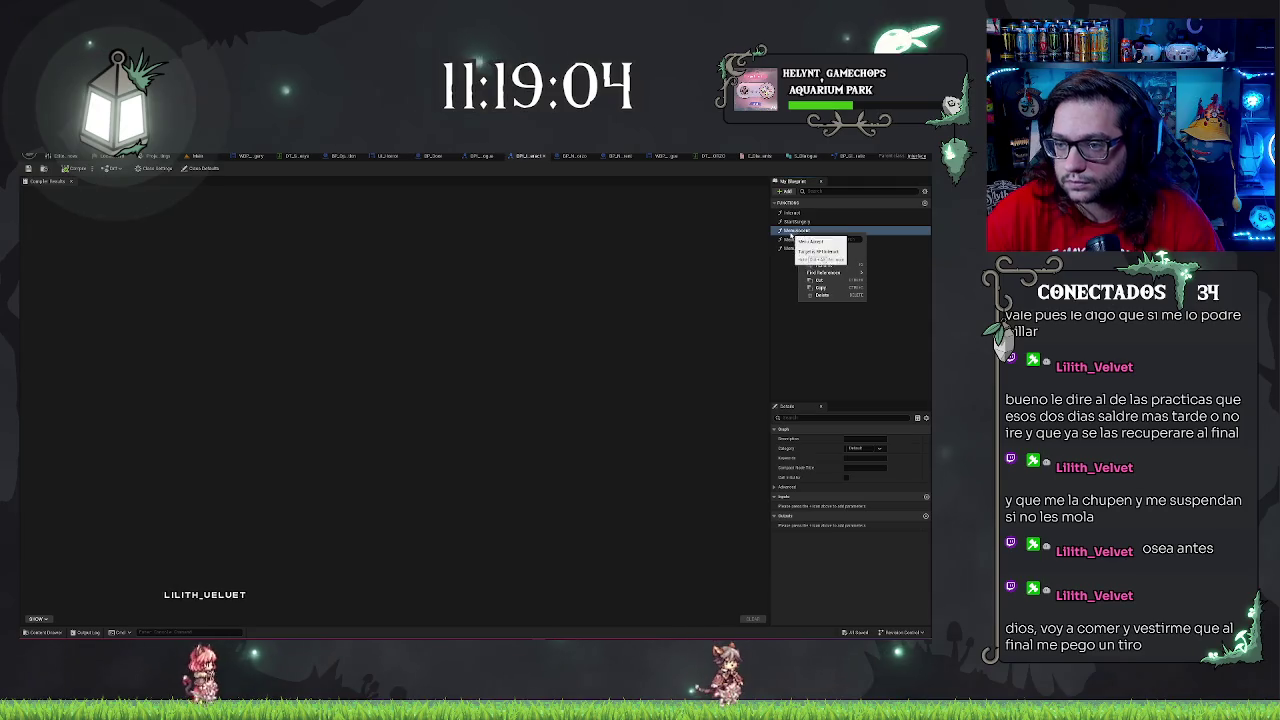
{"action": "left_click", "coordinate": [790, 233]}
{"action": "left_click", "coordinate": [797, 249]}
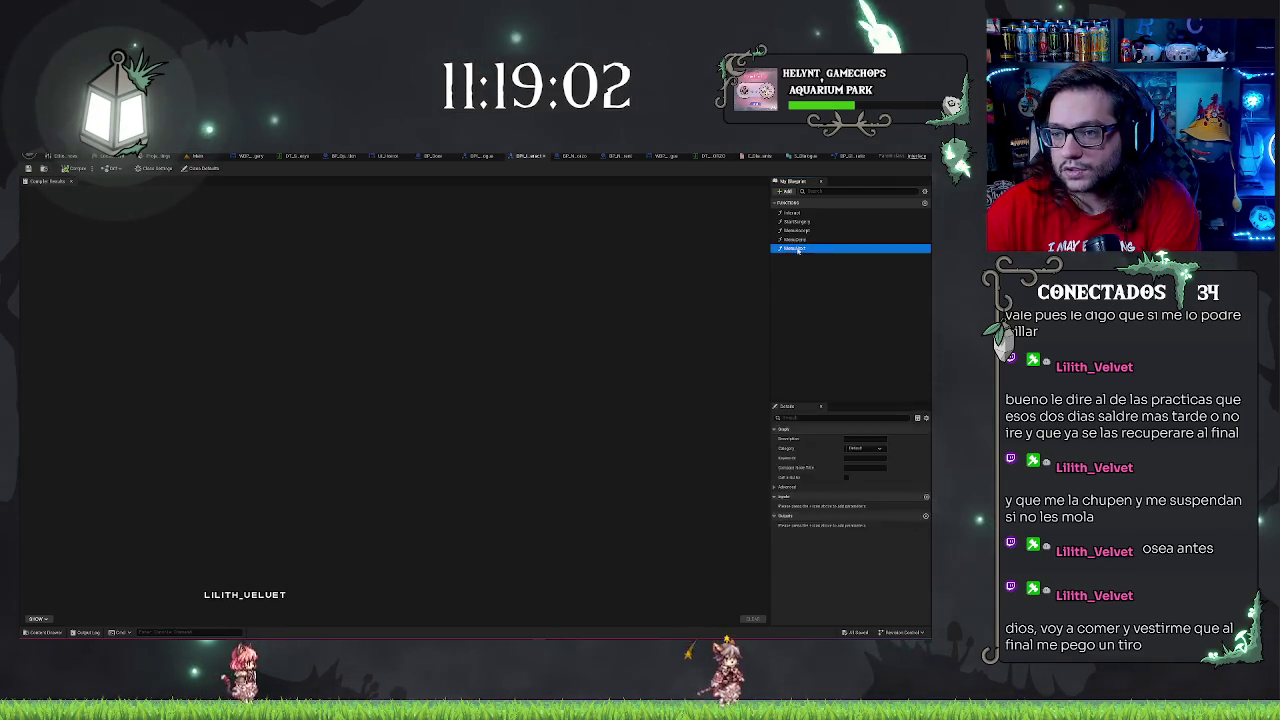
{"action": "key", "text": "Delete"}
{"action": "key", "text": "Delete"}
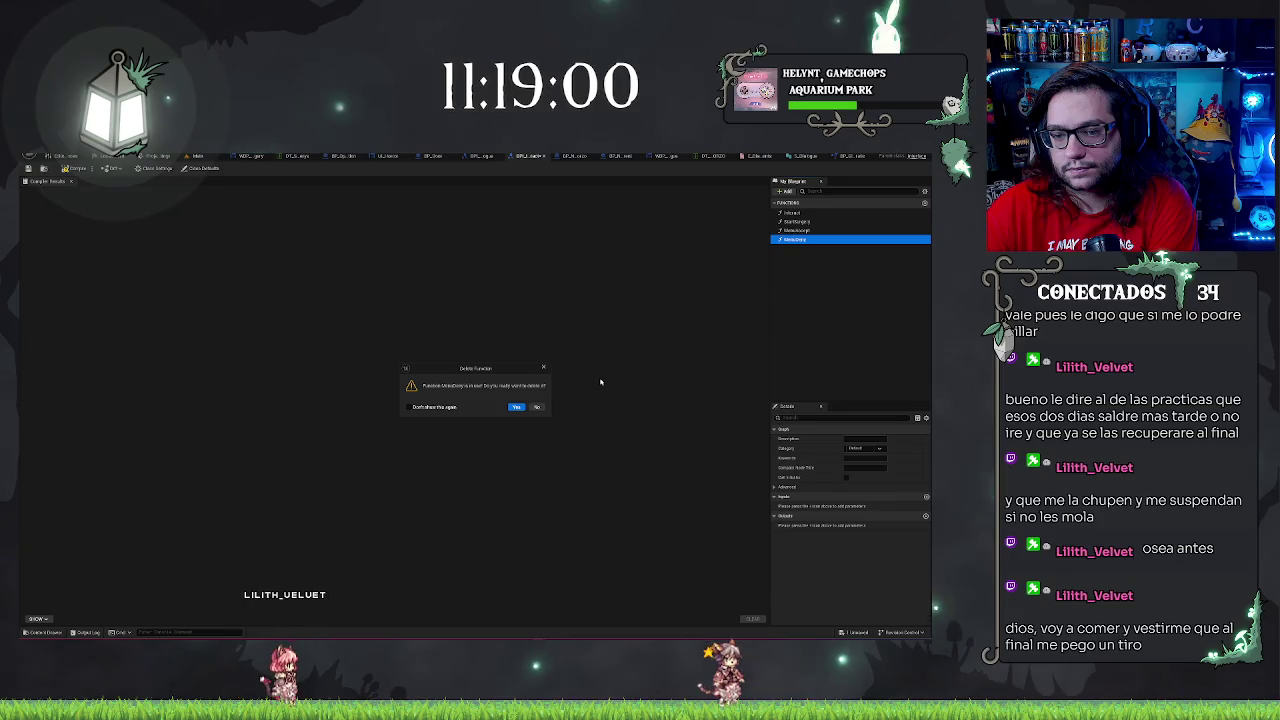
{"action": "left_click", "coordinate": [538, 408]}
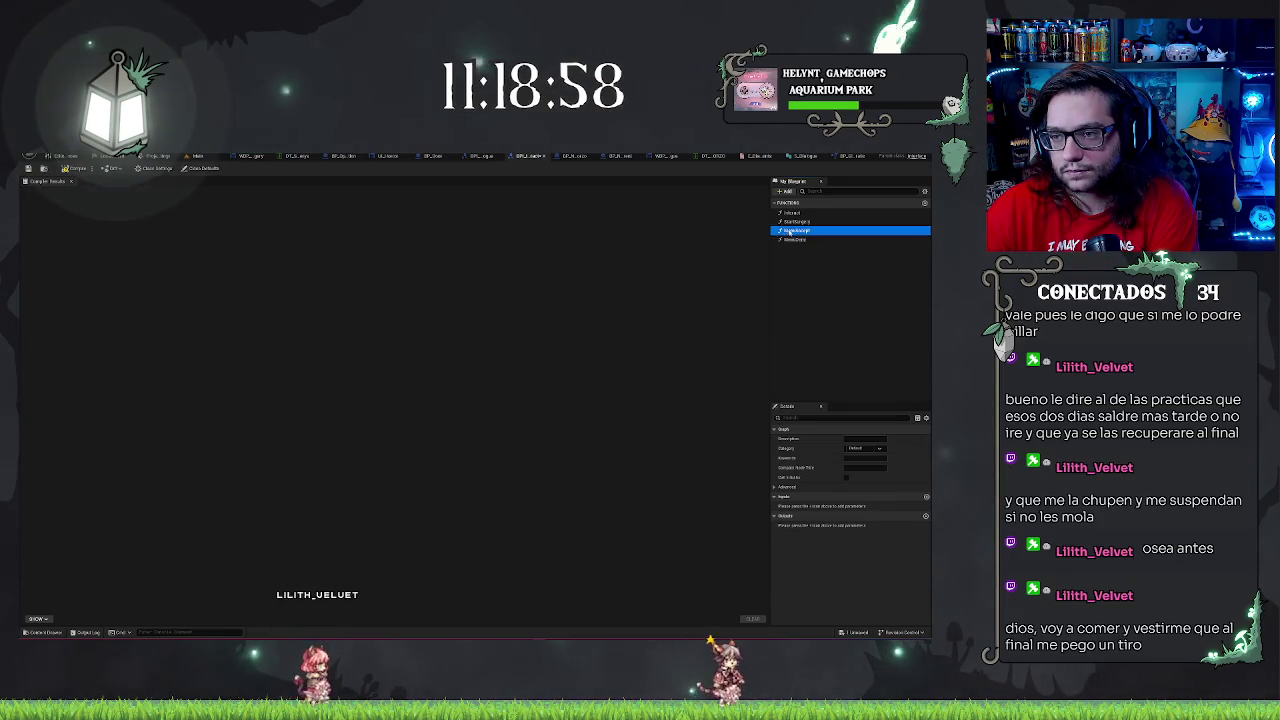
Search all blueprints for references to the MenuDerp function via Find References
{"action": "left_click", "coordinate": [797, 232]}
{"action": "right_click", "coordinate": [797, 233]}
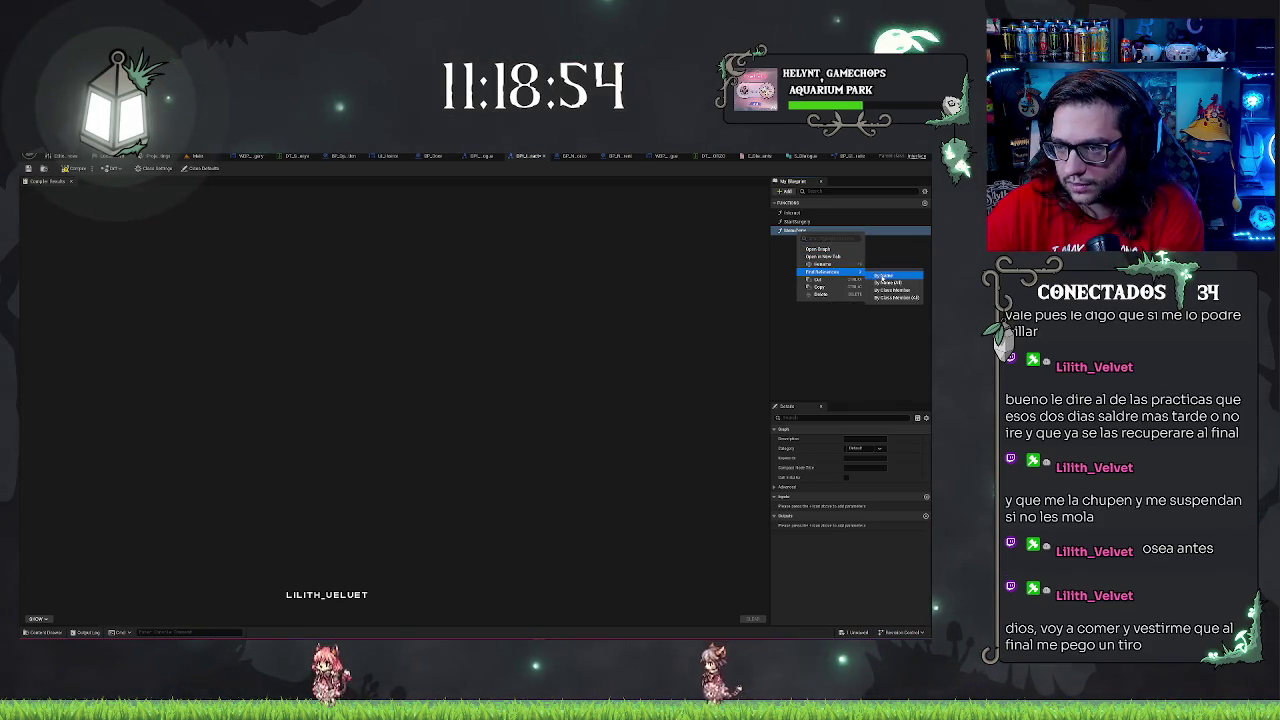
{"action": "left_click", "coordinate": [822, 271]}
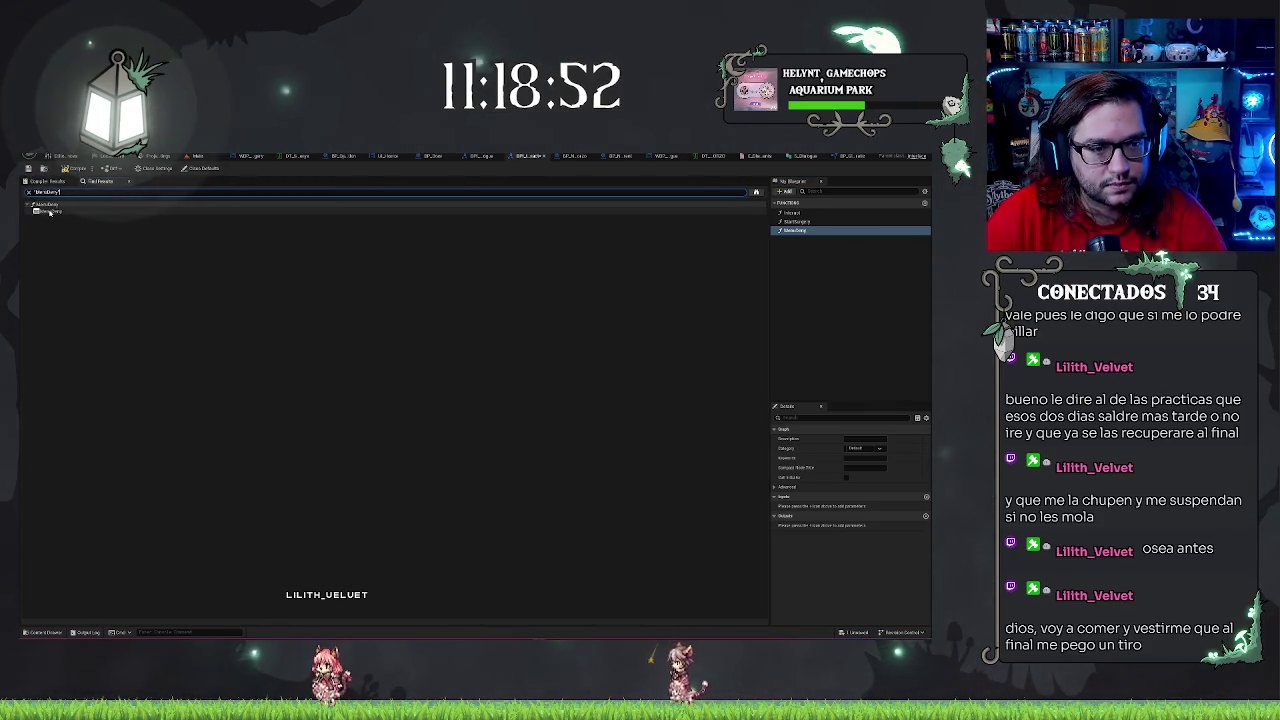
{"action": "right_click", "coordinate": [786, 231]}
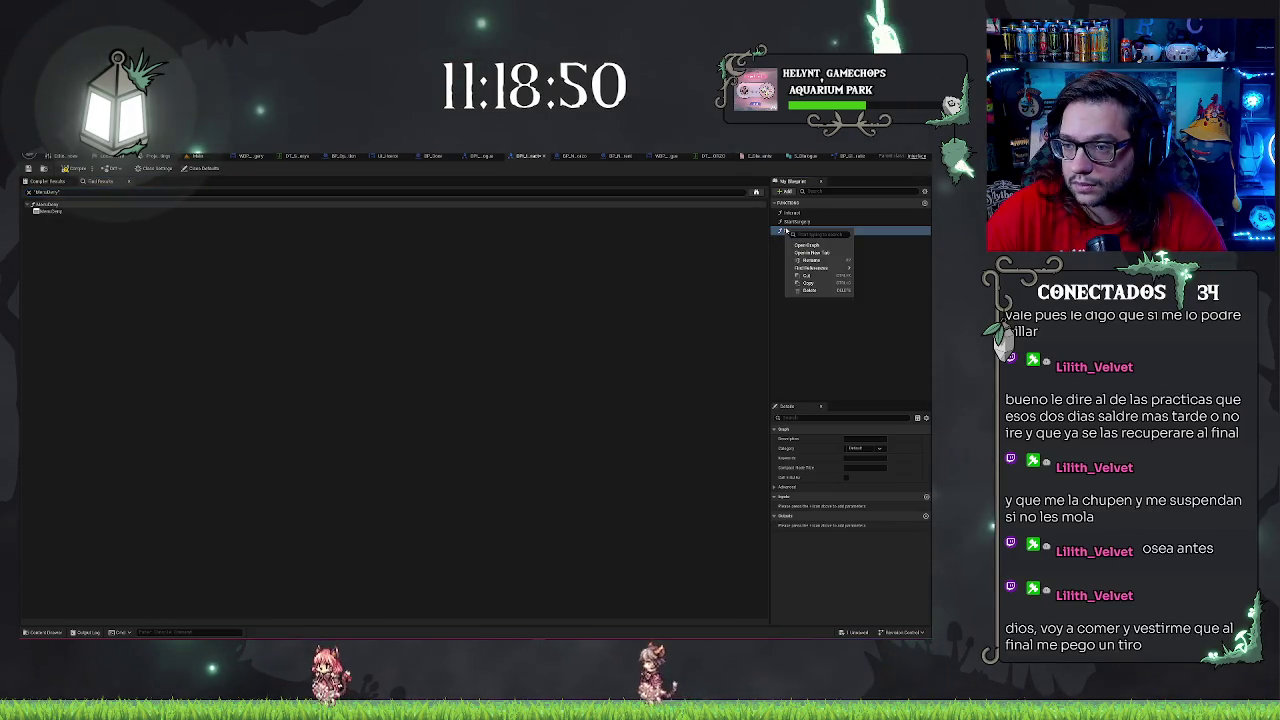
{"action": "left_click", "coordinate": [812, 268]}
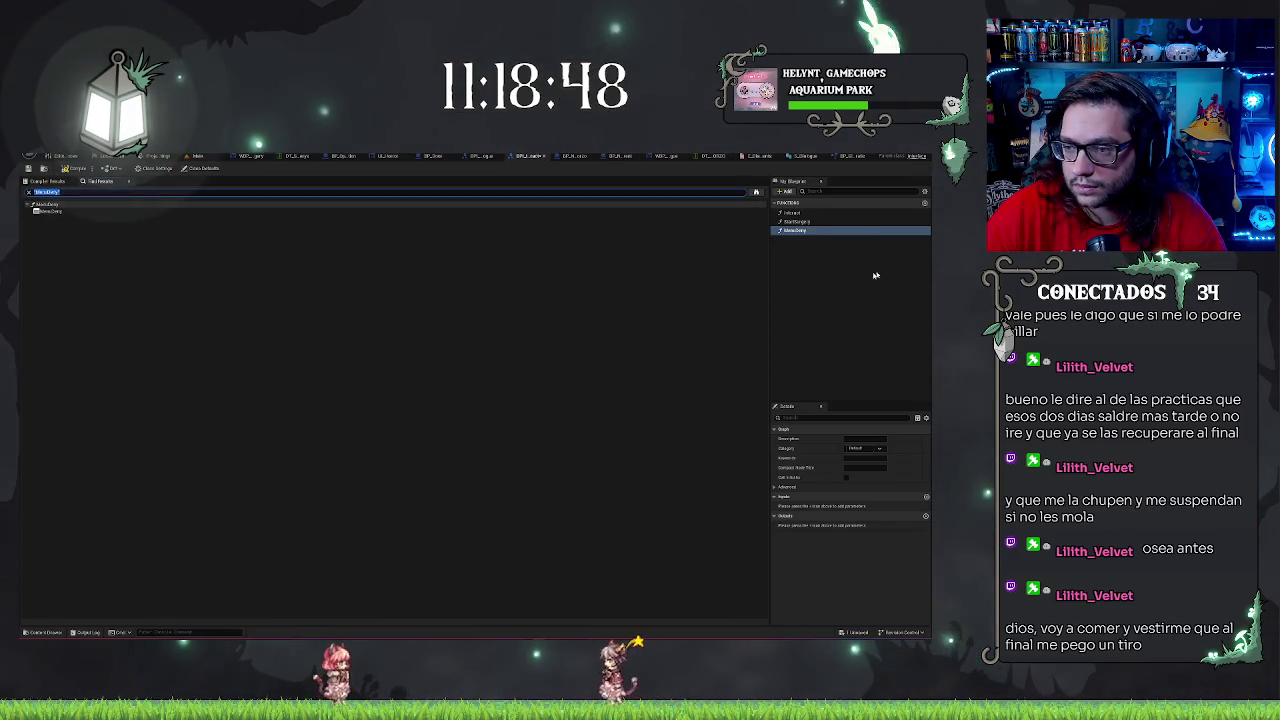
{"action": "left_click", "coordinate": [795, 233]}
{"action": "right_click", "coordinate": [793, 232]}
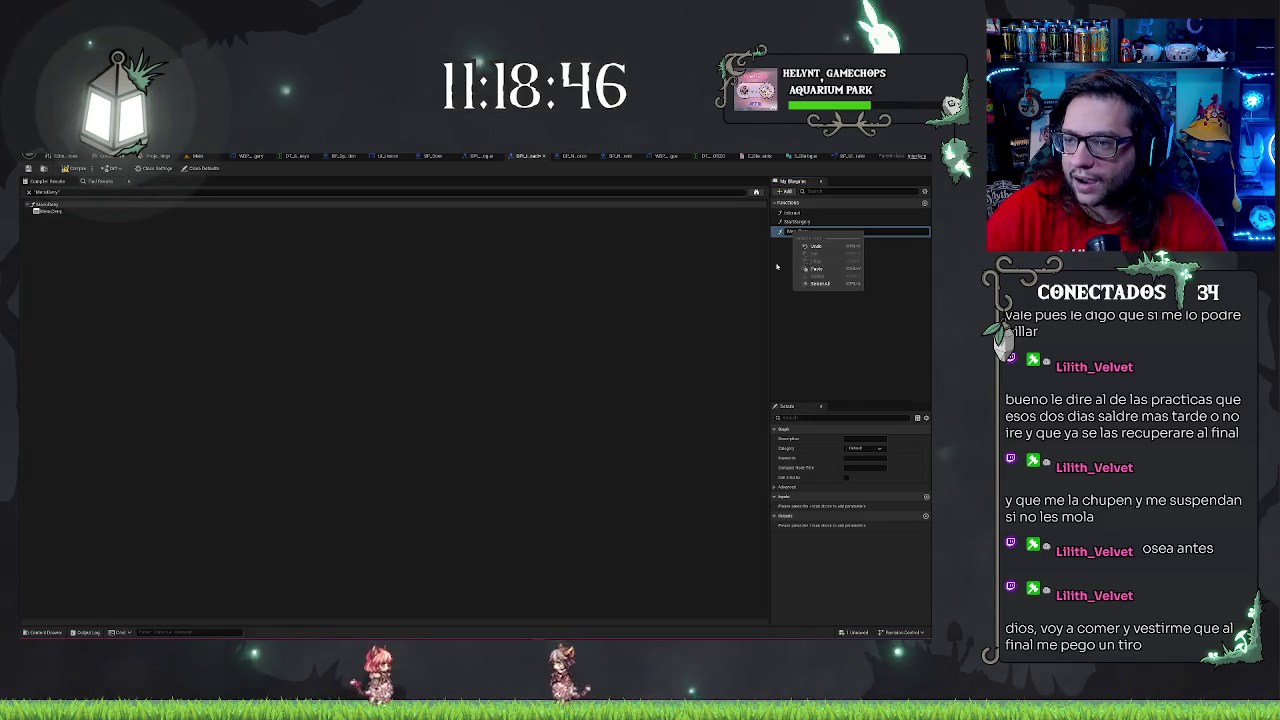
{"action": "left_click", "coordinate": [776, 266]}
{"action": "right_click", "coordinate": [795, 231]}
{"action": "mouse_move", "coordinate": [812, 273]}
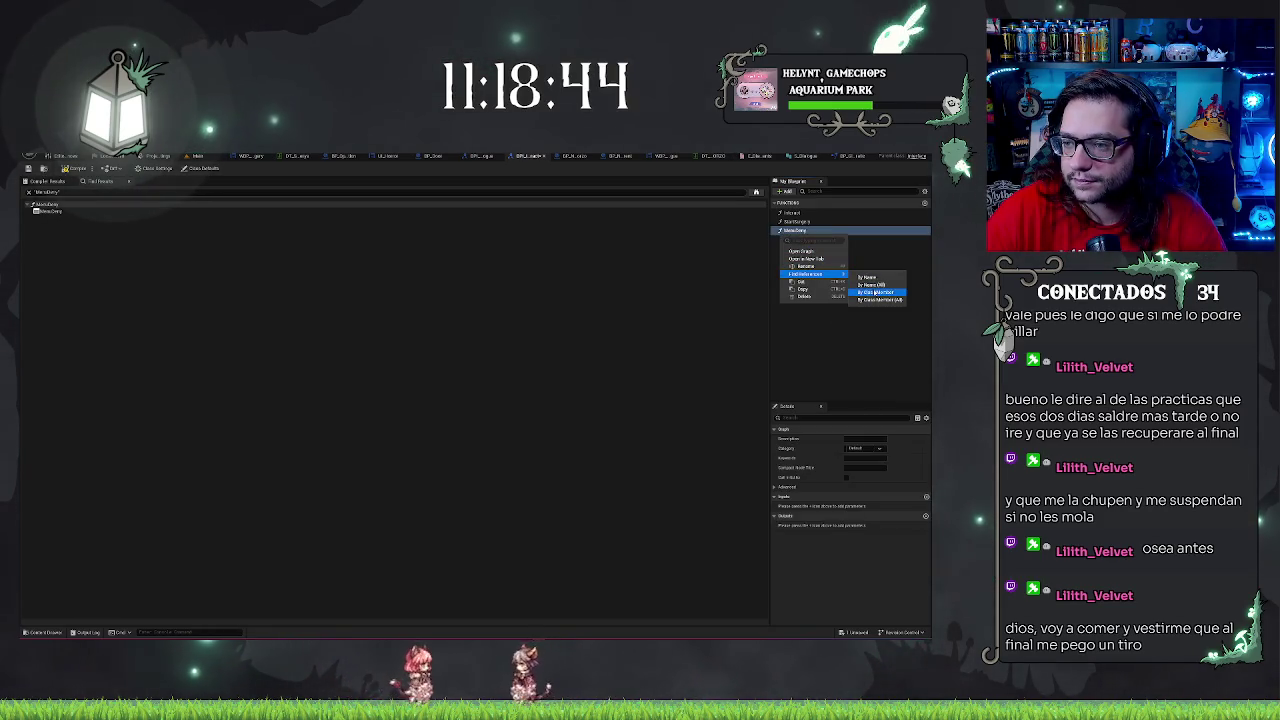
{"action": "left_click", "coordinate": [876, 292]}
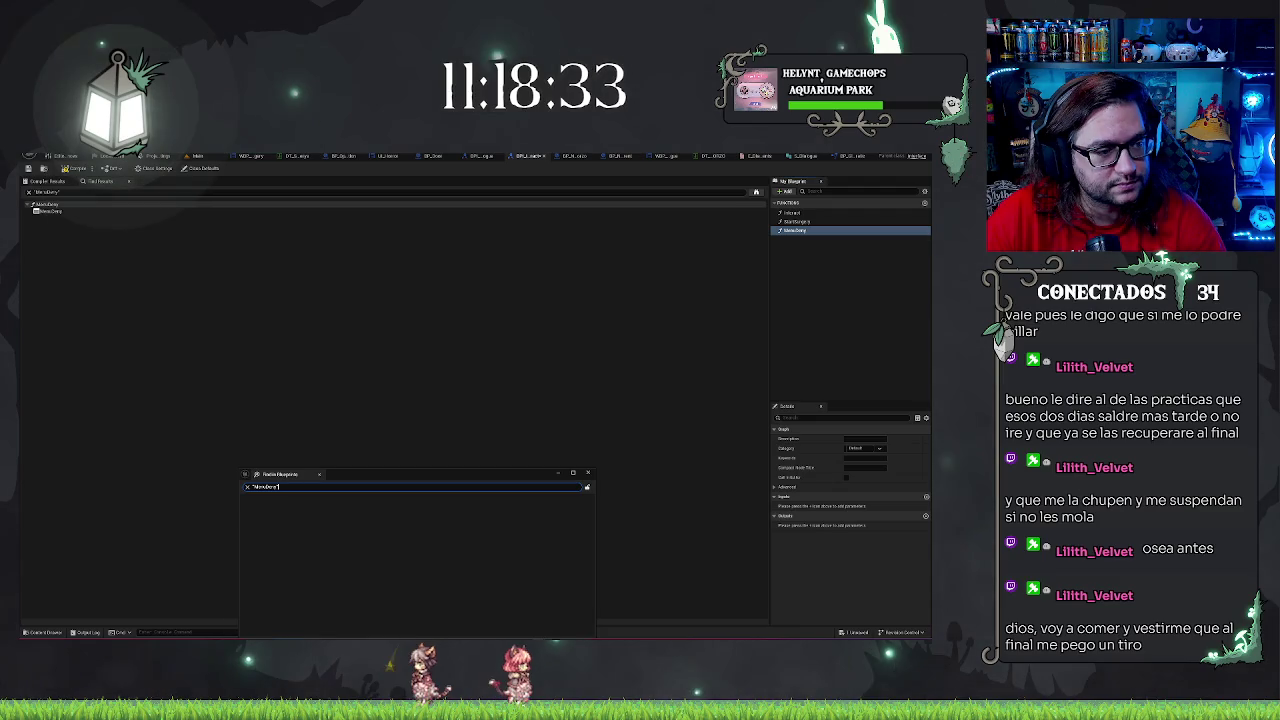
Run the MenuDerp search and inspect its usages in BP_NPC_Parent and BPI_Interact
{"action": "key", "text": "Return"}
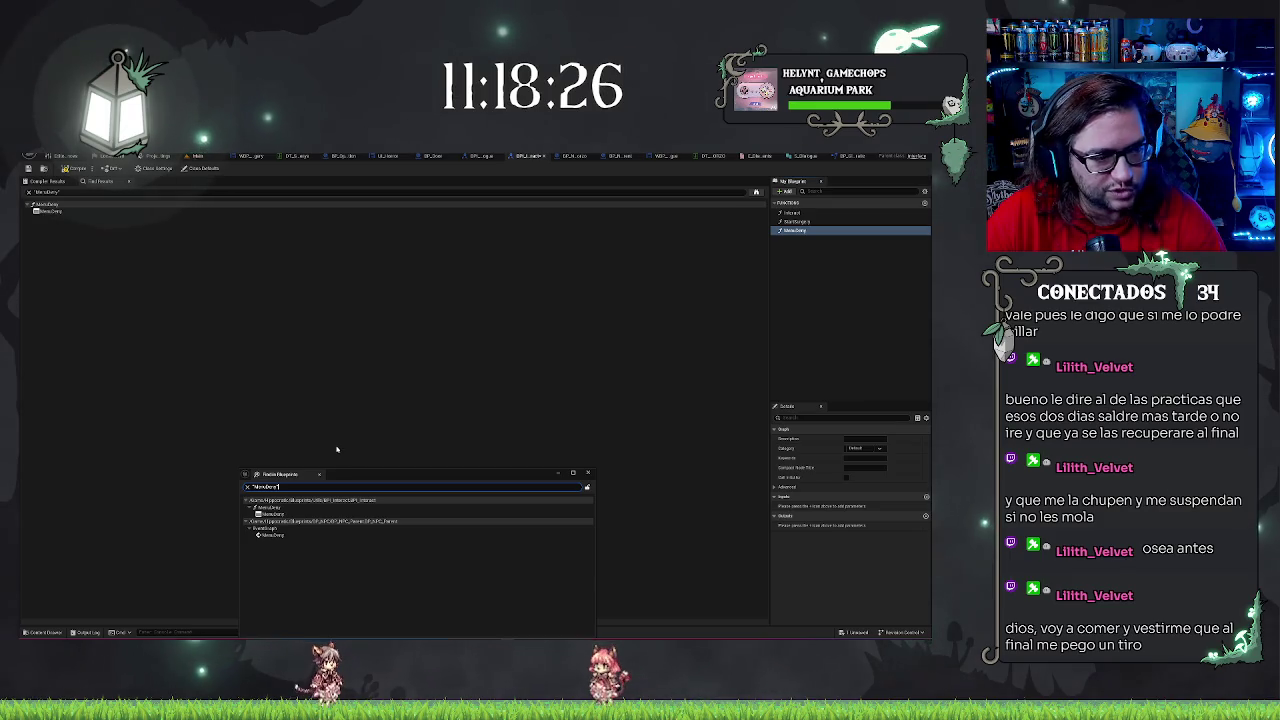
{"action": "double_click", "coordinate": [270, 535]}
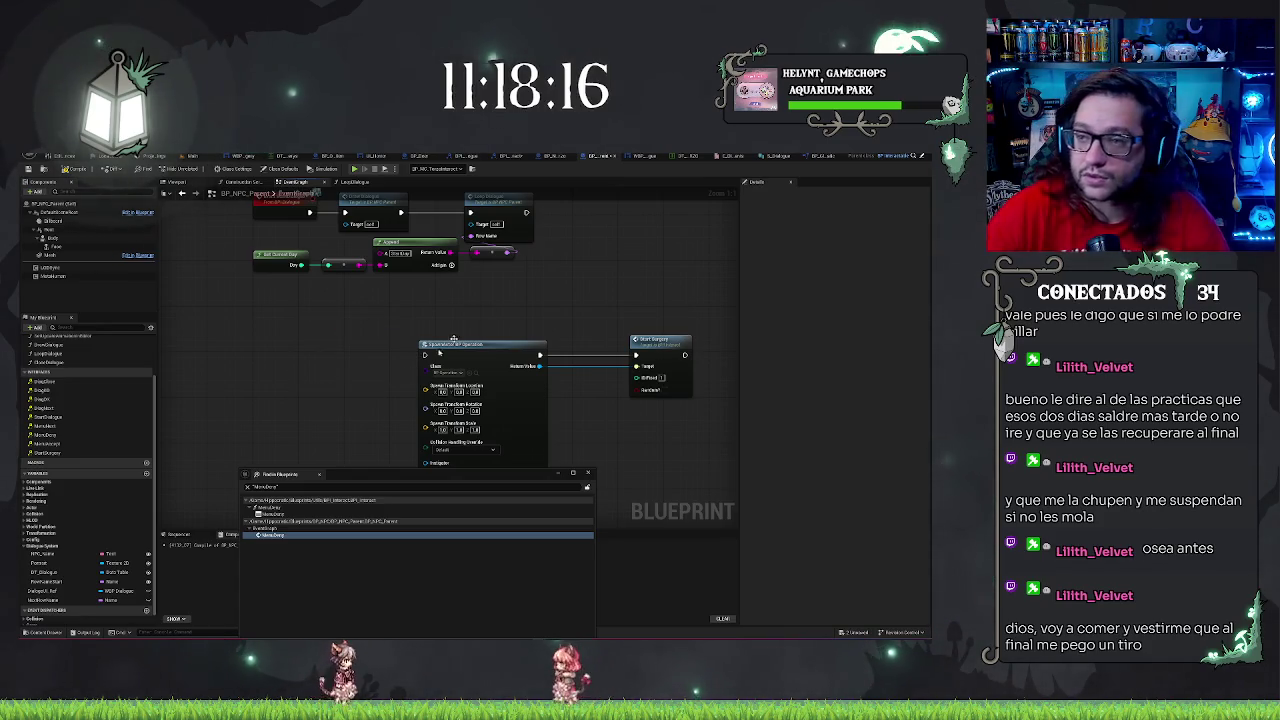
{"action": "double_click", "coordinate": [282, 515]}
Delete MenuDerp from BPI_Interact, close Find in Blueprints, and switch to BPI_Dialogue
{"action": "left_click", "coordinate": [794, 230]}
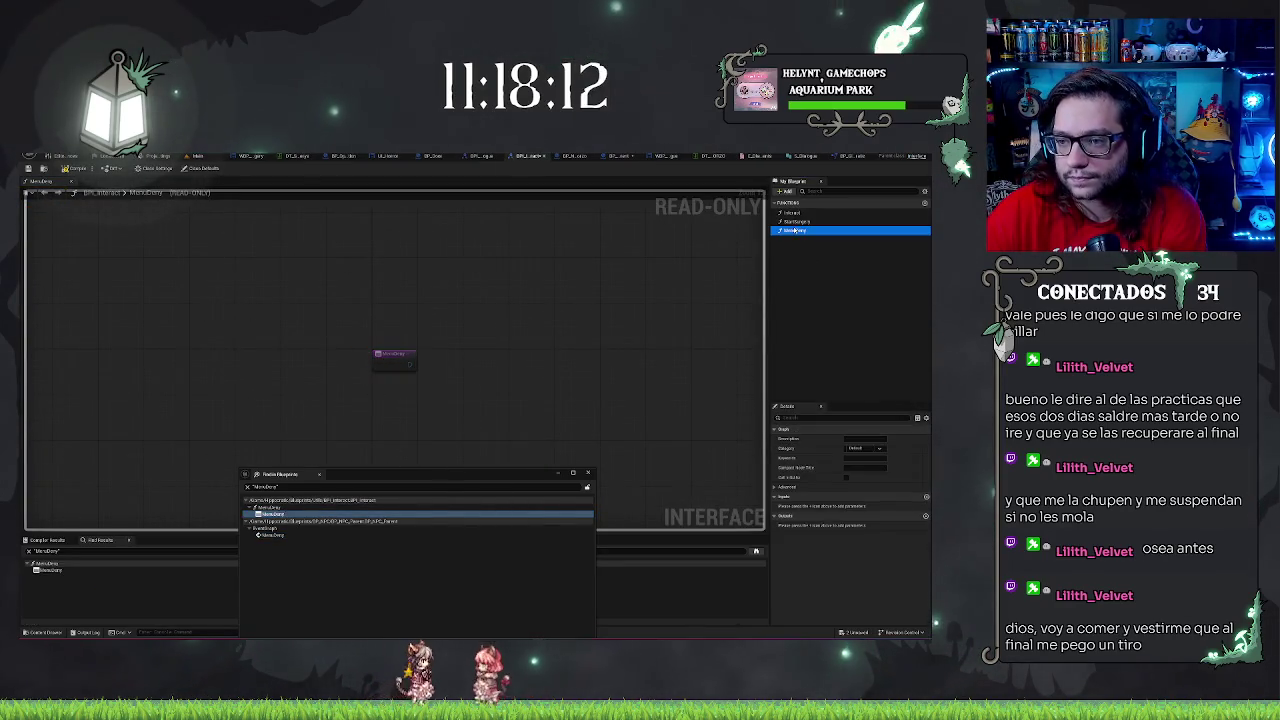
{"action": "key", "text": "Delete"}
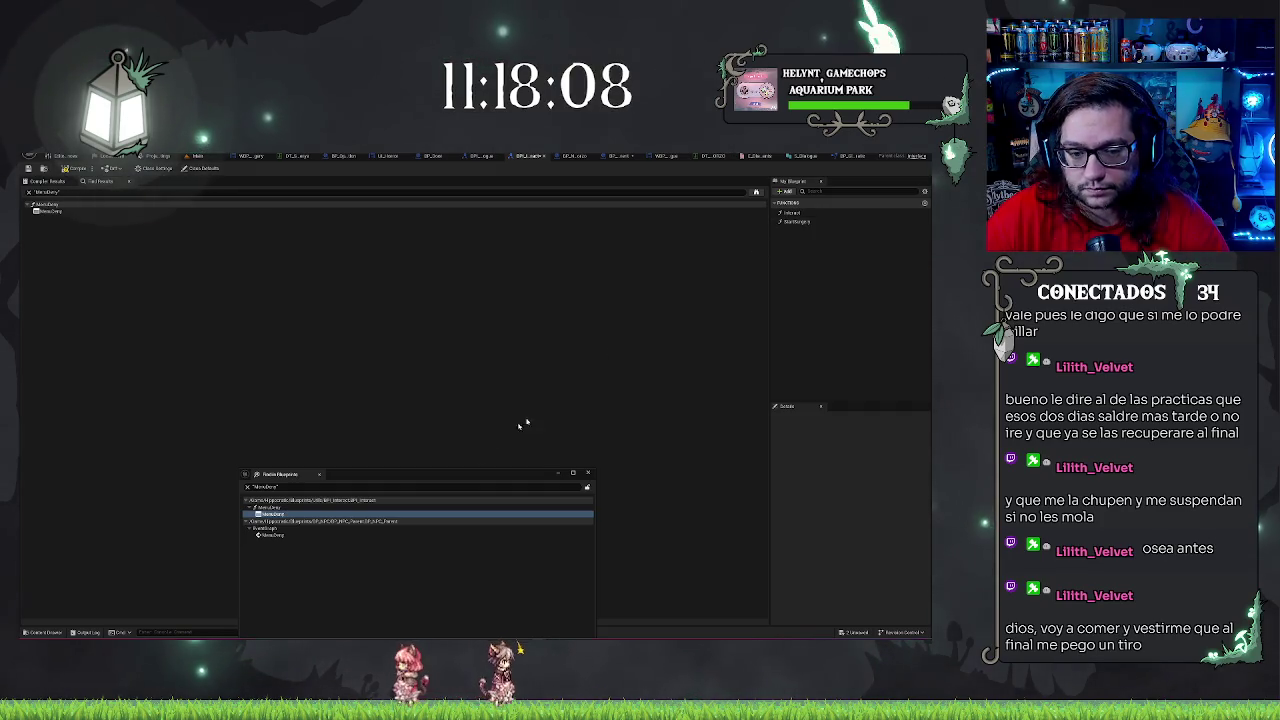
{"action": "left_click", "coordinate": [97, 181]}
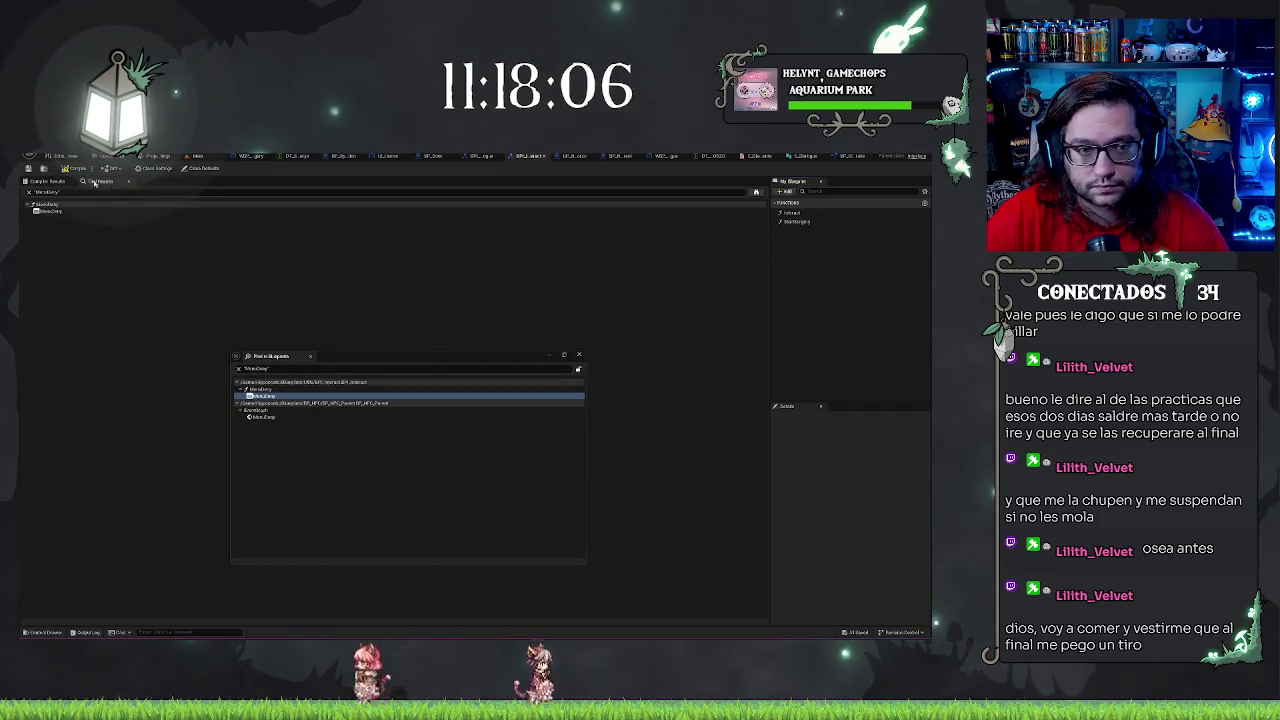
{"action": "left_click", "coordinate": [580, 356]}
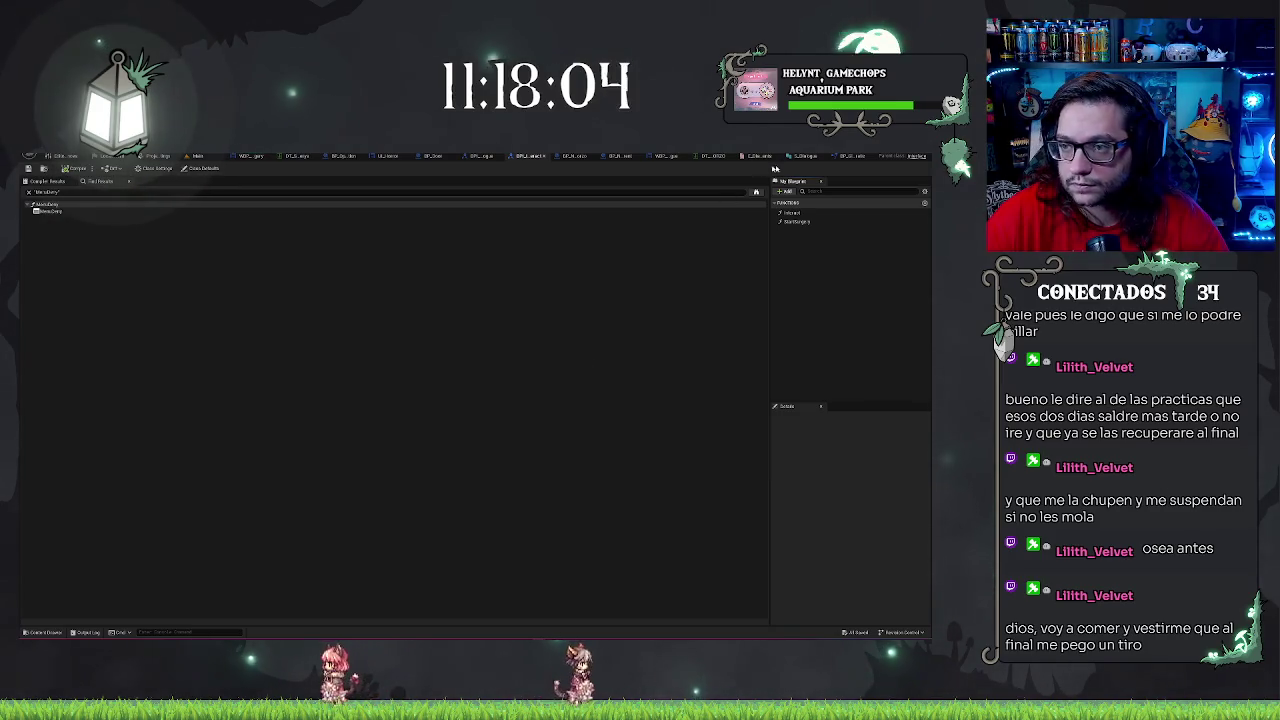
{"action": "left_click", "coordinate": [529, 157]}
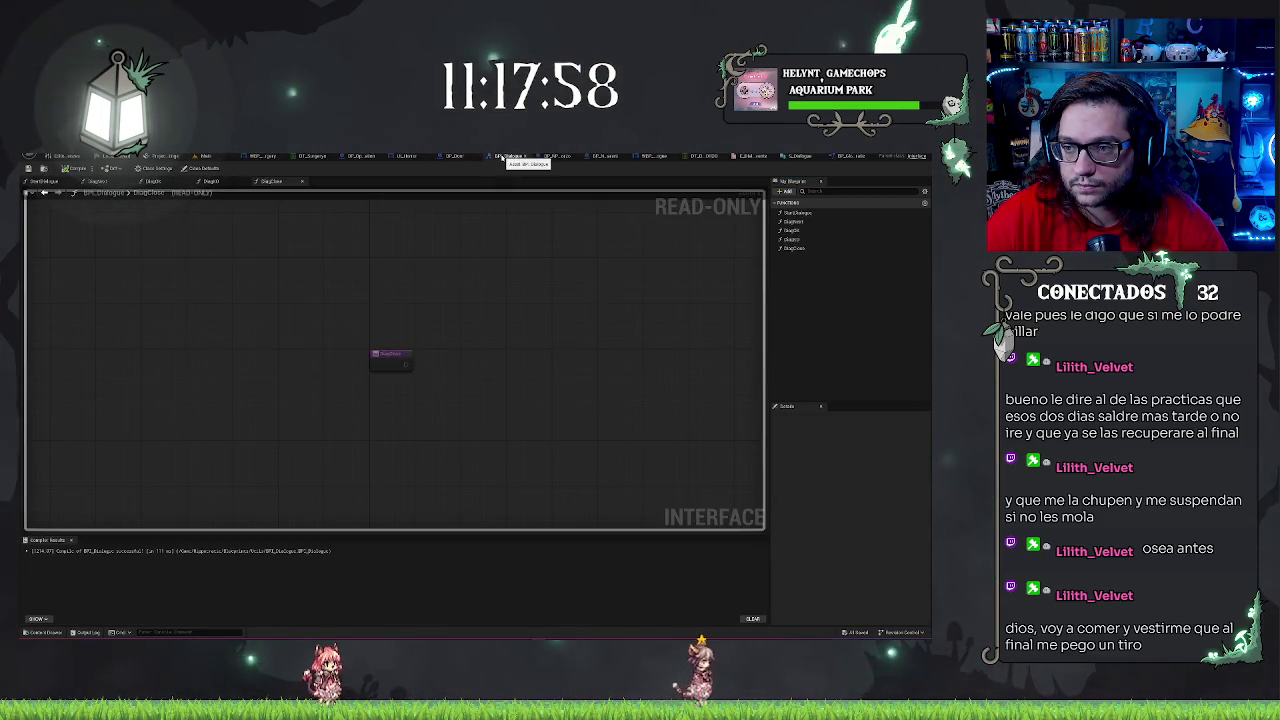
Close the BPI_Dialogue tab and return to the BP_NPC_Parent Event Graph
{"action": "middle_click", "coordinate": [503, 158]}
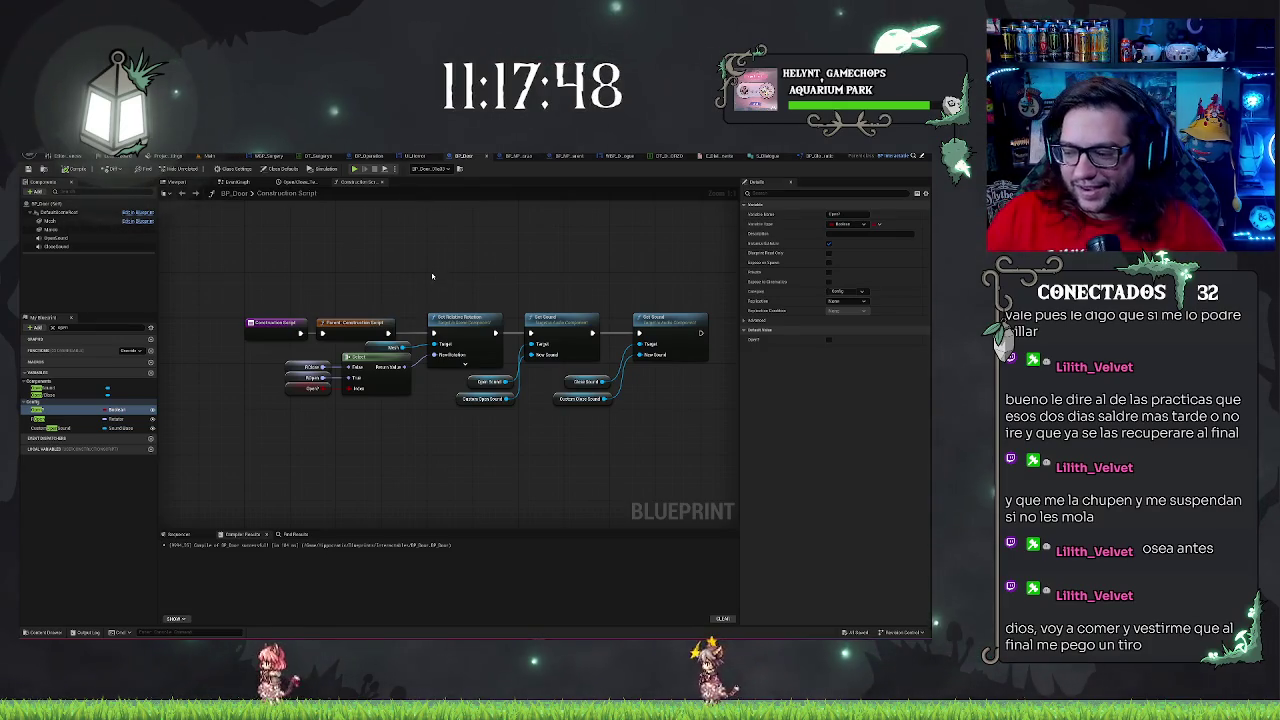
{"action": "left_click_drag", "start_coordinate": [538, 270], "coordinate": [545, 280]}
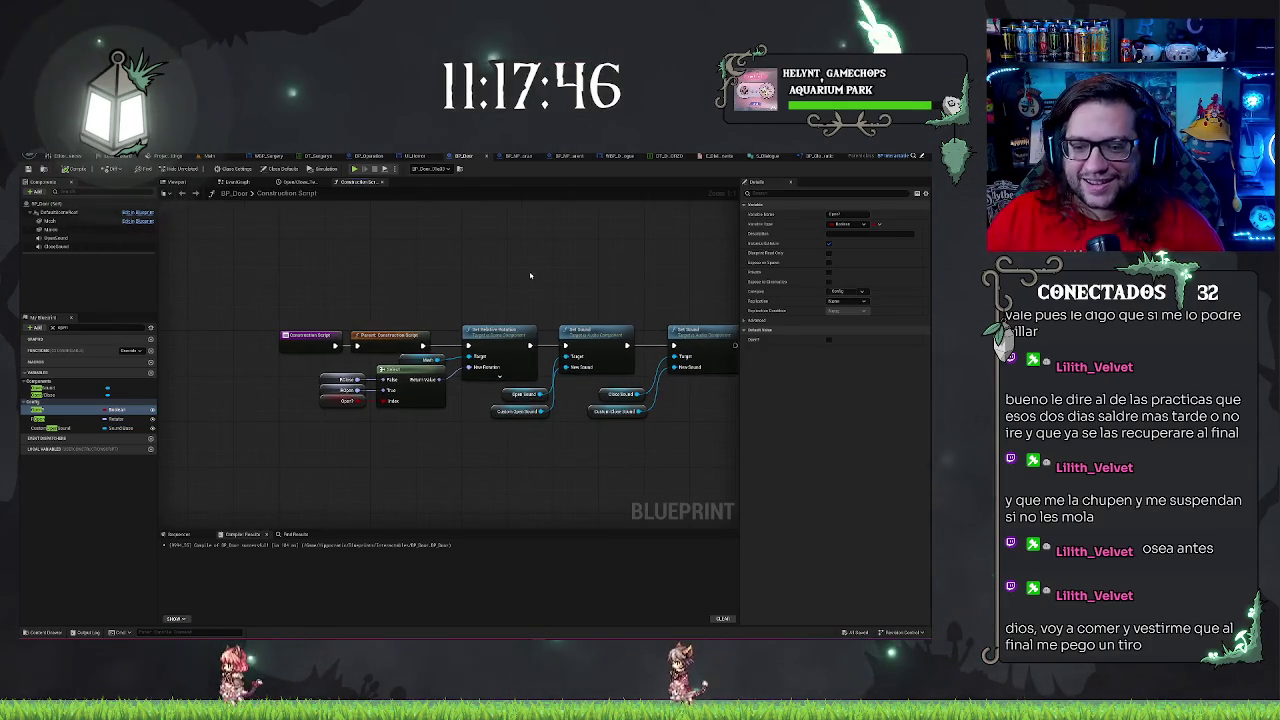
{"action": "scroll", "coordinate": [443, 284], "scroll_direction": "down", "scroll_amount": 1}
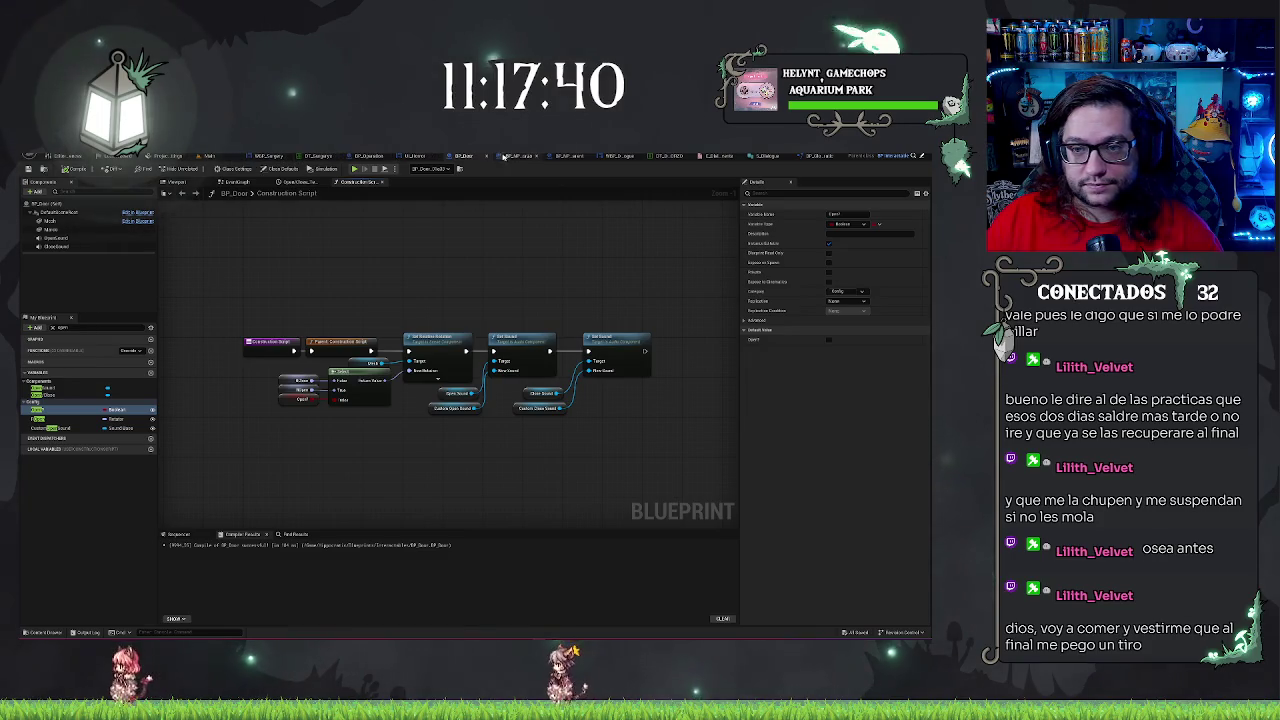
{"action": "left_click", "coordinate": [570, 156]}
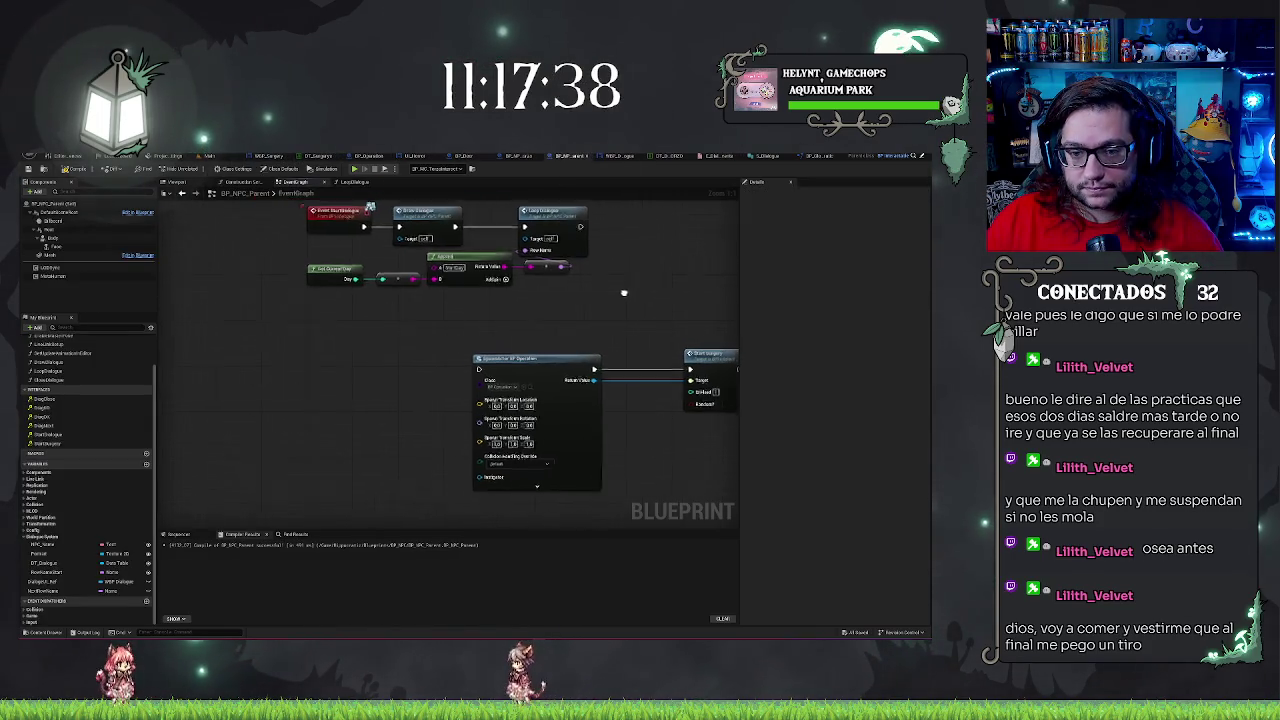
Place Event DialogEnd and a second interface event from the Interfaces list, moving DialogEnd near the chain
{"action": "scroll", "coordinate": [616, 290], "scroll_direction": "up", "scroll_amount": 1}
{"action": "scroll", "coordinate": [541, 313], "scroll_direction": "down", "scroll_amount": 1}
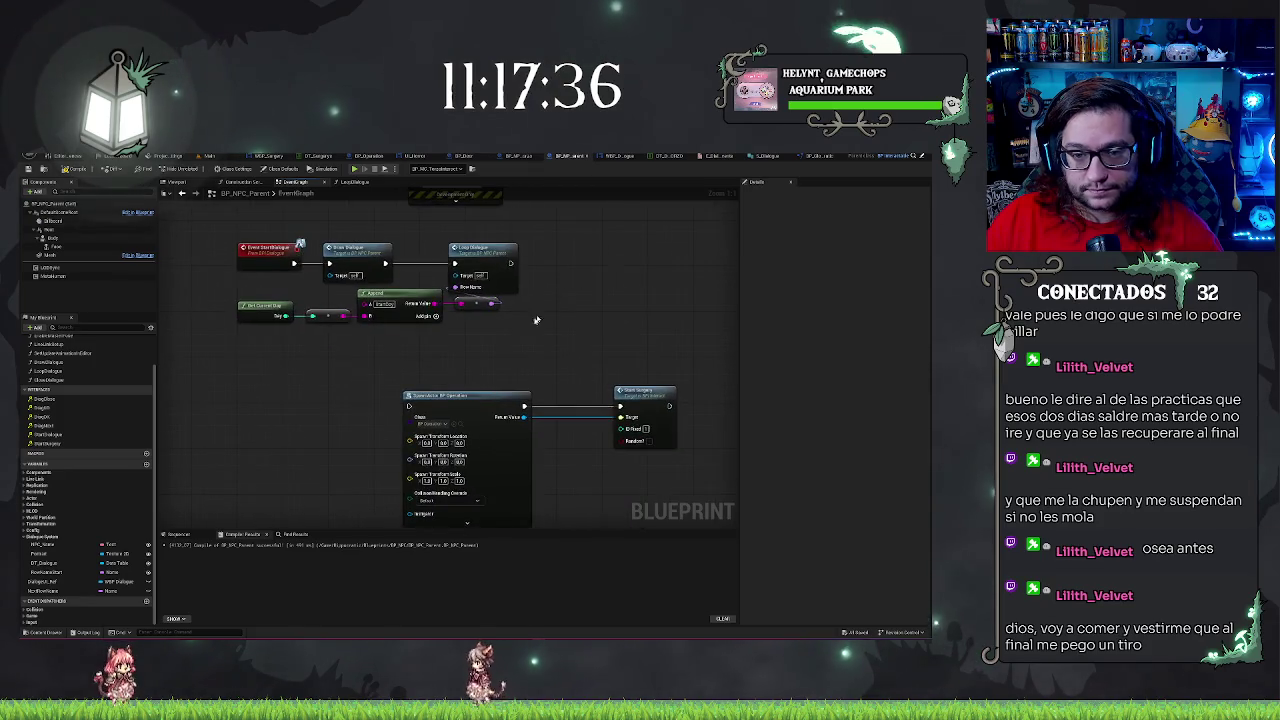
{"action": "left_click_drag", "start_coordinate": [541, 313], "coordinate": [679, 307]}
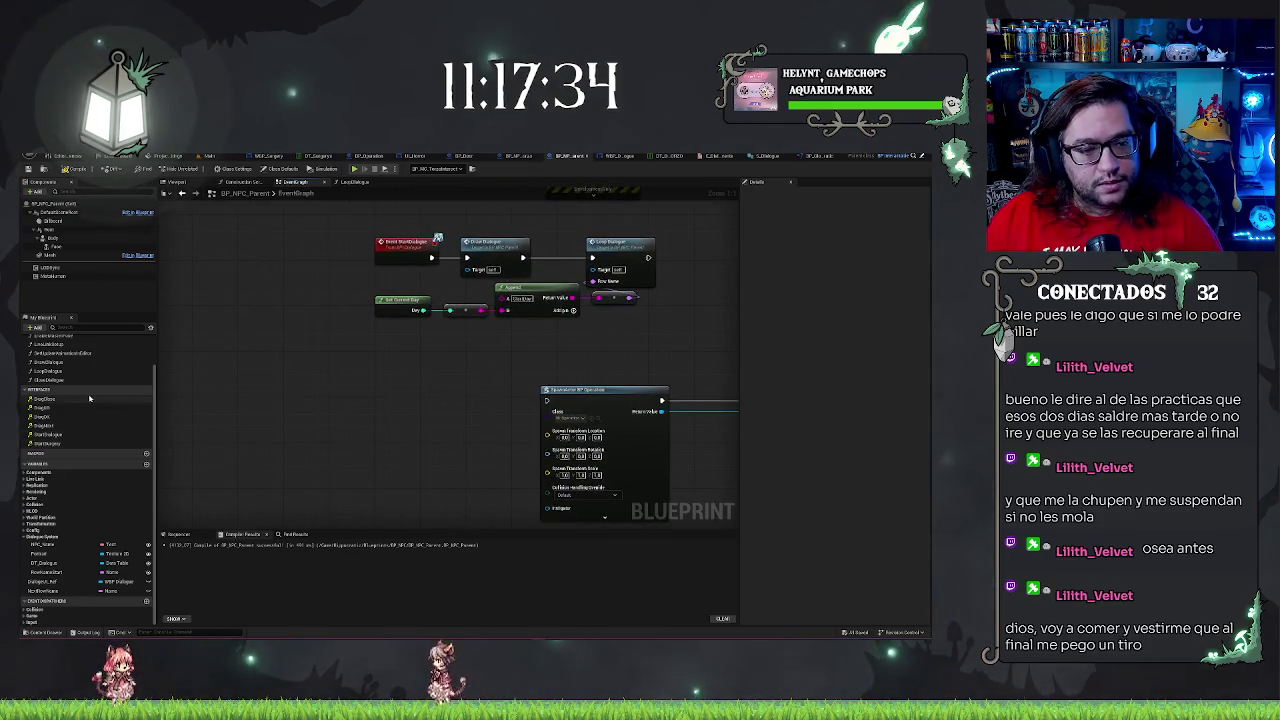
{"action": "double_click", "coordinate": [45, 425]}
{"action": "left_click_drag", "start_coordinate": [450, 461], "coordinate": [447, 345]}
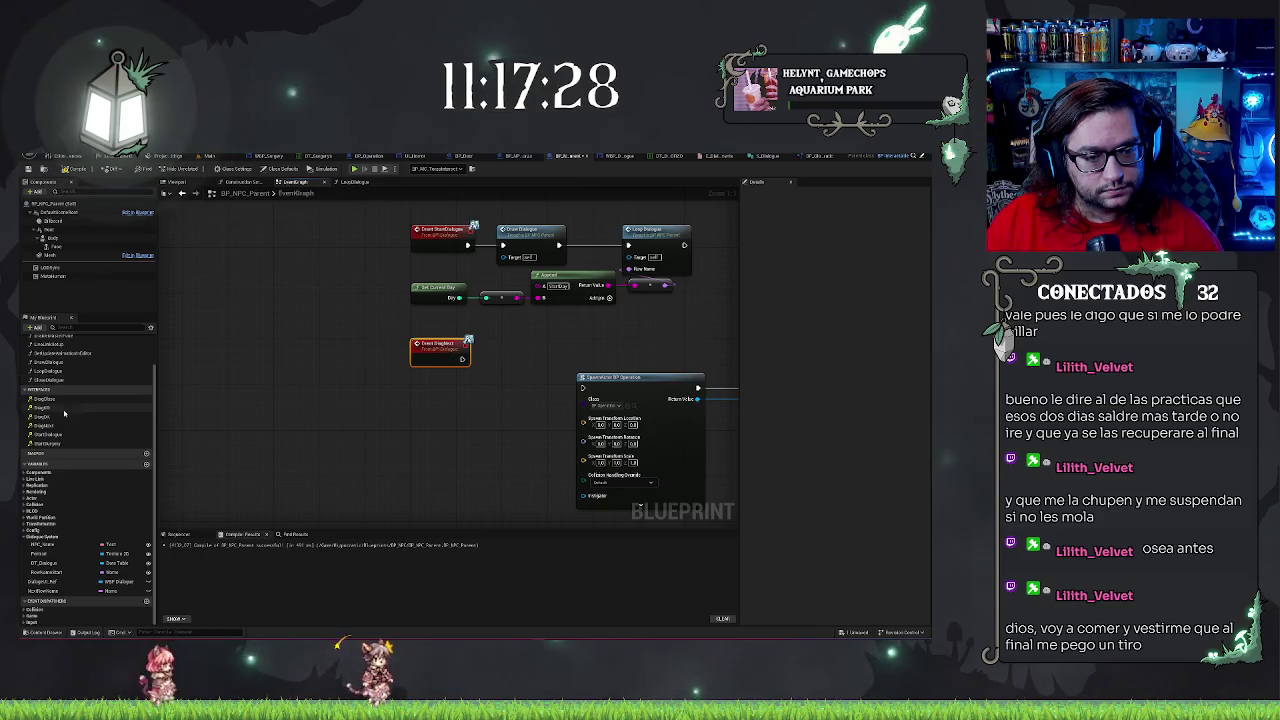
{"action": "double_click", "coordinate": [45, 417]}
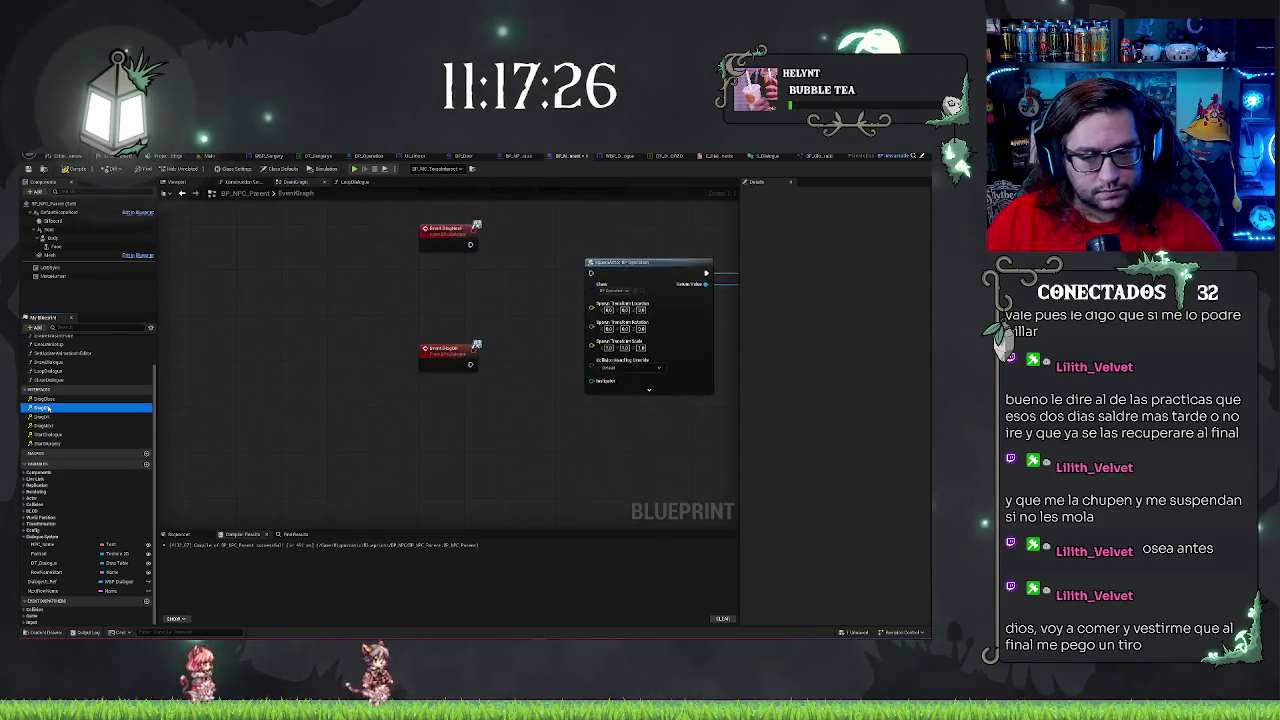
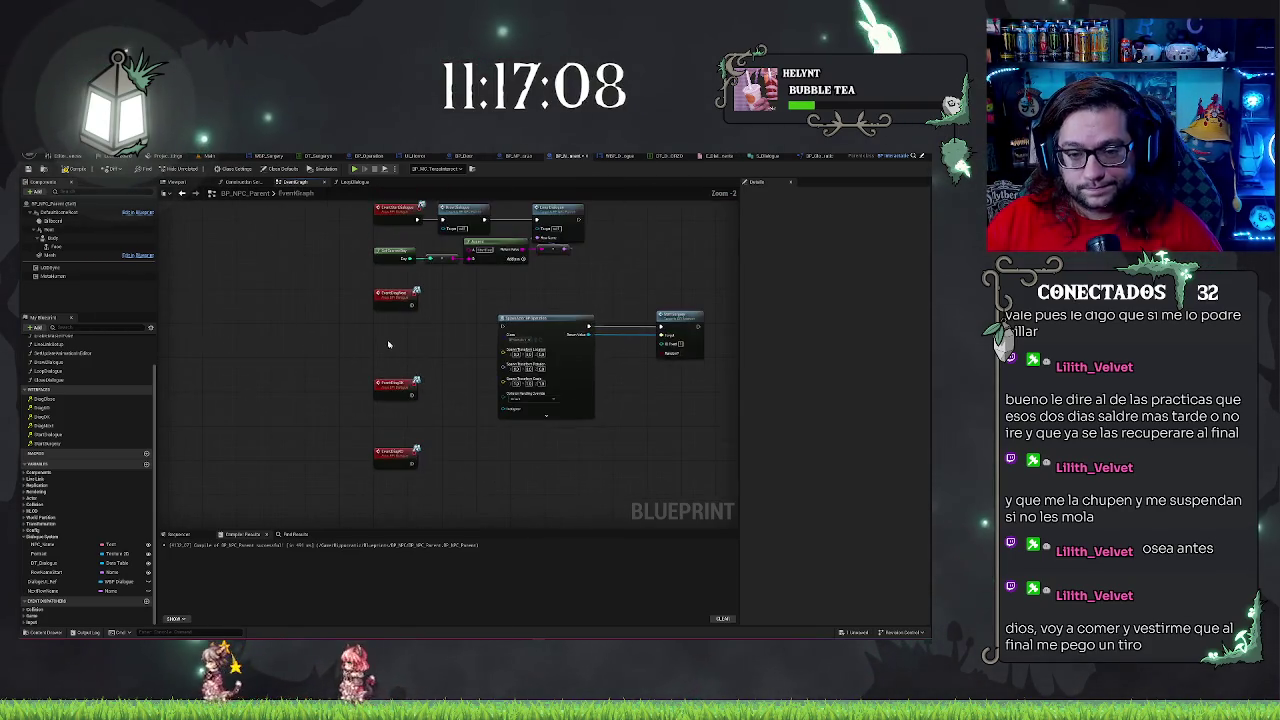
Open the LoopDialogue function graph from BP_NPC_Parent's event graph
{"action": "scroll", "coordinate": [440, 354], "scroll_direction": "down", "scroll_amount": 2}
{"action": "scroll", "coordinate": [436, 458], "scroll_direction": "up", "scroll_amount": 2}
{"action": "scroll", "coordinate": [380, 380], "scroll_direction": "down", "scroll_amount": 1}
{"action": "scroll", "coordinate": [380, 380], "scroll_direction": "up", "scroll_amount": 1}
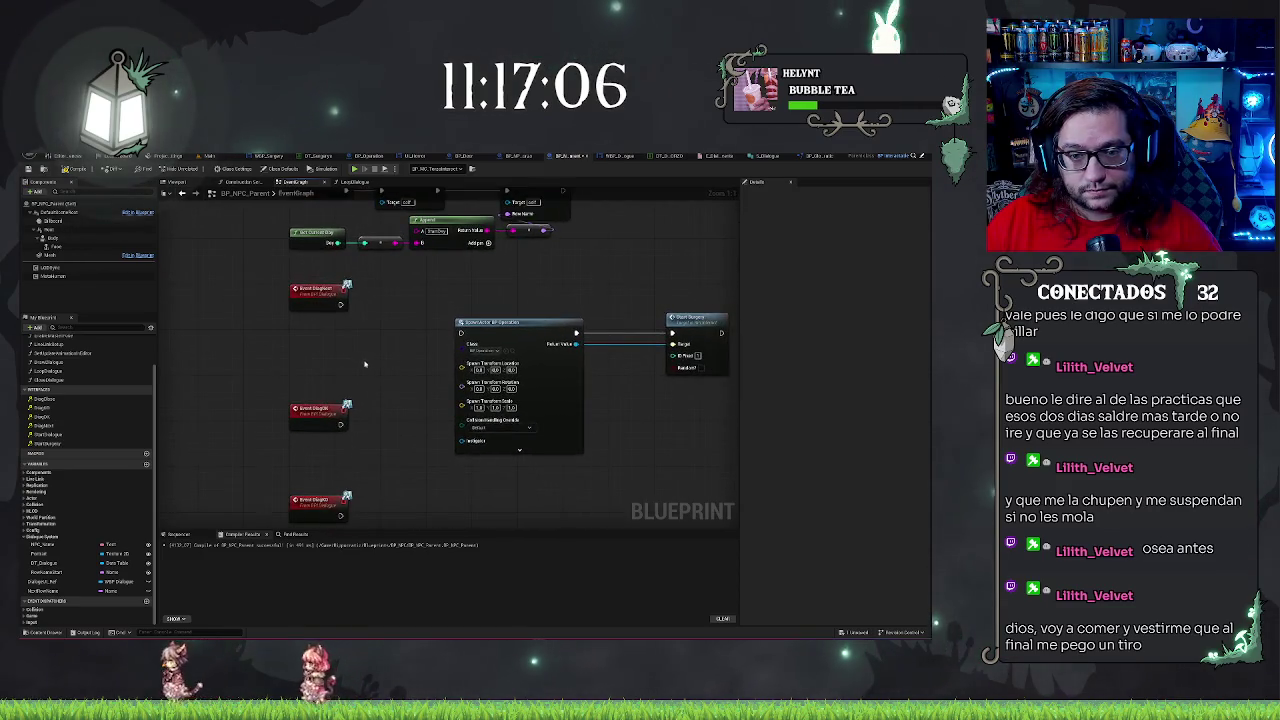
{"action": "scroll", "coordinate": [418, 284], "scroll_direction": "down", "scroll_amount": 1}
{"action": "scroll", "coordinate": [352, 370], "scroll_direction": "up", "scroll_amount": 1}
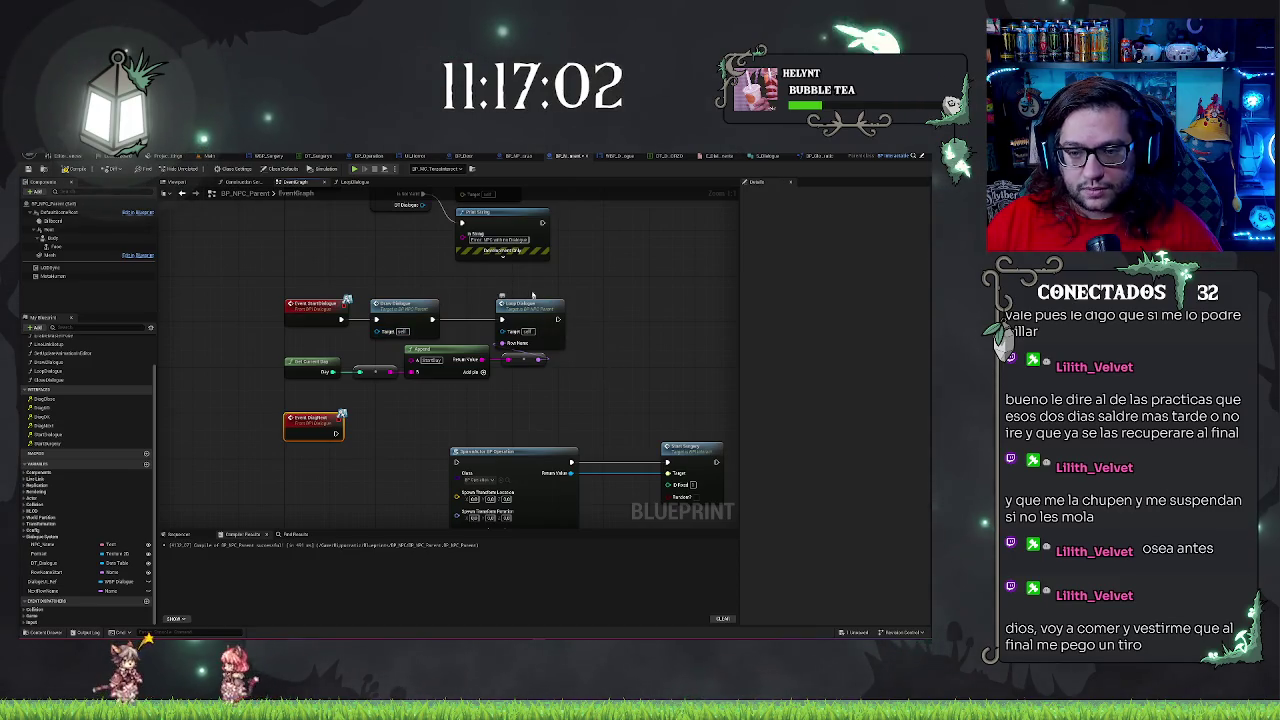
{"action": "left_click_drag", "start_coordinate": [210, 357], "coordinate": [526, 404]}
{"action": "double_click", "coordinate": [530, 315]}
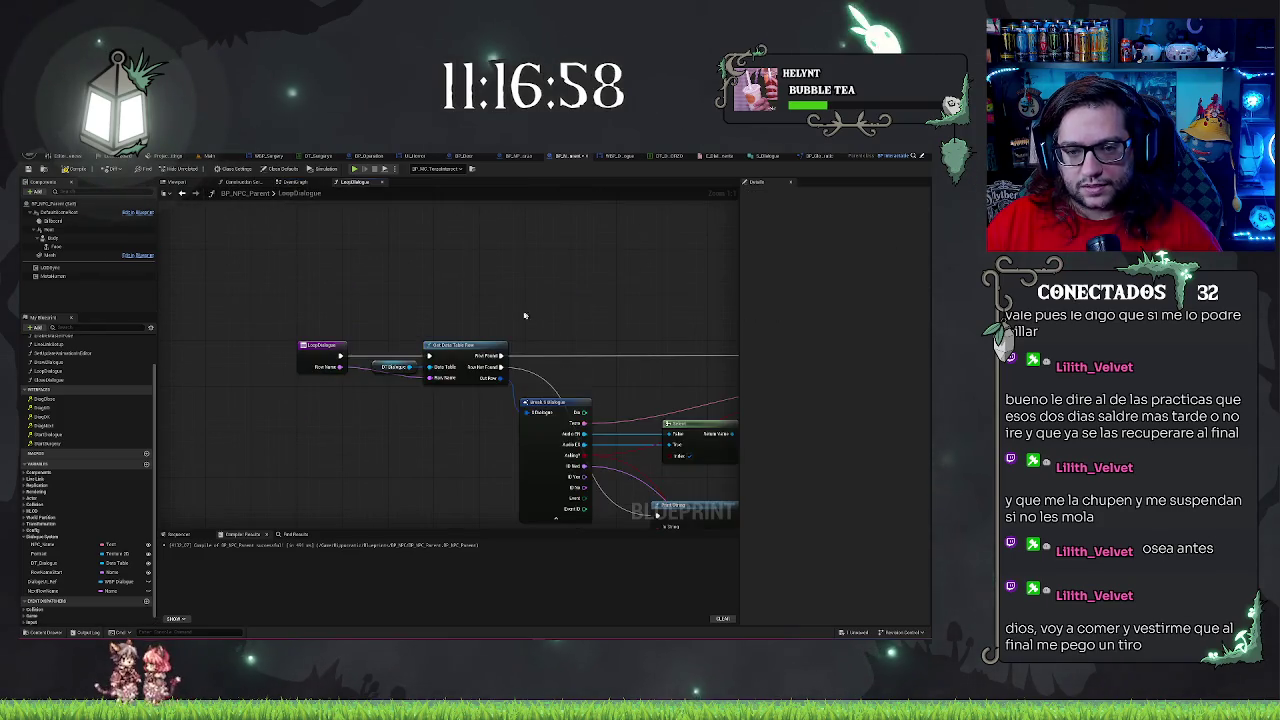
{"action": "left_click_drag", "start_coordinate": [530, 315], "coordinate": [384, 283]}
{"action": "left_click_drag", "start_coordinate": [533, 308], "coordinate": [486, 282]}
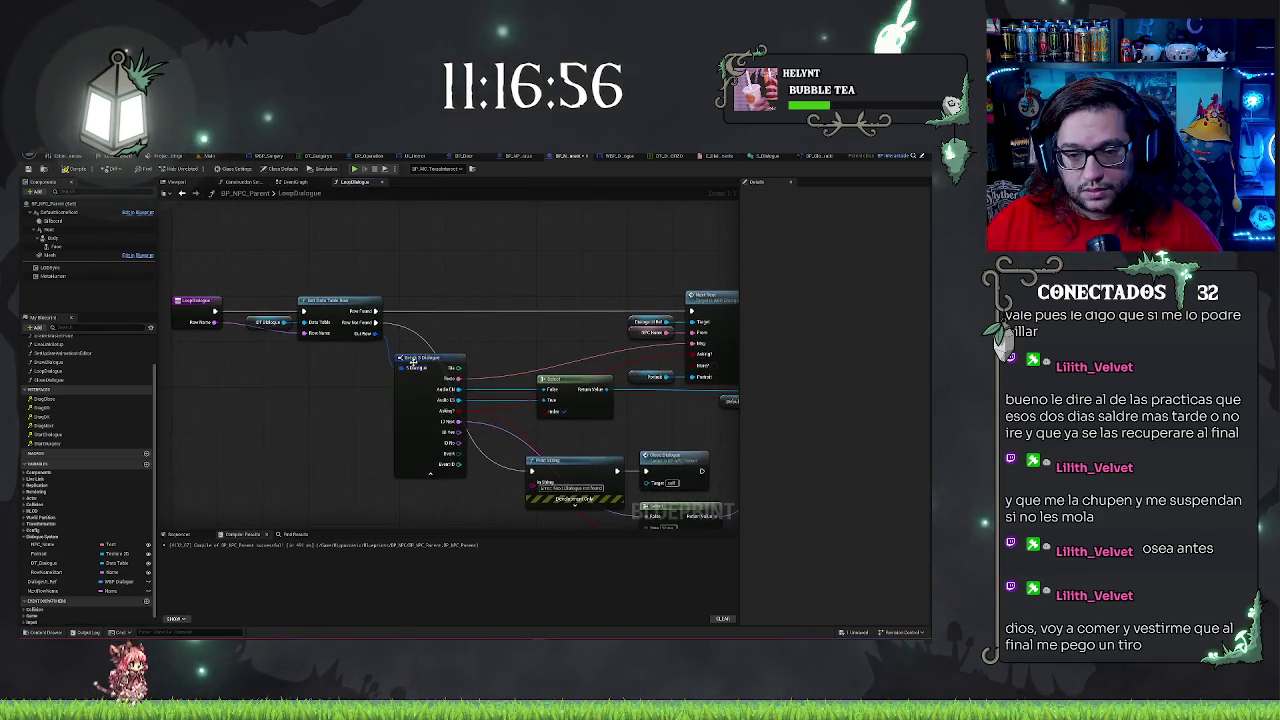
Move the Break S Dialogue node up and the Select node slightly left
{"action": "left_click", "coordinate": [415, 357]}
{"action": "left_click_drag", "start_coordinate": [415, 357], "coordinate": [416, 317]}
{"action": "left_click", "coordinate": [520, 263]}
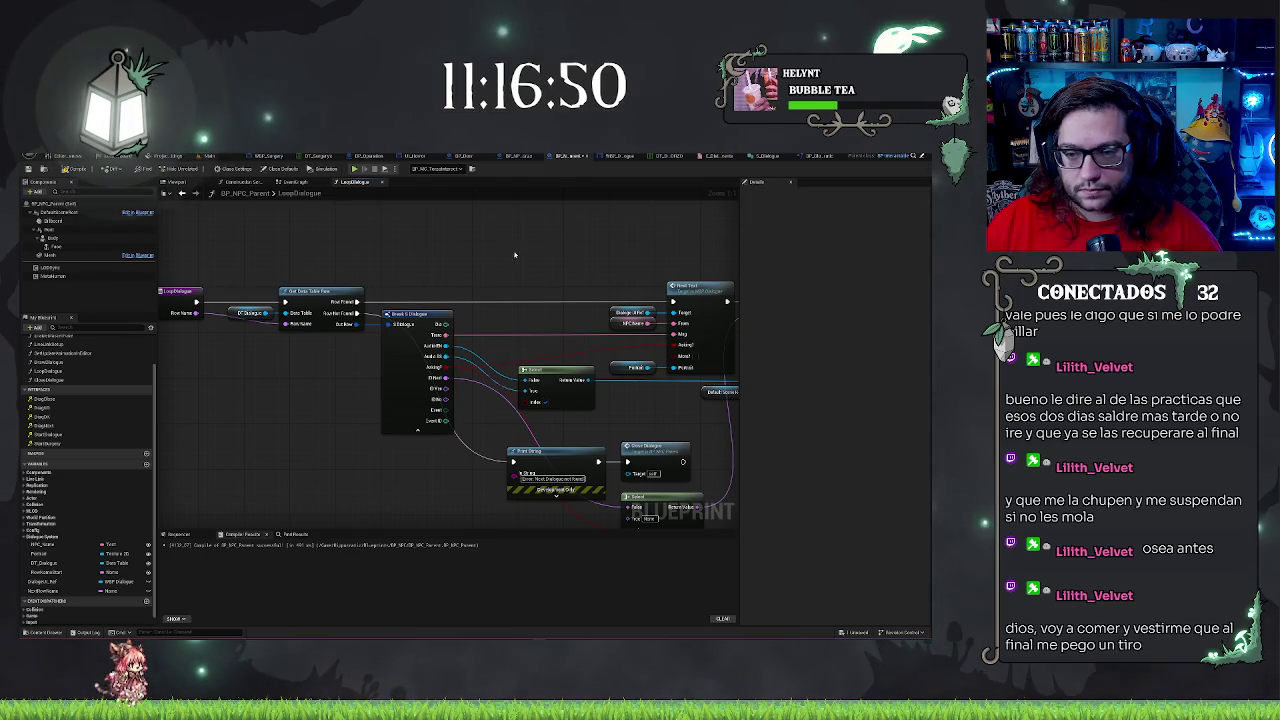
{"action": "left_click_drag", "start_coordinate": [615, 232], "coordinate": [558, 227]}
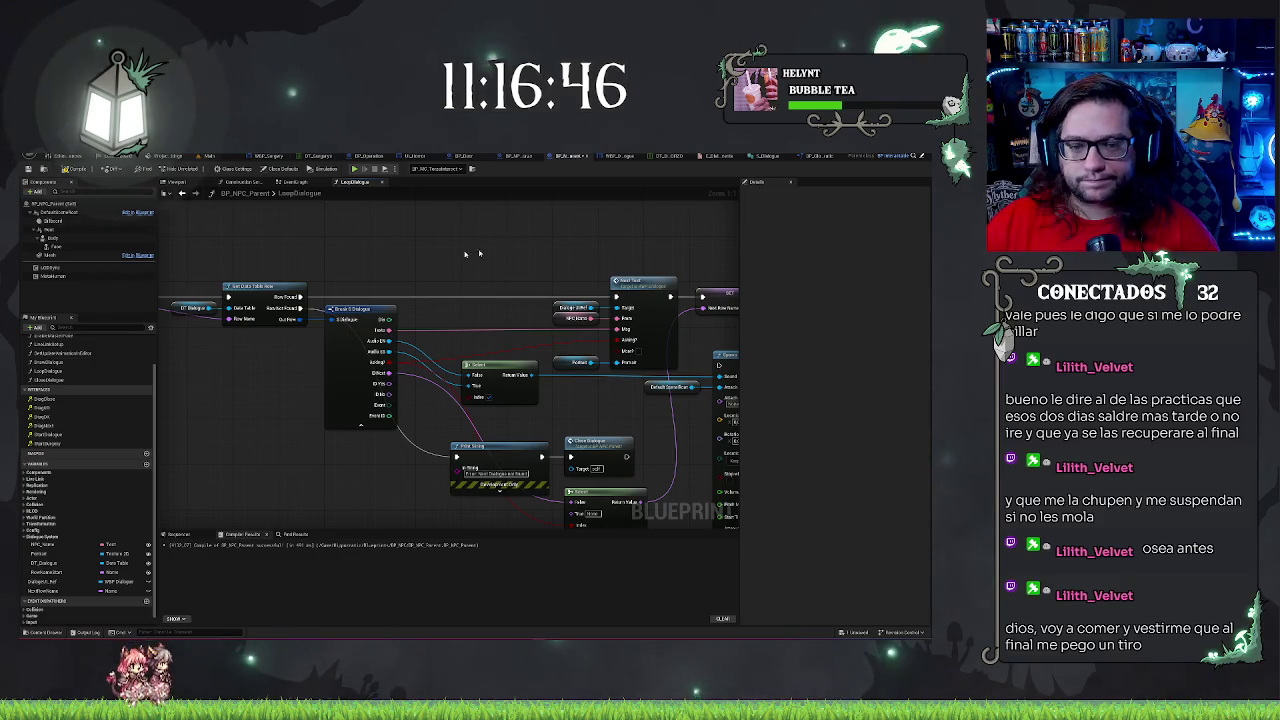
{"action": "left_click_drag", "start_coordinate": [490, 253], "coordinate": [502, 228]}
{"action": "left_click_drag", "start_coordinate": [496, 352], "coordinate": [465, 350]}
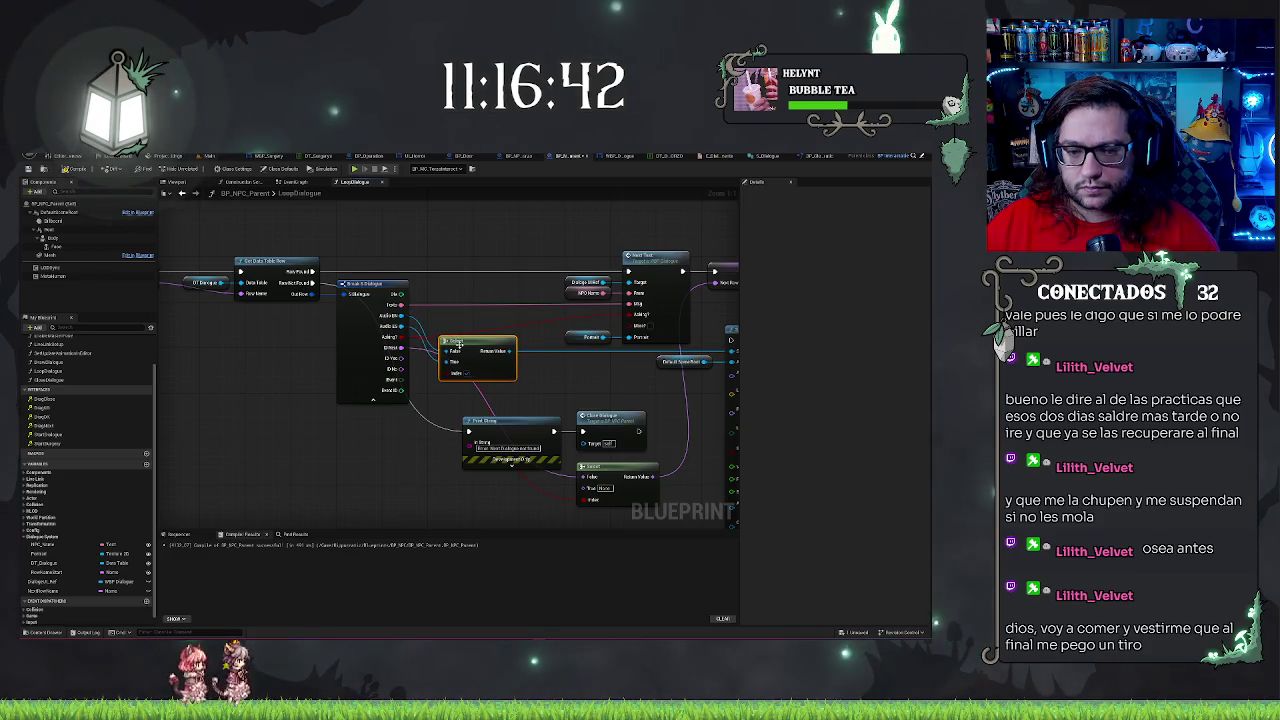
{"action": "left_click_drag", "start_coordinate": [528, 388], "coordinate": [413, 393]}
{"action": "mouse_move", "coordinate": [322, 261]}
{"action": "left_mouse_down"}
{"action": "mouse_move", "coordinate": [547, 274]}
{"action": "mouse_move", "coordinate": [492, 201]}
{"action": "mouse_move", "coordinate": [436, 277]}
{"action": "mouse_move", "coordinate": [443, 380]}
{"action": "mouse_move", "coordinate": [443, 251]}
{"action": "mouse_move", "coordinate": [461, 435]}
{"action": "mouse_move", "coordinate": [500, 432]}
{"action": "left_mouse_up"}
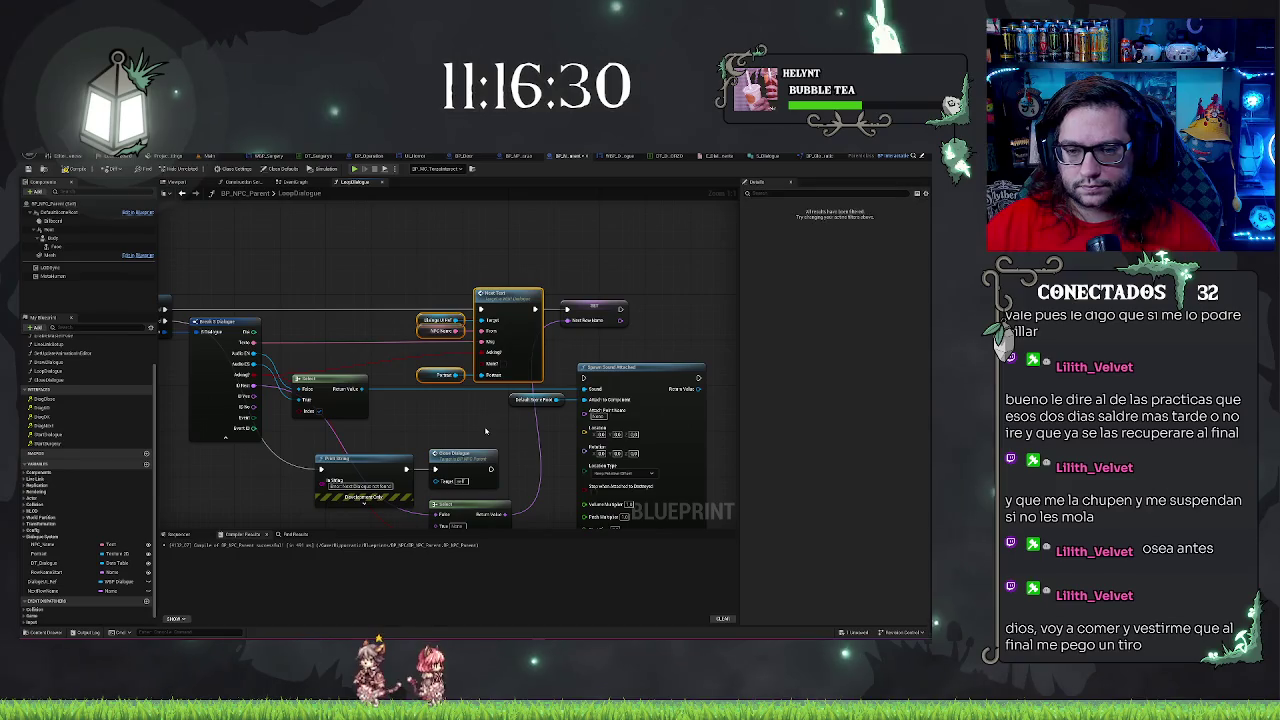
Shift the Start Text group, a variable node, and the Print String, Close Dialogue and Select nodes left
{"action": "left_click_drag", "start_coordinate": [510, 340], "coordinate": [470, 338]}
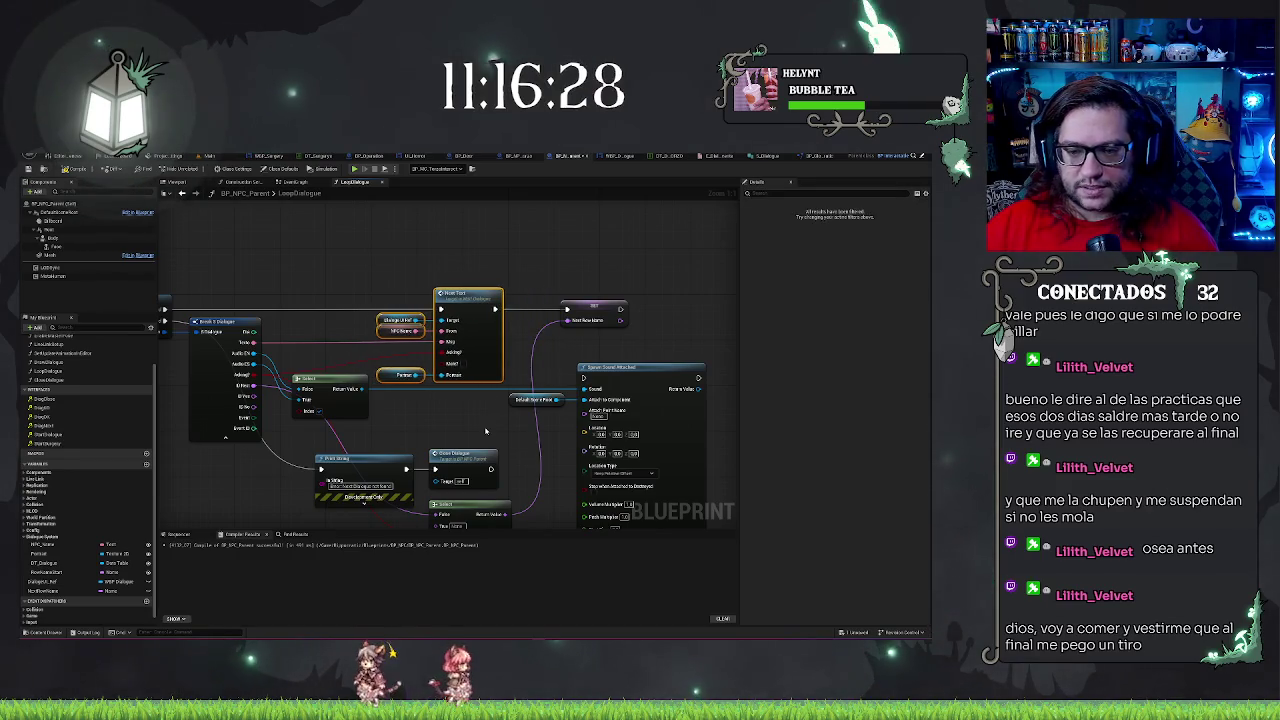
{"action": "left_click", "coordinate": [590, 306]}
{"action": "left_click_drag", "start_coordinate": [590, 306], "coordinate": [561, 306]}
{"action": "left_click_drag", "start_coordinate": [497, 444], "coordinate": [547, 333]}
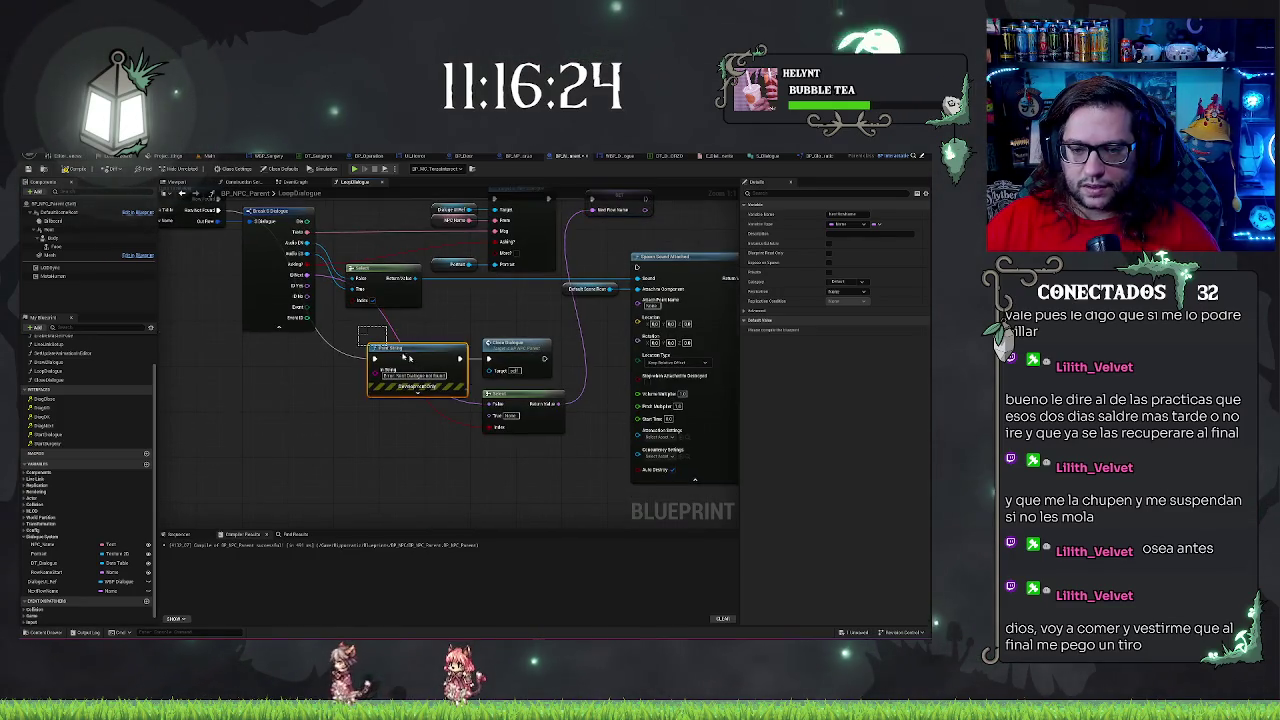
{"action": "left_click_drag", "start_coordinate": [445, 365], "coordinate": [558, 453]}
{"action": "left_click_drag", "start_coordinate": [515, 410], "coordinate": [390, 410]}
{"action": "left_click", "coordinate": [558, 453]}
{"action": "mouse_move", "coordinate": [474, 358]}
{"action": "left_mouse_down"}
{"action": "mouse_move", "coordinate": [542, 379]}
{"action": "mouse_move", "coordinate": [454, 396]}
{"action": "left_mouse_up"}
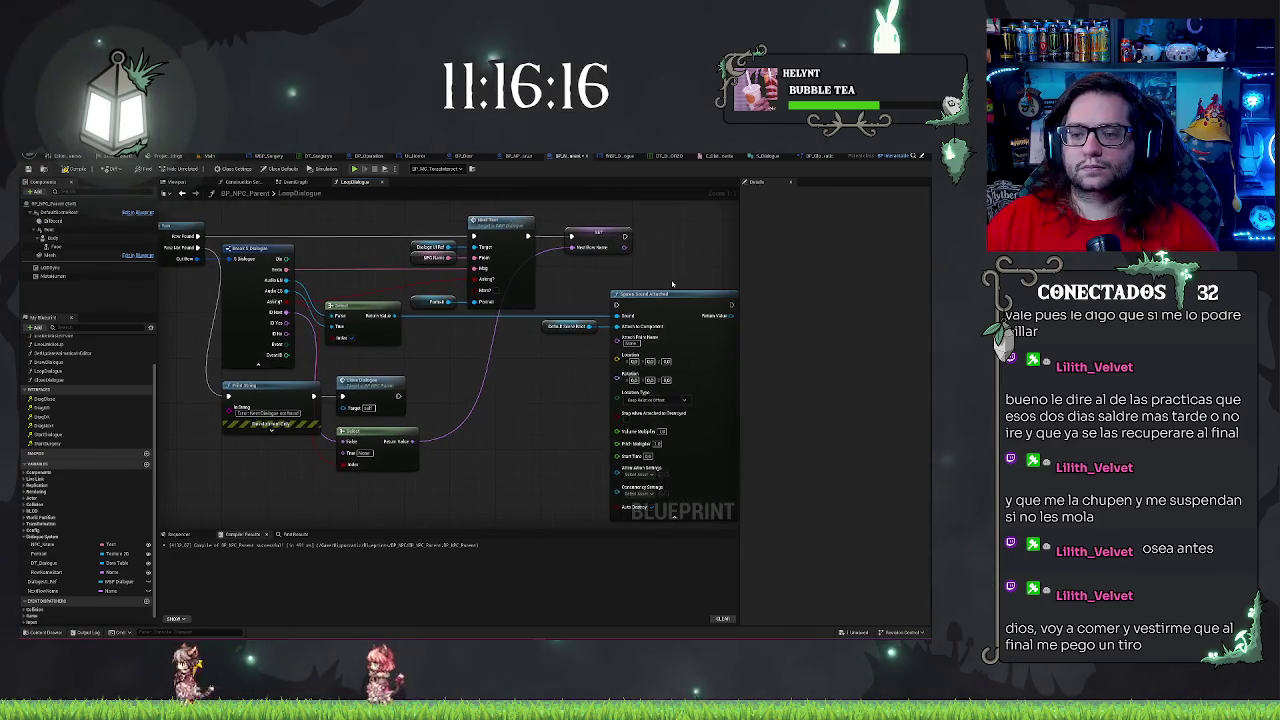
Move Spawn Sound Attached and Default Sound Root ahead of the text and SET nodes
{"action": "left_click_drag", "start_coordinate": [590, 335], "coordinate": [616, 287]}
{"action": "left_click_drag", "start_coordinate": [709, 383], "coordinate": [663, 383]}
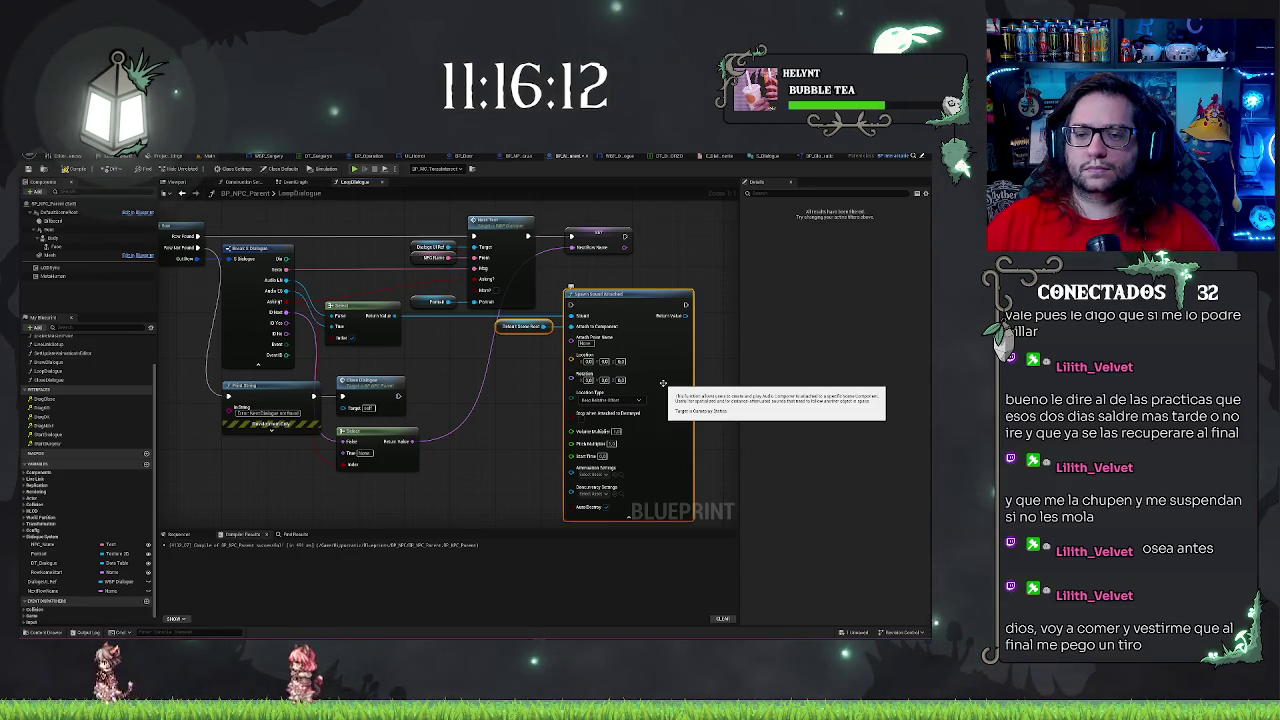
{"action": "left_click_drag", "start_coordinate": [700, 232], "coordinate": [643, 300]}
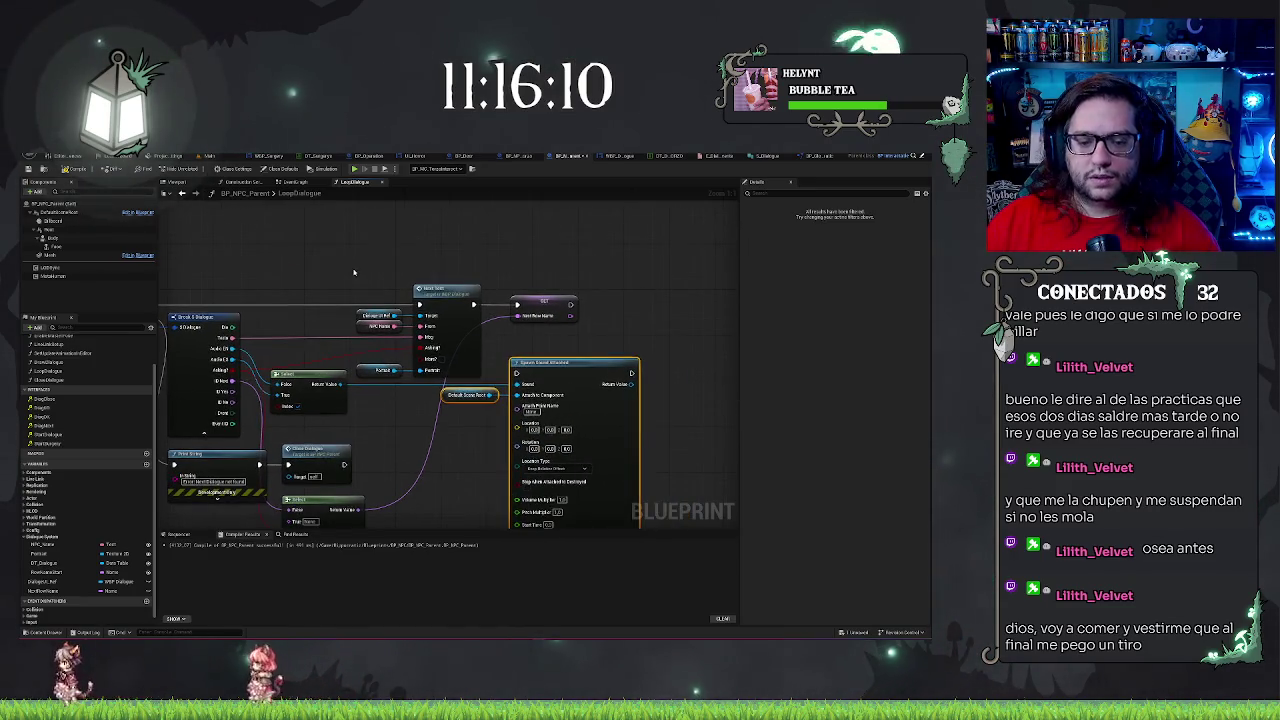
{"action": "mouse_move", "coordinate": [369, 246]}
{"action": "left_mouse_down"}
{"action": "mouse_move", "coordinate": [487, 357]}
{"action": "mouse_move", "coordinate": [658, 362]}
{"action": "left_mouse_up"}
{"action": "left_click_drag", "start_coordinate": [544, 363], "coordinate": [641, 363]}
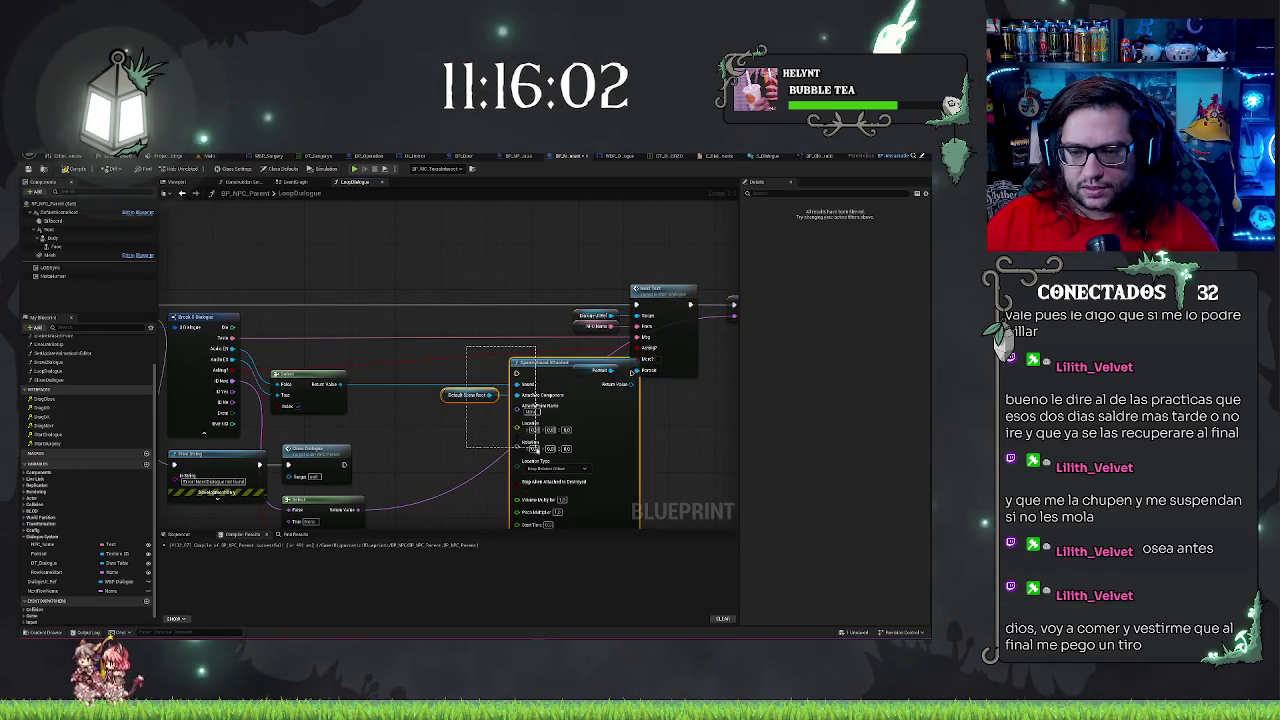
{"action": "mouse_move", "coordinate": [535, 364]}
{"action": "left_mouse_down"}
{"action": "mouse_move", "coordinate": [459, 297]}
{"action": "mouse_move", "coordinate": [438, 295]}
{"action": "left_mouse_up"}
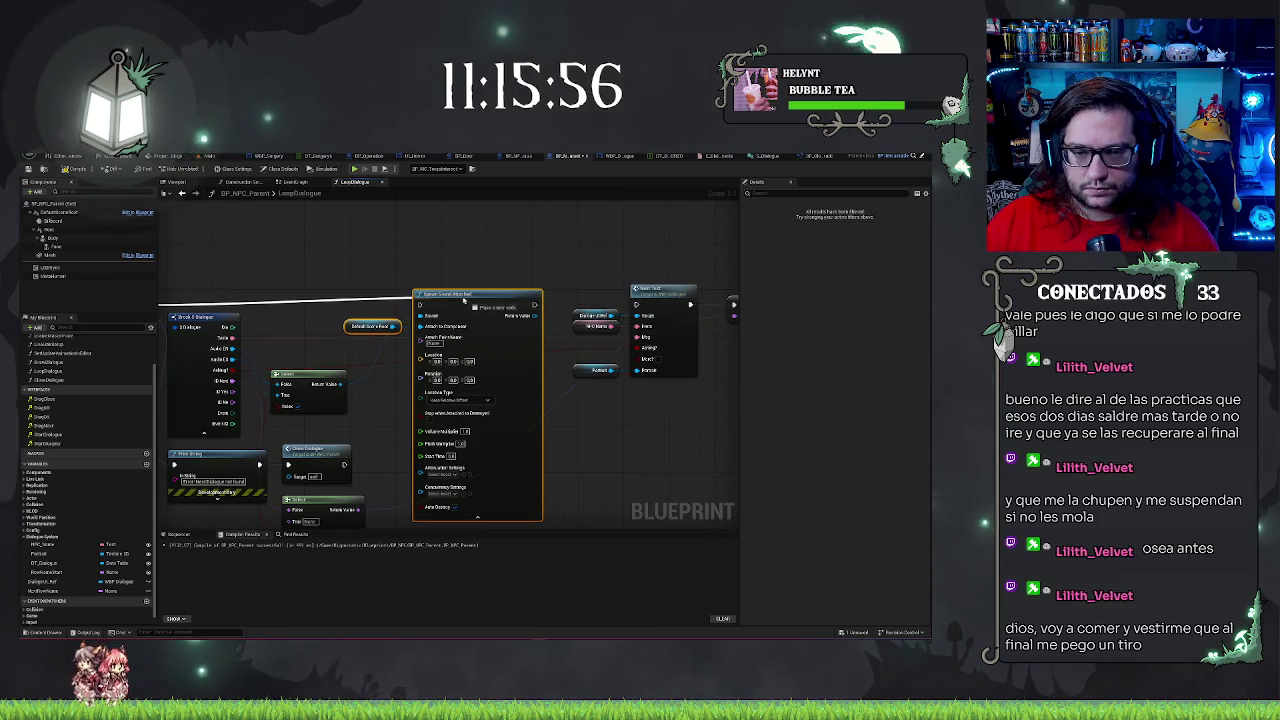
Drag a wire from Spawn Sound Attached's execution output toward the SET node
{"action": "mouse_move", "coordinate": [535, 304]}
{"action": "left_mouse_down"}
{"action": "mouse_move", "coordinate": [740, 325]}
{"action": "mouse_move", "coordinate": [572, 307]}
{"action": "mouse_move", "coordinate": [637, 302]}
{"action": "left_mouse_up"}
{"action": "mouse_move", "coordinate": [508, 280]}
{"action": "left_mouse_down"}
{"action": "mouse_move", "coordinate": [609, 246]}
{"action": "mouse_move", "coordinate": [515, 203]}
{"action": "left_mouse_up"}
{"action": "left_click_drag", "start_coordinate": [614, 350], "coordinate": [659, 366]}
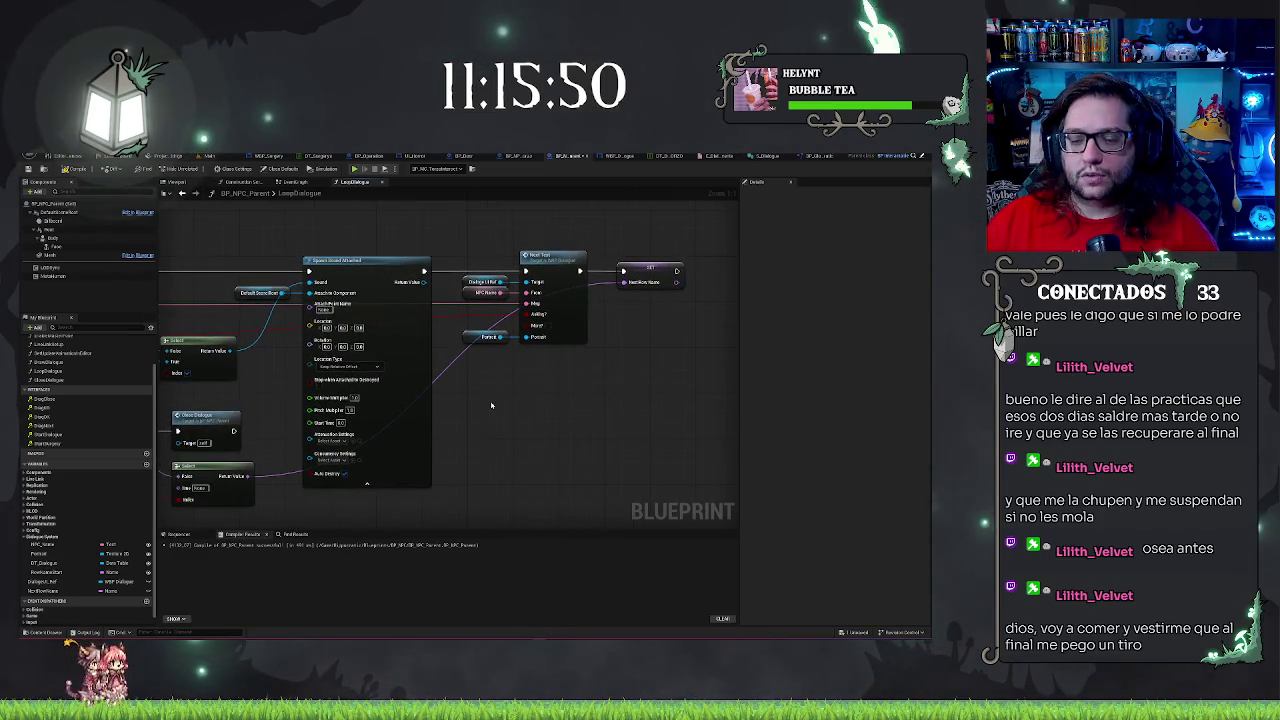
{"action": "left_click_drag", "start_coordinate": [537, 238], "coordinate": [704, 215]}
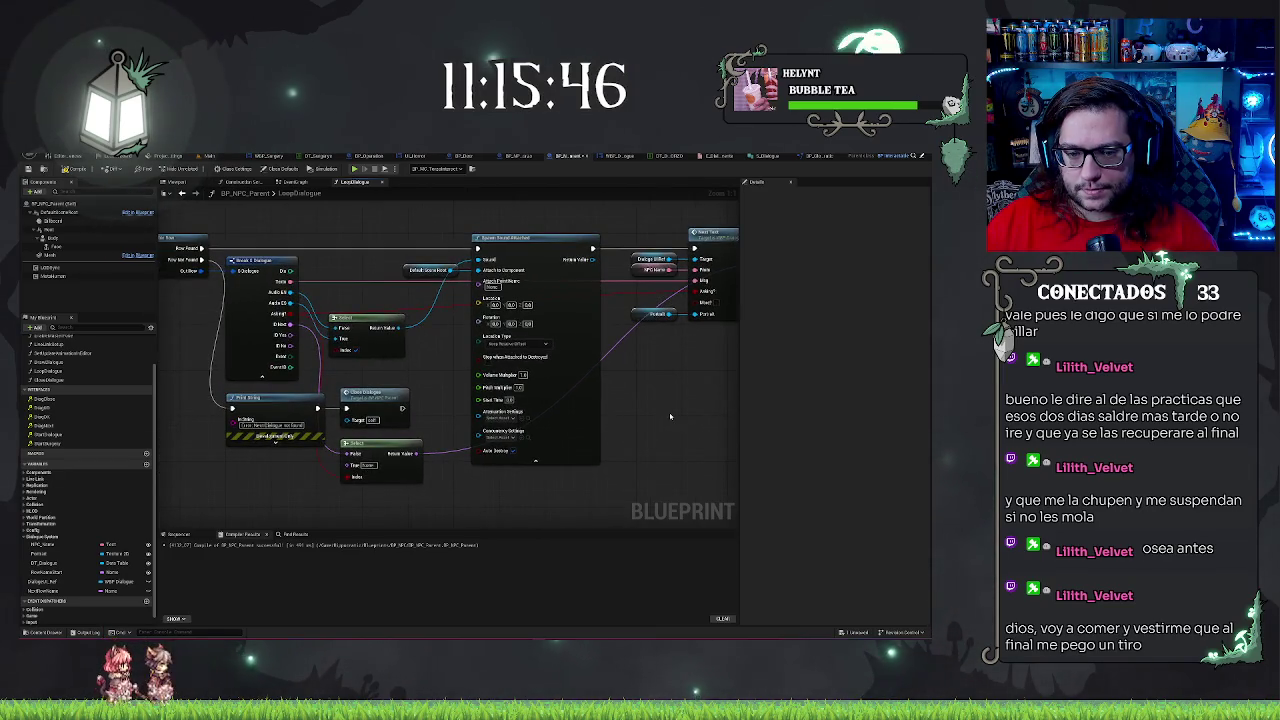
{"action": "mouse_move", "coordinate": [670, 416]}
{"action": "left_mouse_down"}
{"action": "mouse_move", "coordinate": [590, 387]}
{"action": "mouse_move", "coordinate": [666, 374]}
{"action": "mouse_move", "coordinate": [651, 366]}
{"action": "left_mouse_up"}
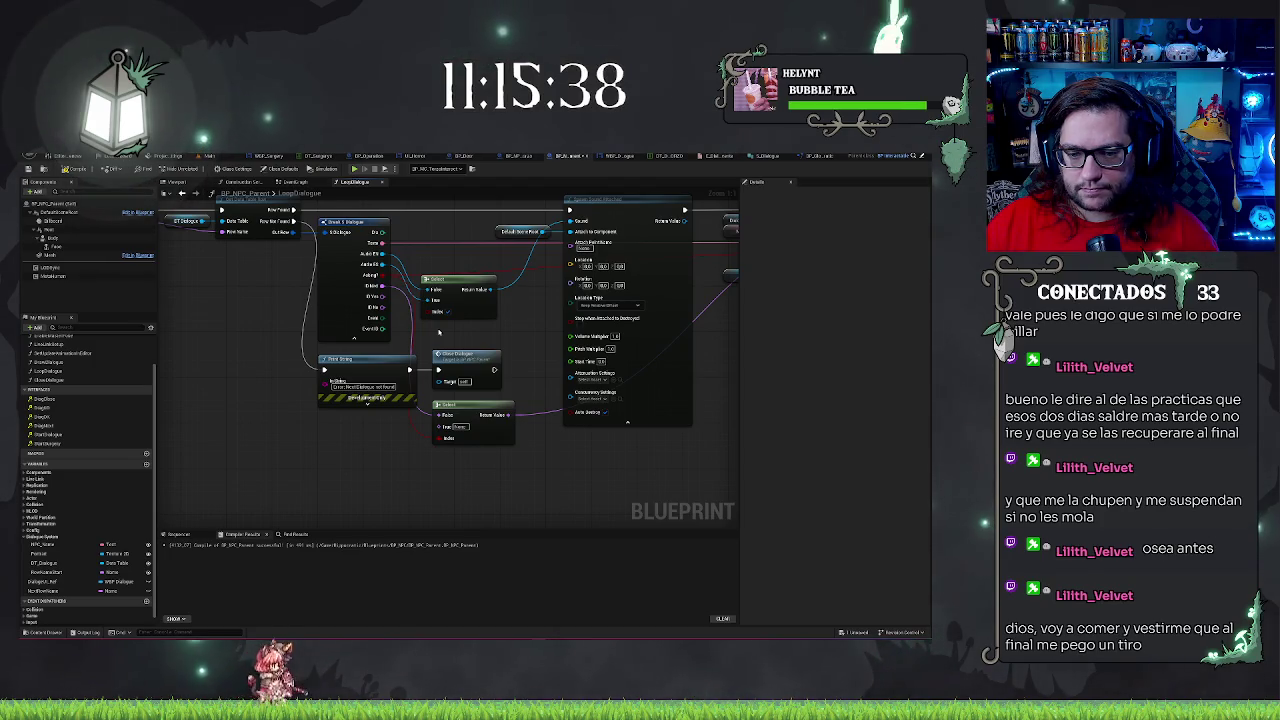
Add a NOT Boolean node off the ID Ref pin
{"action": "mouse_move", "coordinate": [382, 287]}
{"action": "left_mouse_down"}
{"action": "mouse_move", "coordinate": [420, 345]}
{"action": "mouse_move", "coordinate": [443, 478]}
{"action": "left_mouse_up"}
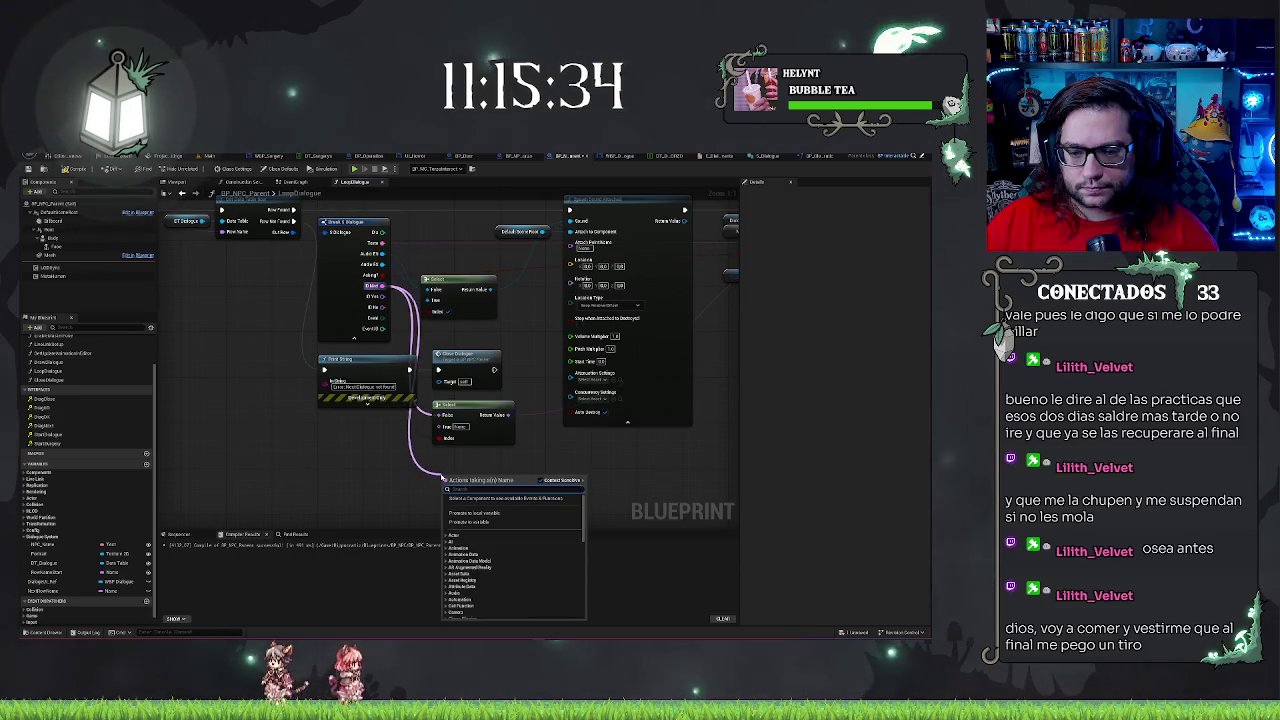
{"action": "type", "text": "is valid"}
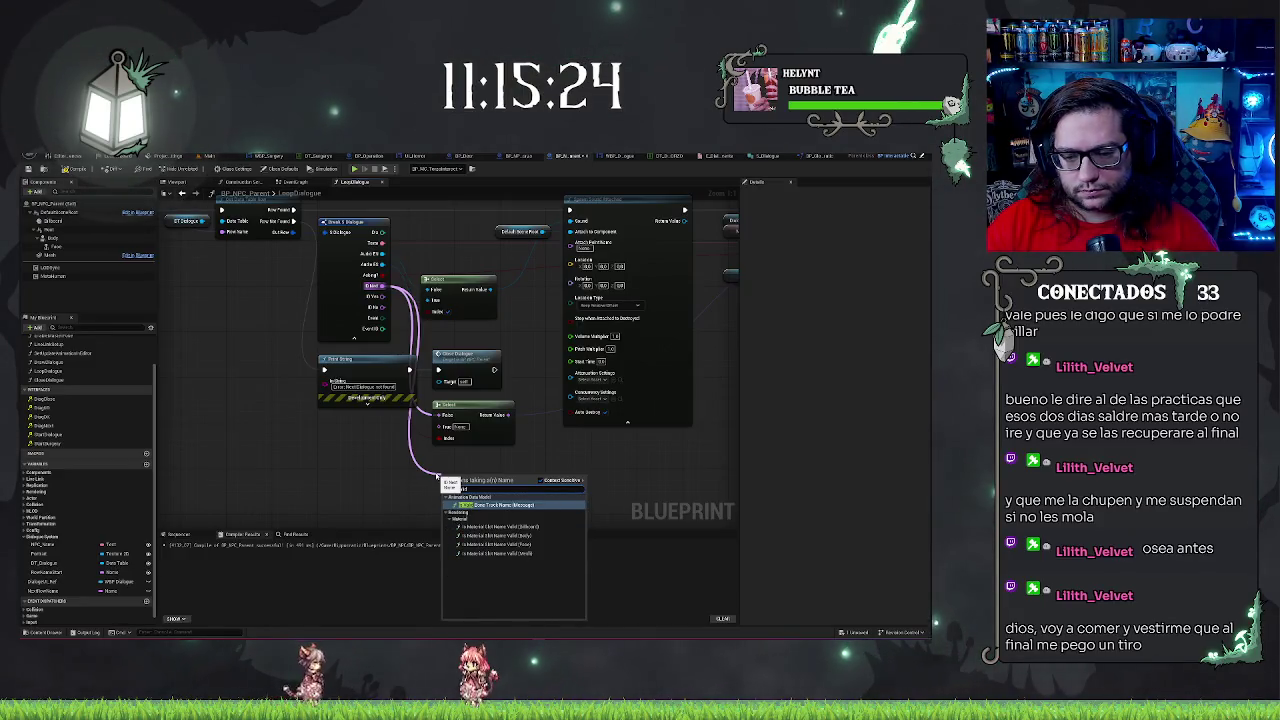
{"action": "key", "text": "BackSpace"}
{"action": "key", "text": "BackSpace"}
{"action": "key", "text": "BackSpace"}
{"action": "key", "text": "BackSpace"}
{"action": "key", "text": "BackSpace"}
{"action": "key", "text": "BackSpace"}
{"action": "type", "text": "not"}
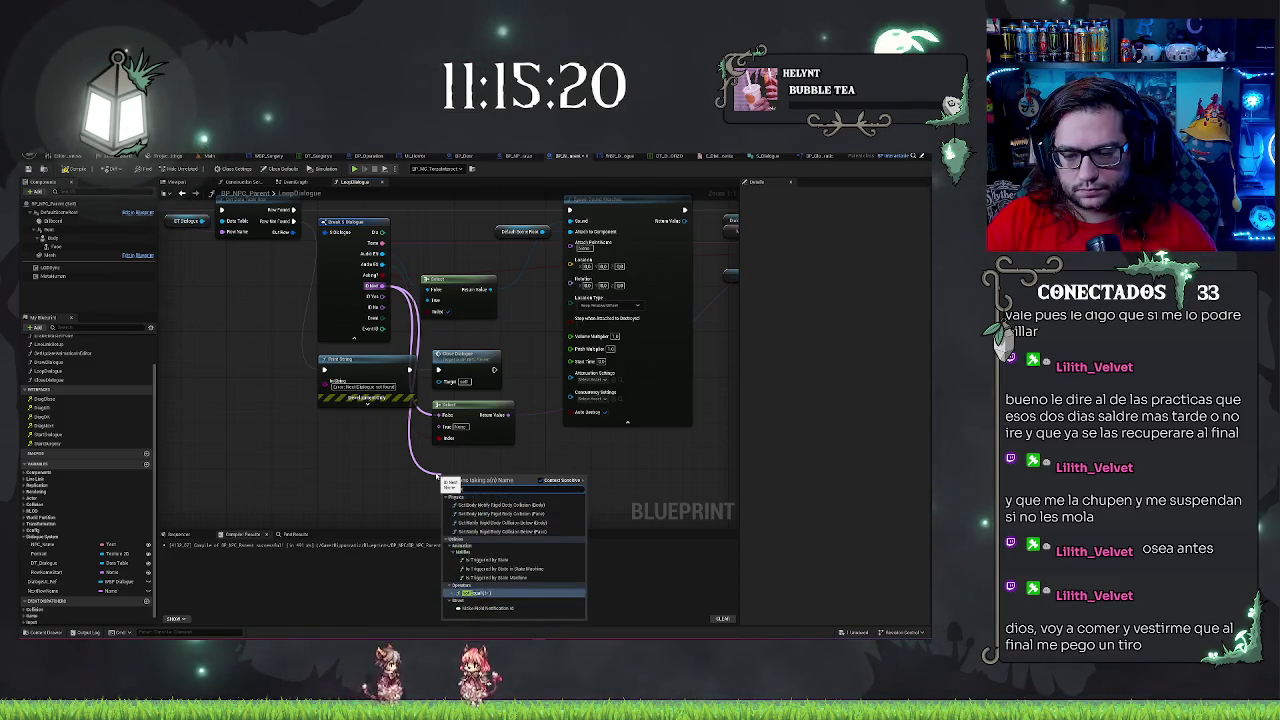
{"action": "key", "text": "Return"}
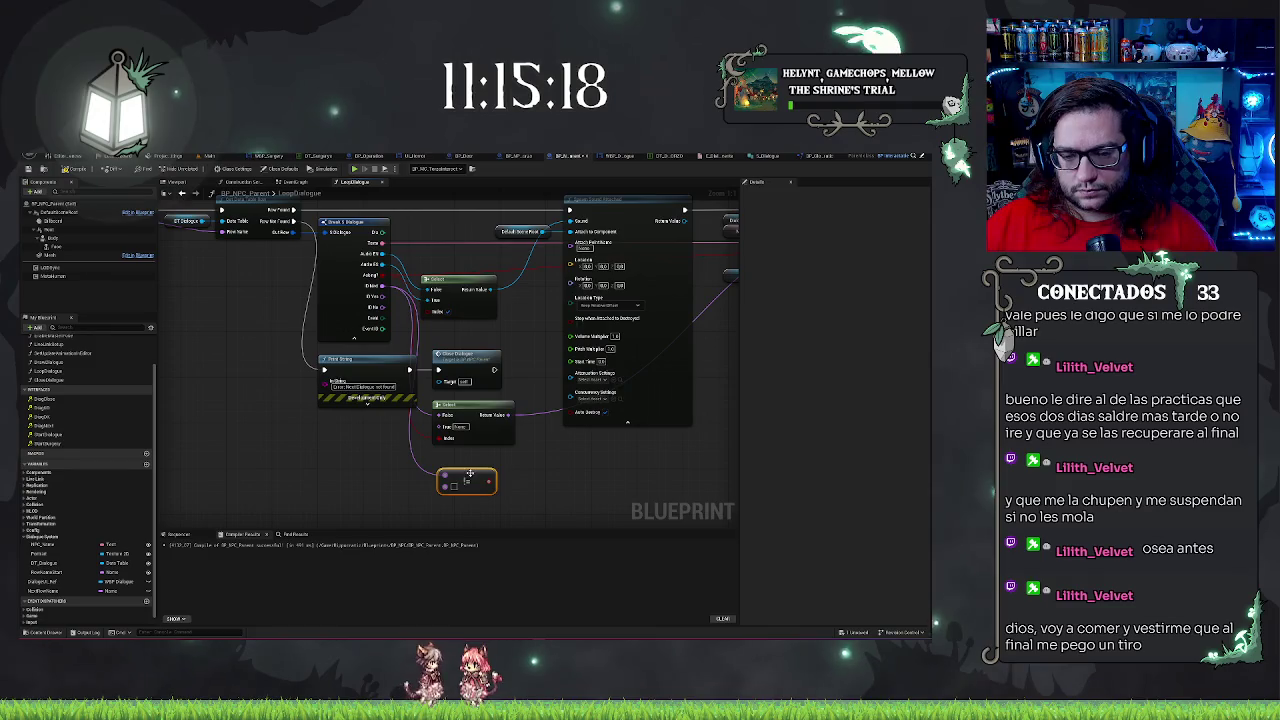
{"action": "mouse_move", "coordinate": [450, 487]}
{"action": "left_mouse_down"}
{"action": "mouse_move", "coordinate": [510, 540]}
{"action": "mouse_move", "coordinate": [545, 457]}
{"action": "mouse_move", "coordinate": [500, 290]}
{"action": "mouse_move", "coordinate": [469, 251]}
{"action": "mouse_move", "coordinate": [405, 440]}
{"action": "left_mouse_up"}
Add a Print String node from IsFront, wire its text input, and return to the Main level
{"action": "type", "text": "print"}
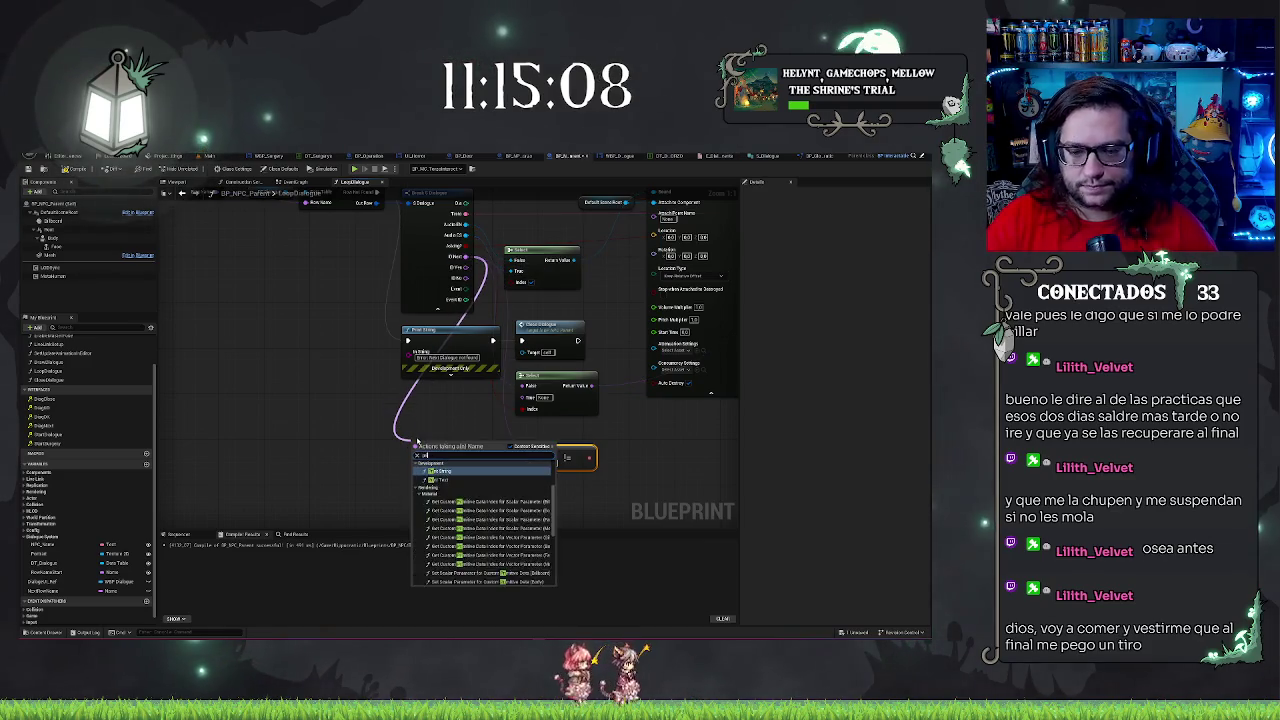
{"action": "key", "text": "Return"}
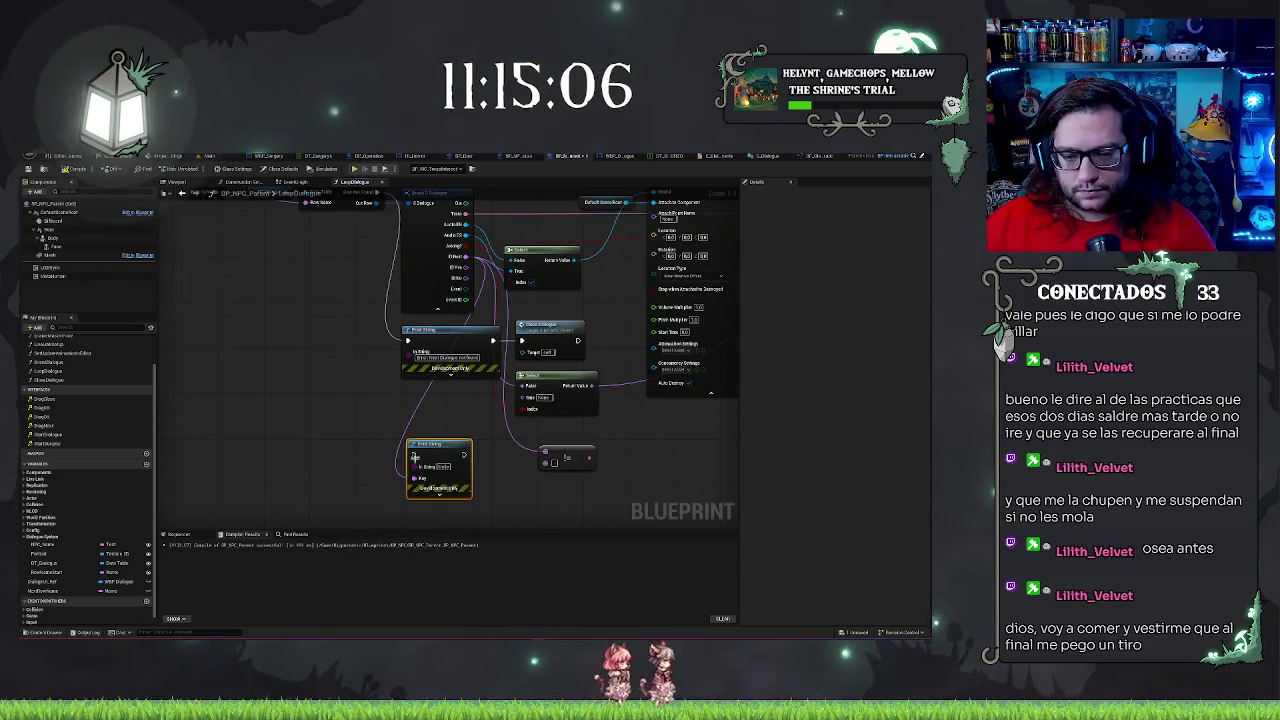
{"action": "key", "text": "ctrl+z"}
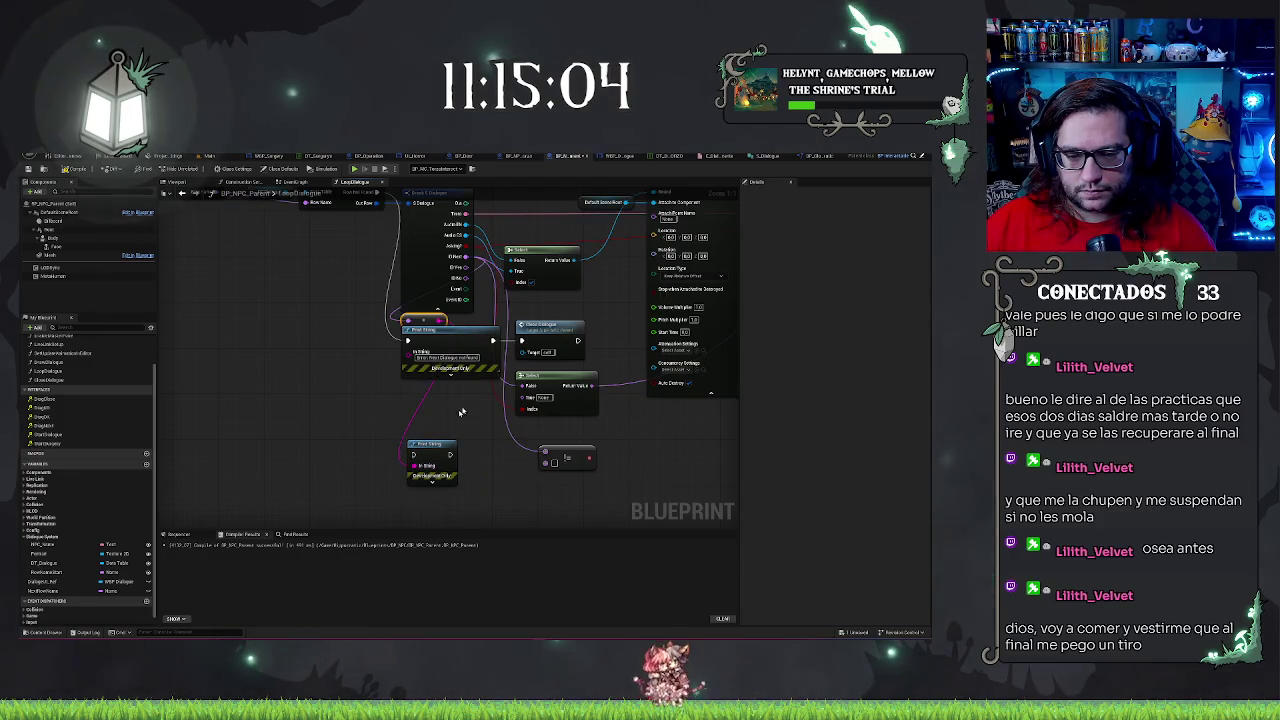
{"action": "left_click_drag", "start_coordinate": [410, 352], "coordinate": [358, 470]}
{"action": "left_click", "coordinate": [448, 517]}
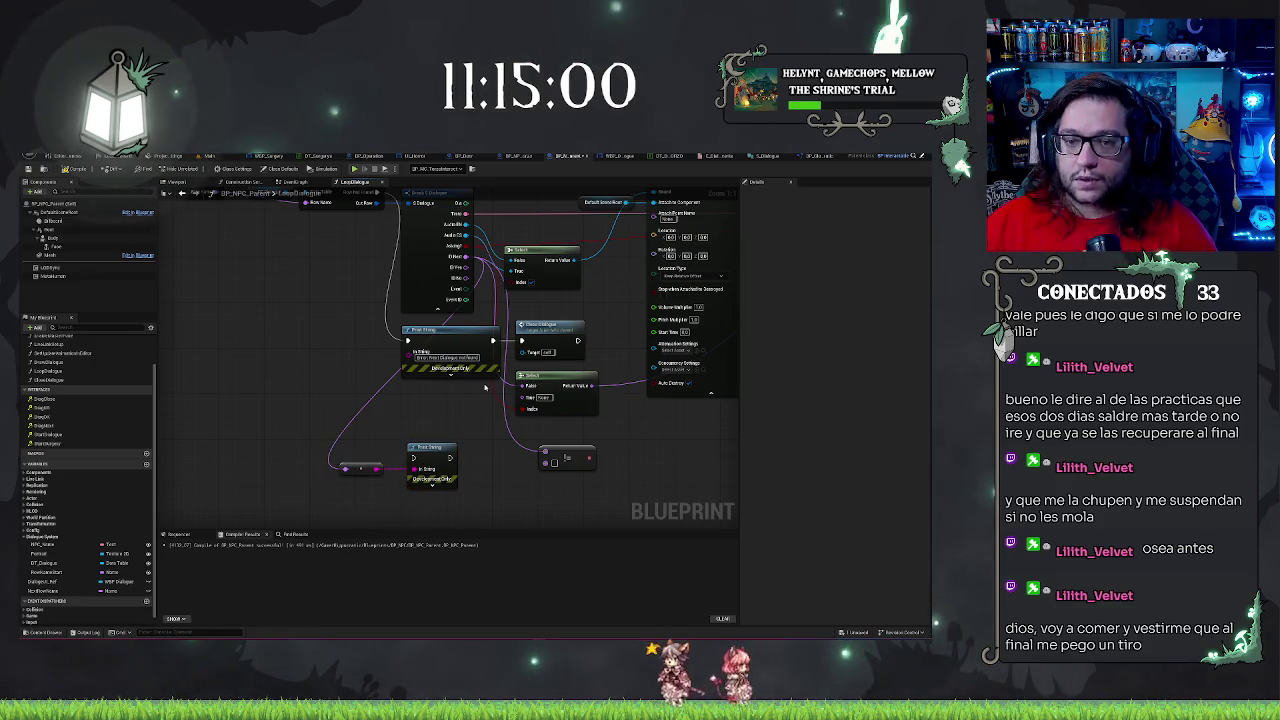
{"action": "left_click_drag", "start_coordinate": [485, 387], "coordinate": [475, 470]}
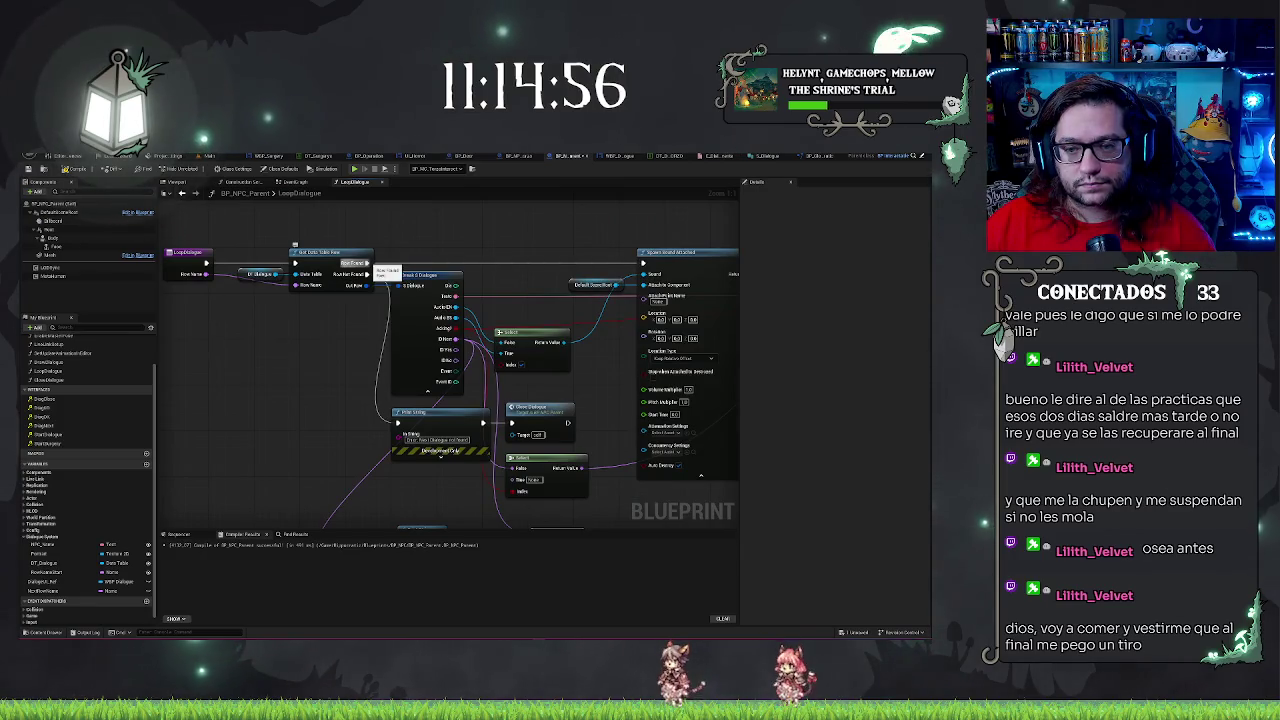
{"action": "mouse_move", "coordinate": [368, 263]}
{"action": "left_mouse_down"}
{"action": "mouse_move", "coordinate": [395, 515]}
{"action": "mouse_move", "coordinate": [407, 362]}
{"action": "mouse_move", "coordinate": [338, 360]}
{"action": "left_mouse_up"}
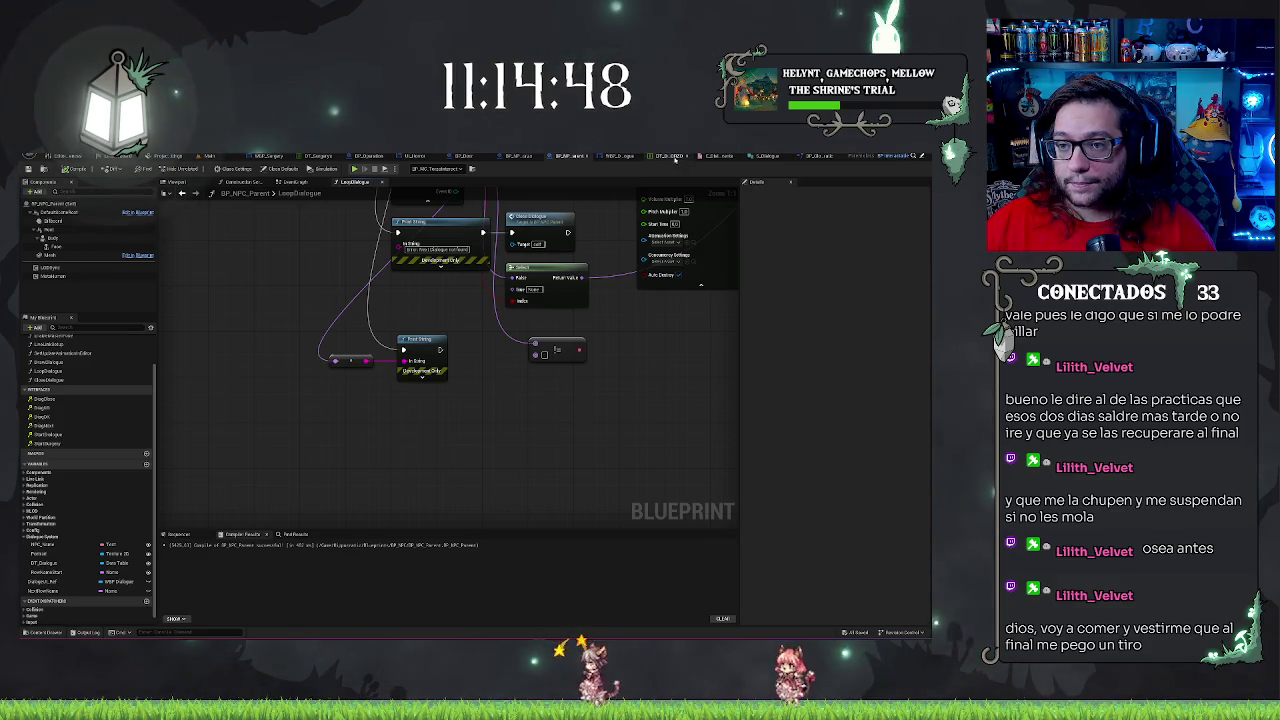
{"action": "left_click", "coordinate": [222, 158]}
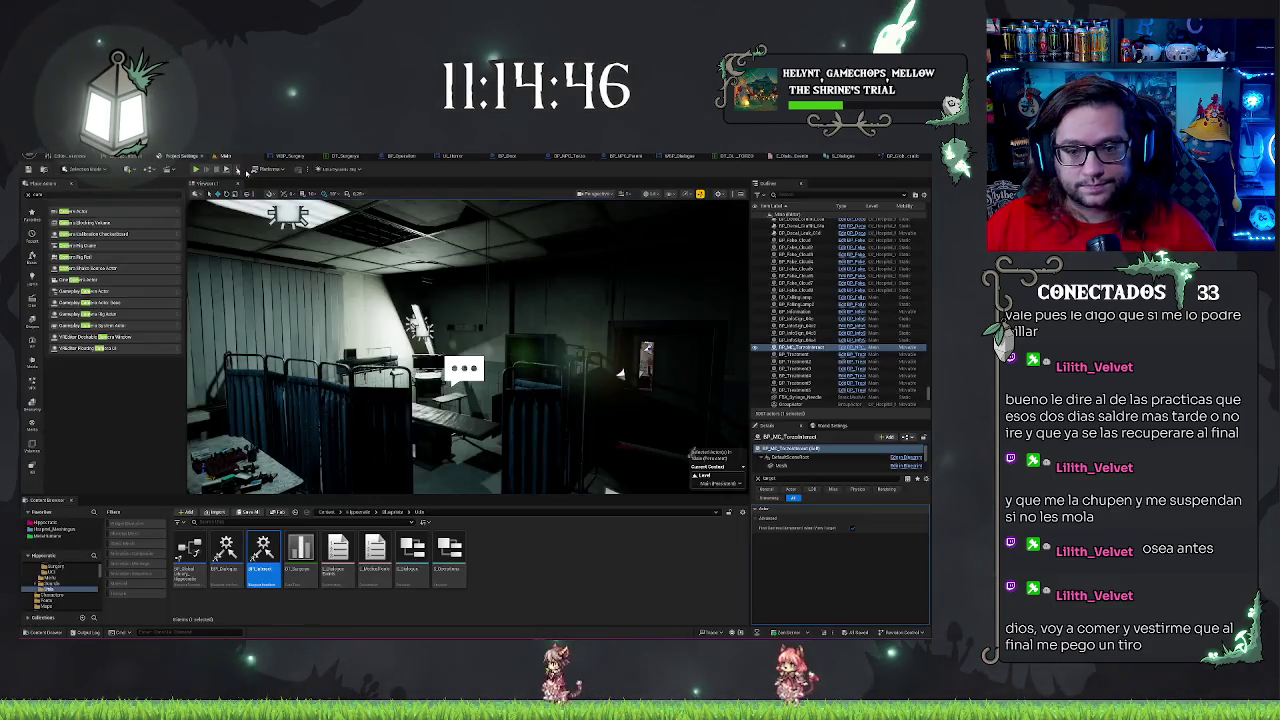
Replace the placed actor with the bald NPC blueprint using Replace Selected Actors with
{"action": "left_click_drag", "start_coordinate": [500, 410], "coordinate": [290, 482]}
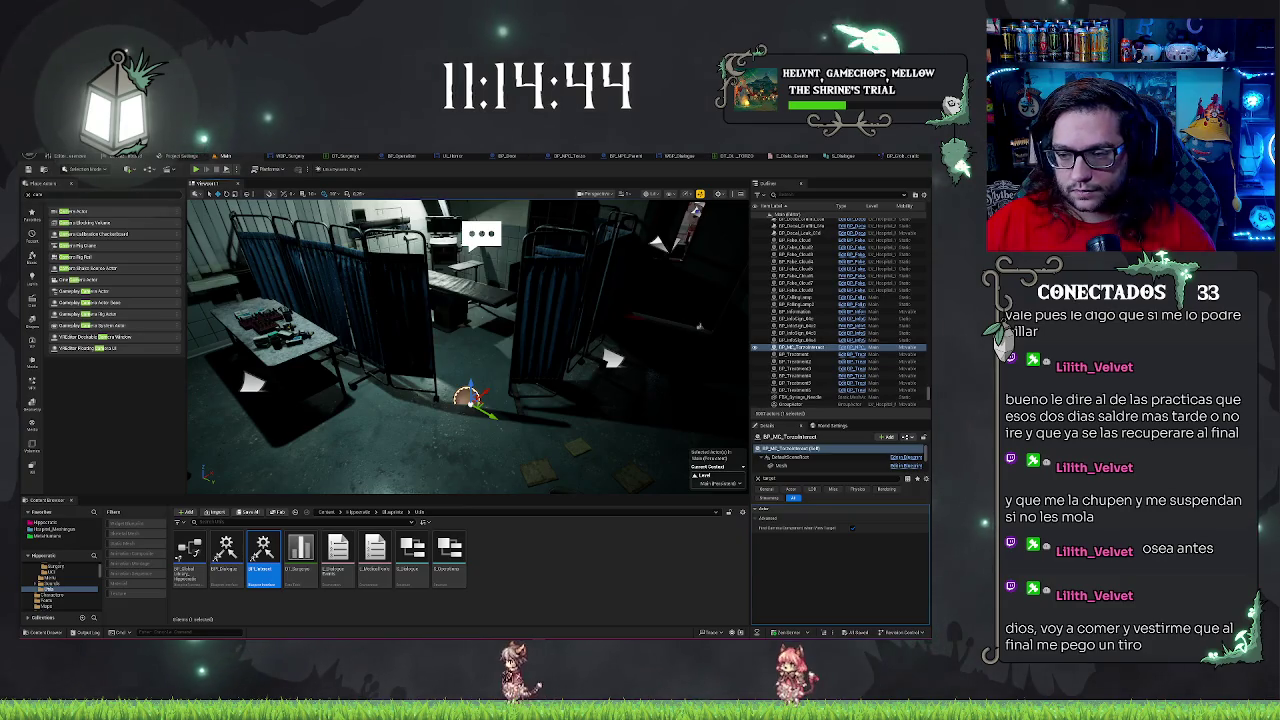
{"action": "key", "text": "ctrl+b"}
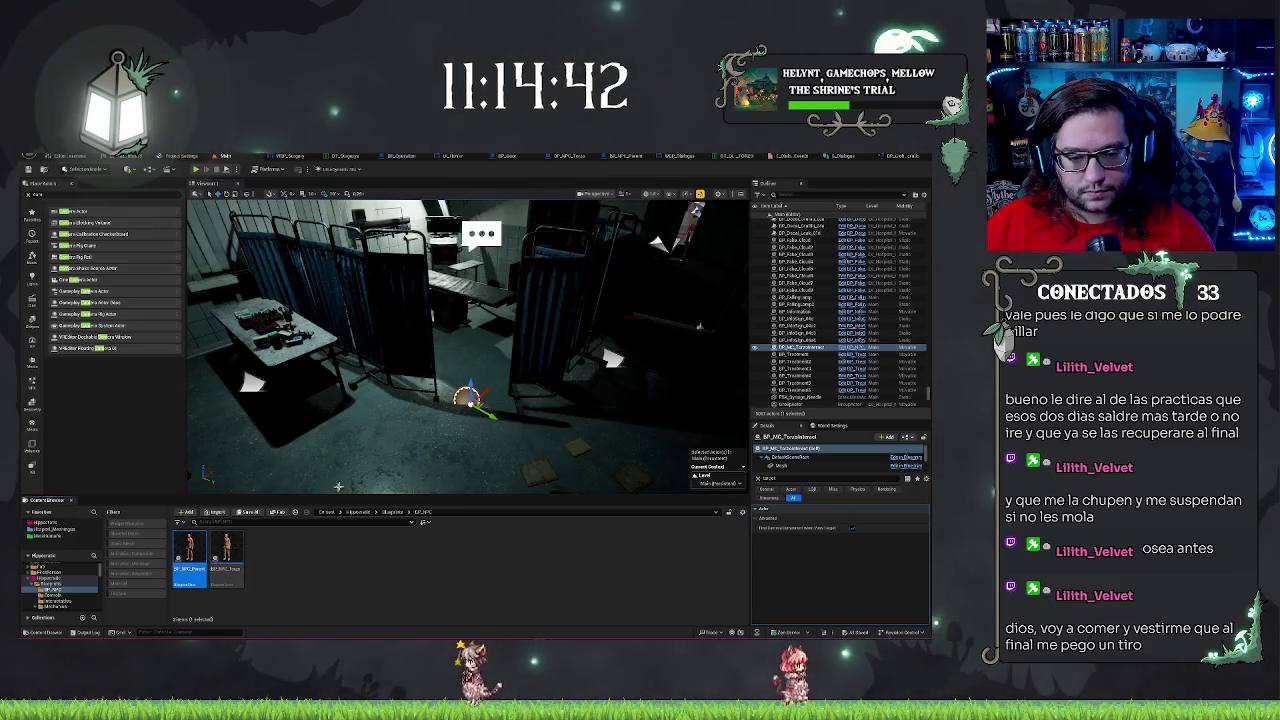
{"action": "left_click", "coordinate": [225, 555]}
{"action": "right_click", "coordinate": [468, 399]}
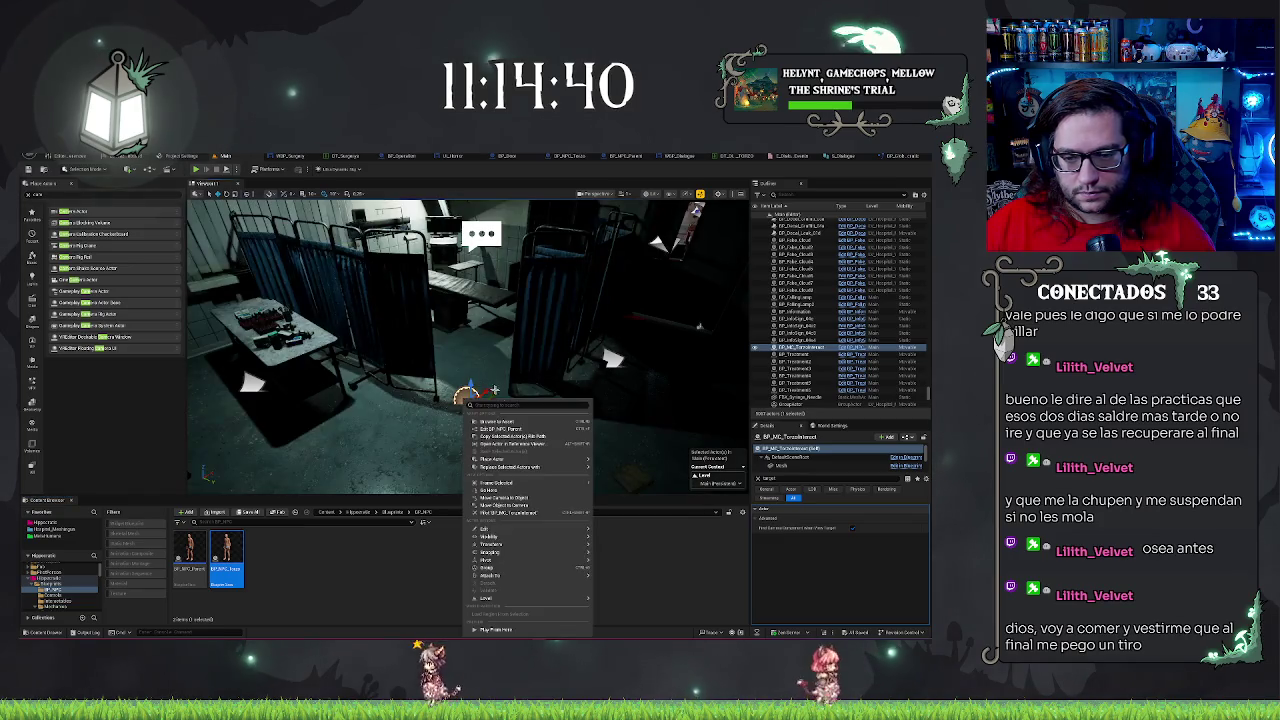
{"action": "mouse_move", "coordinate": [540, 467]}
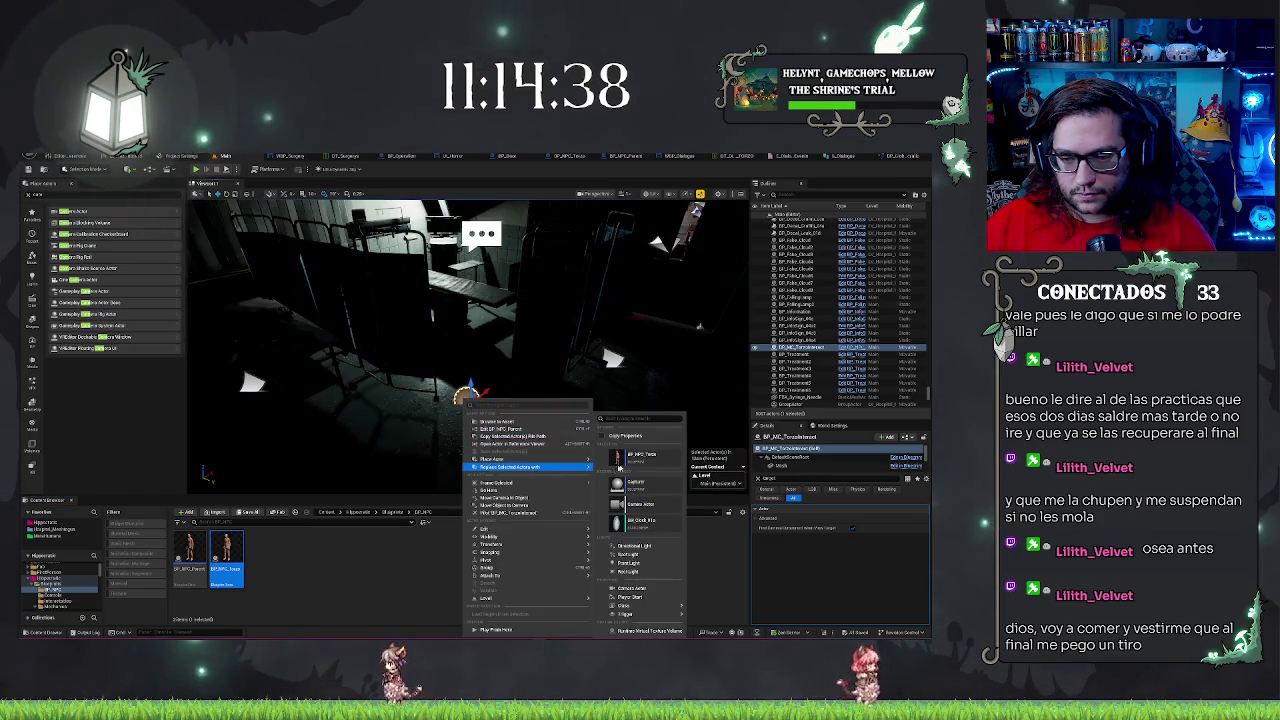
{"action": "left_click", "coordinate": [638, 456]}
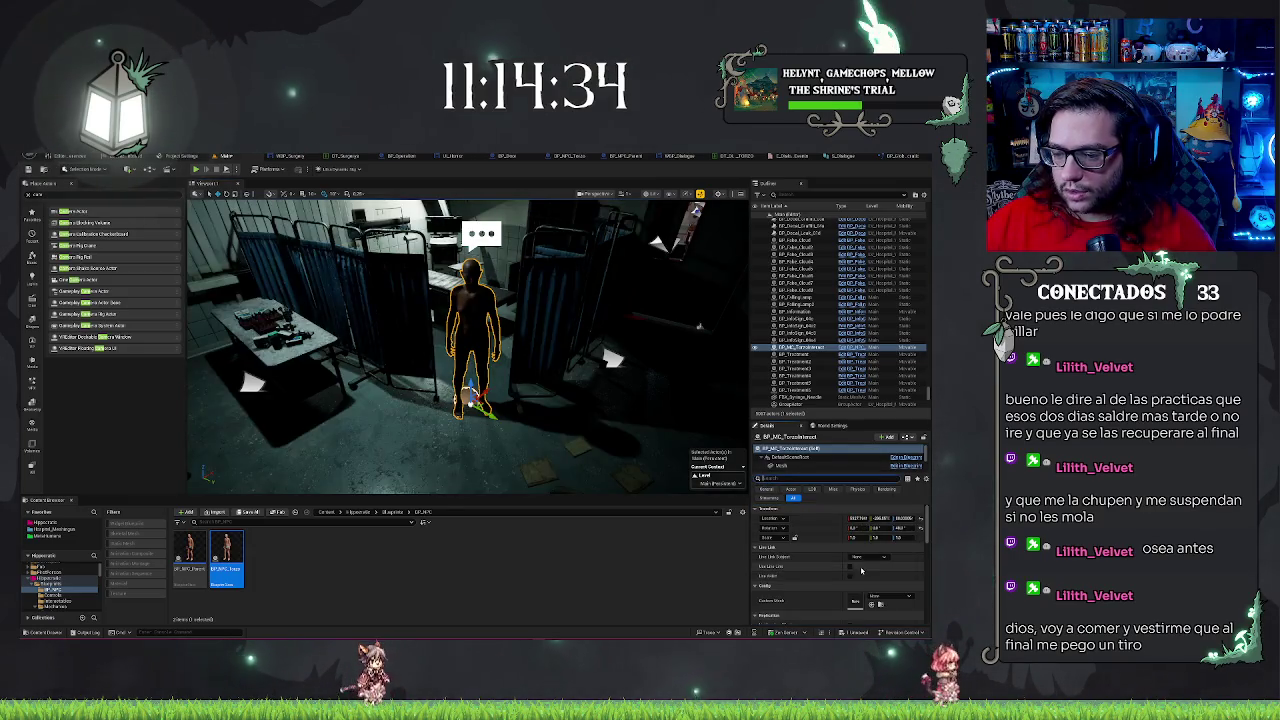
Open the bald NPC blueprint in its editor
{"action": "scroll", "coordinate": [861, 569], "scroll_direction": "down", "scroll_amount": 1}
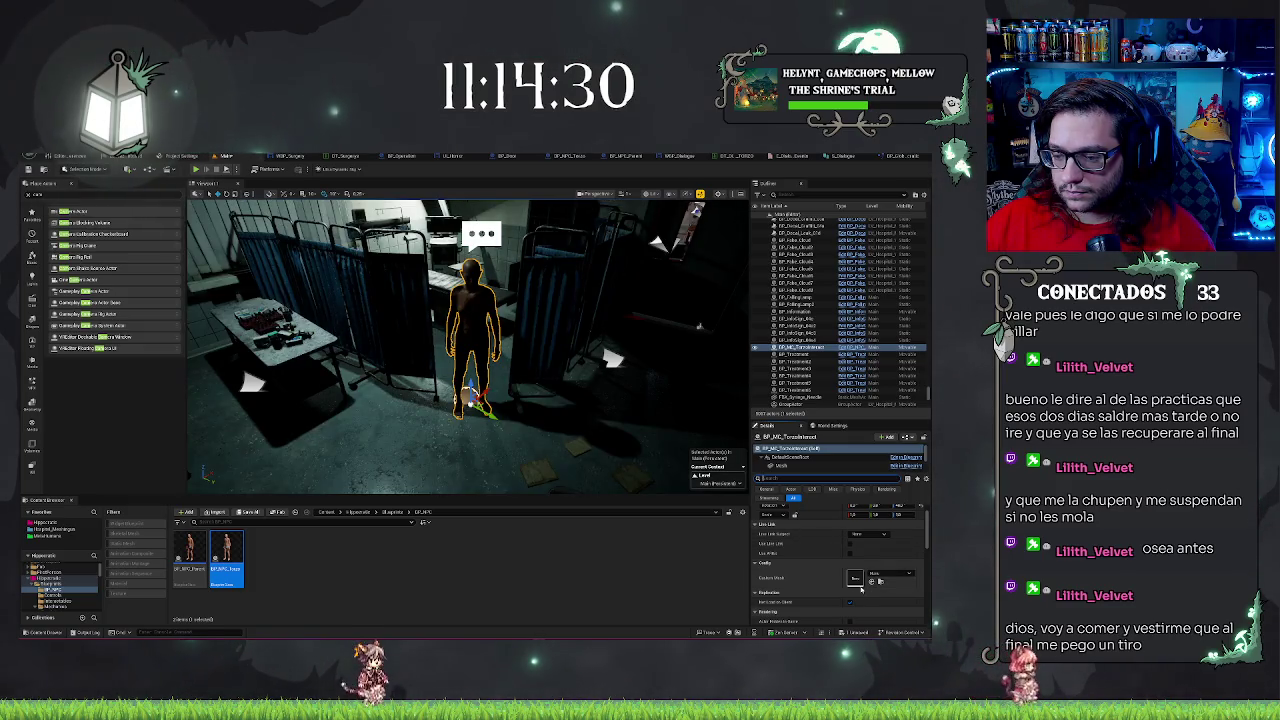
{"action": "scroll", "coordinate": [850, 585], "scroll_direction": "down", "scroll_amount": 3}
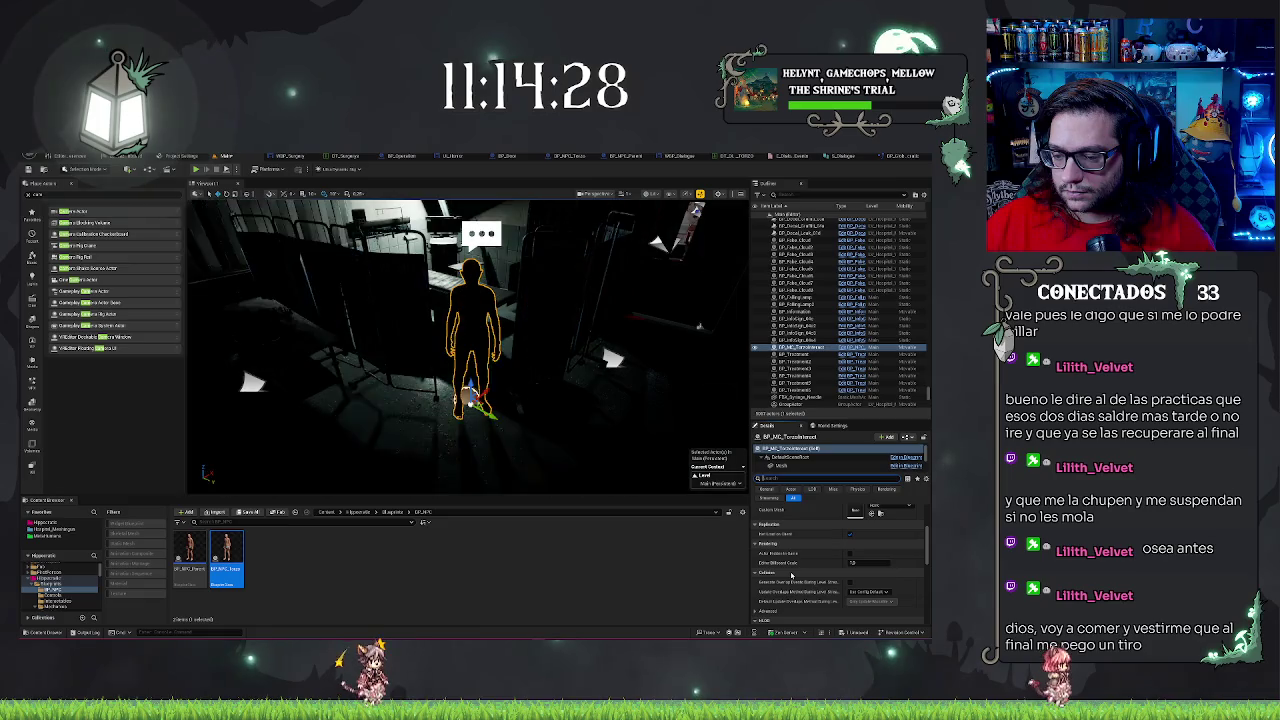
{"action": "scroll", "coordinate": [792, 576], "scroll_direction": "down", "scroll_amount": 2}
{"action": "scroll", "coordinate": [795, 577], "scroll_direction": "up", "scroll_amount": 8}
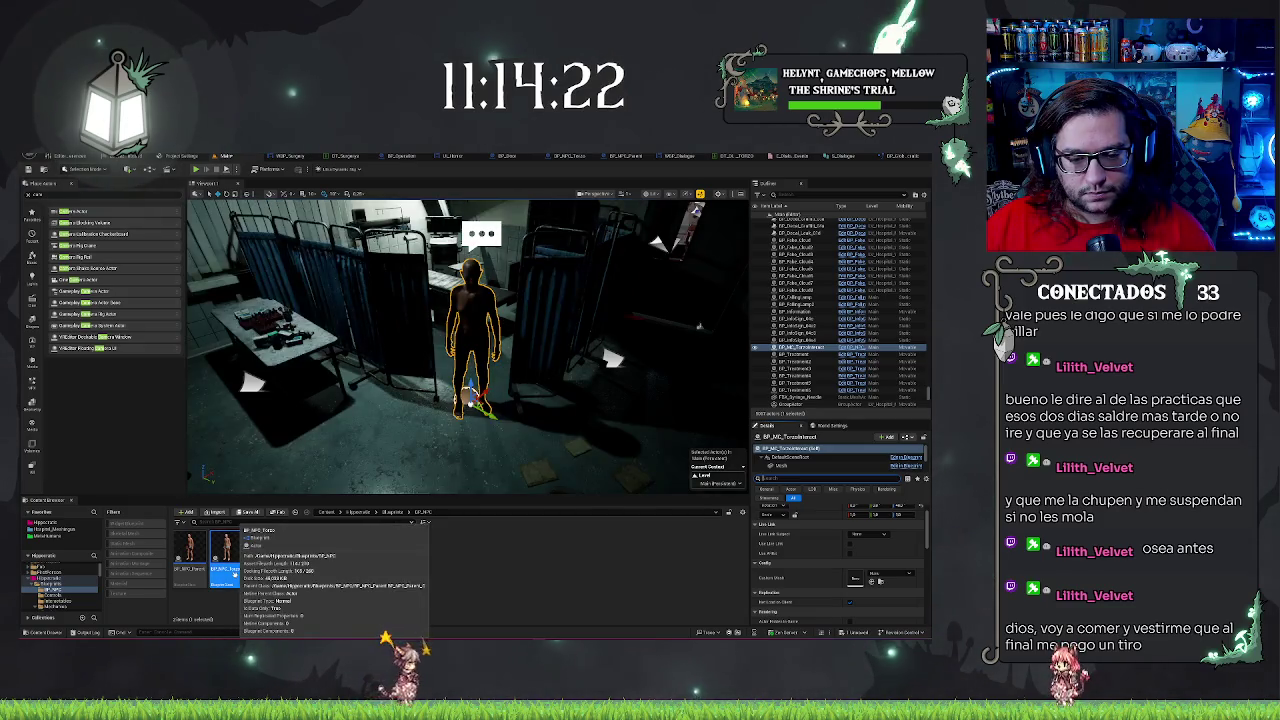
{"action": "double_click", "coordinate": [236, 578]}
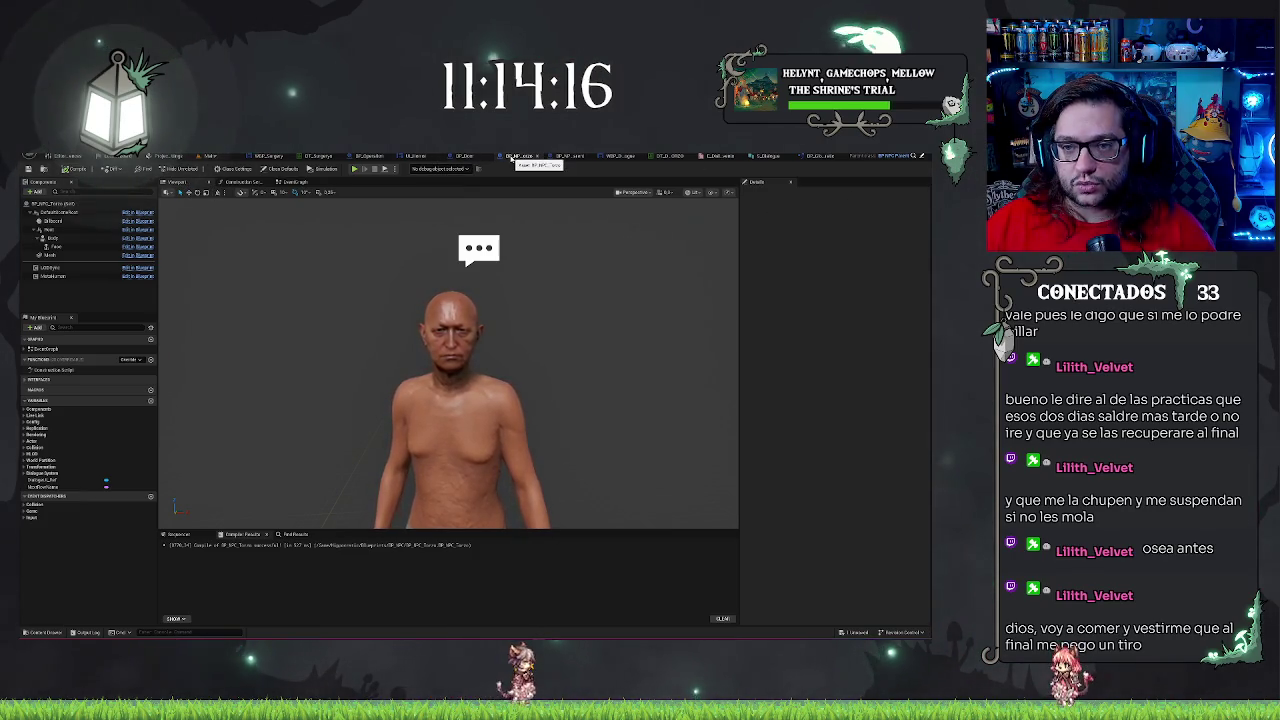
In the Main level, enter the NPC's name under Dialogue System in Details
{"action": "left_click", "coordinate": [463, 156]}
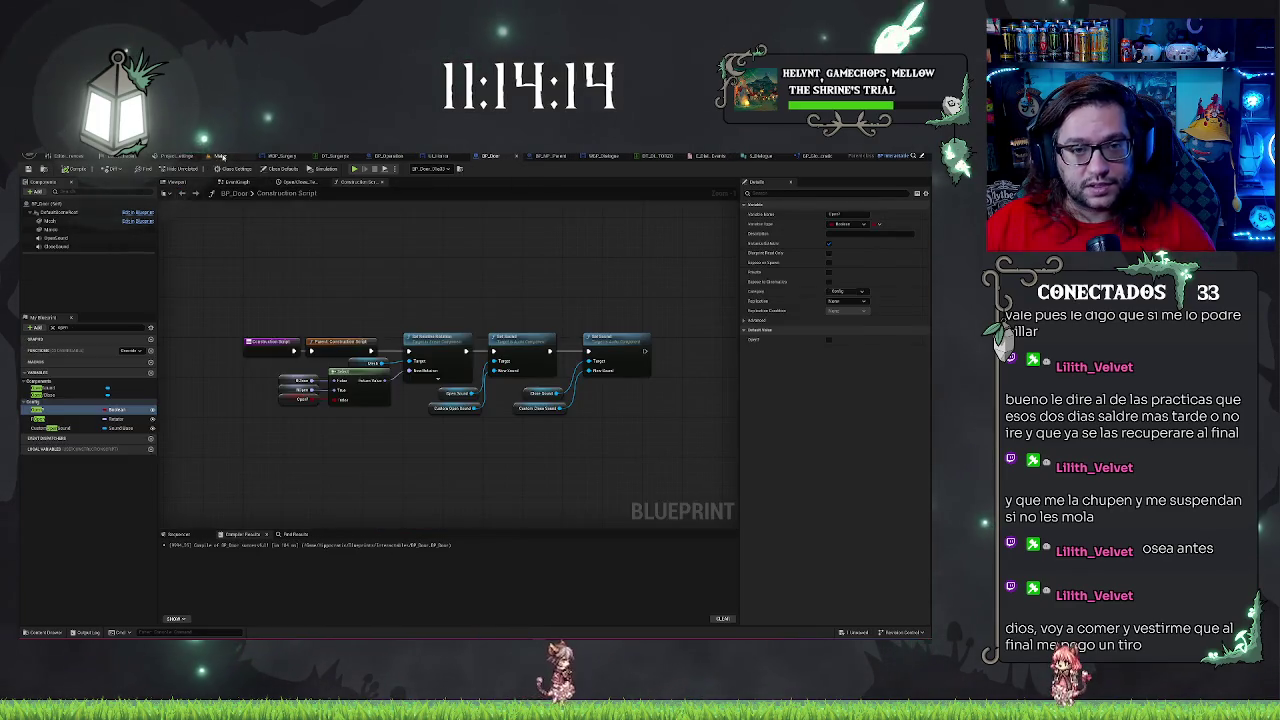
{"action": "left_click", "coordinate": [222, 157]}
{"action": "scroll", "coordinate": [838, 567], "scroll_direction": "down", "scroll_amount": 2}
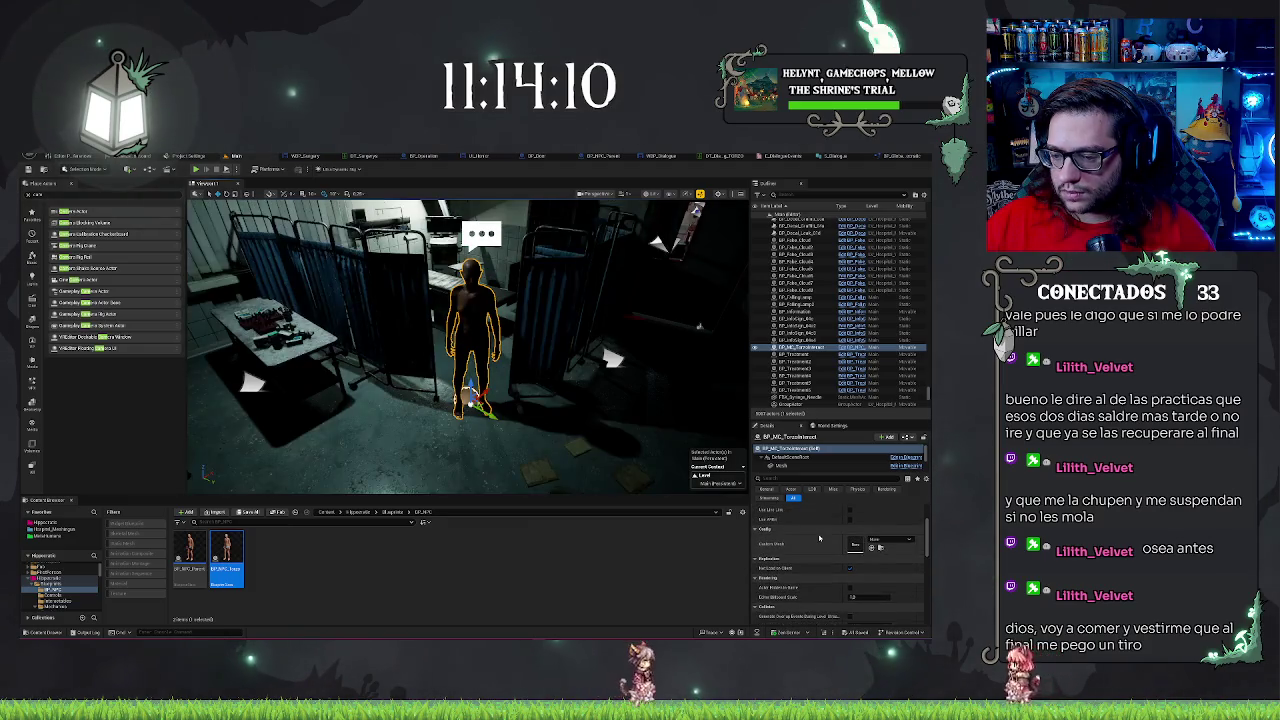
{"action": "scroll", "coordinate": [819, 538], "scroll_direction": "down", "scroll_amount": 5}
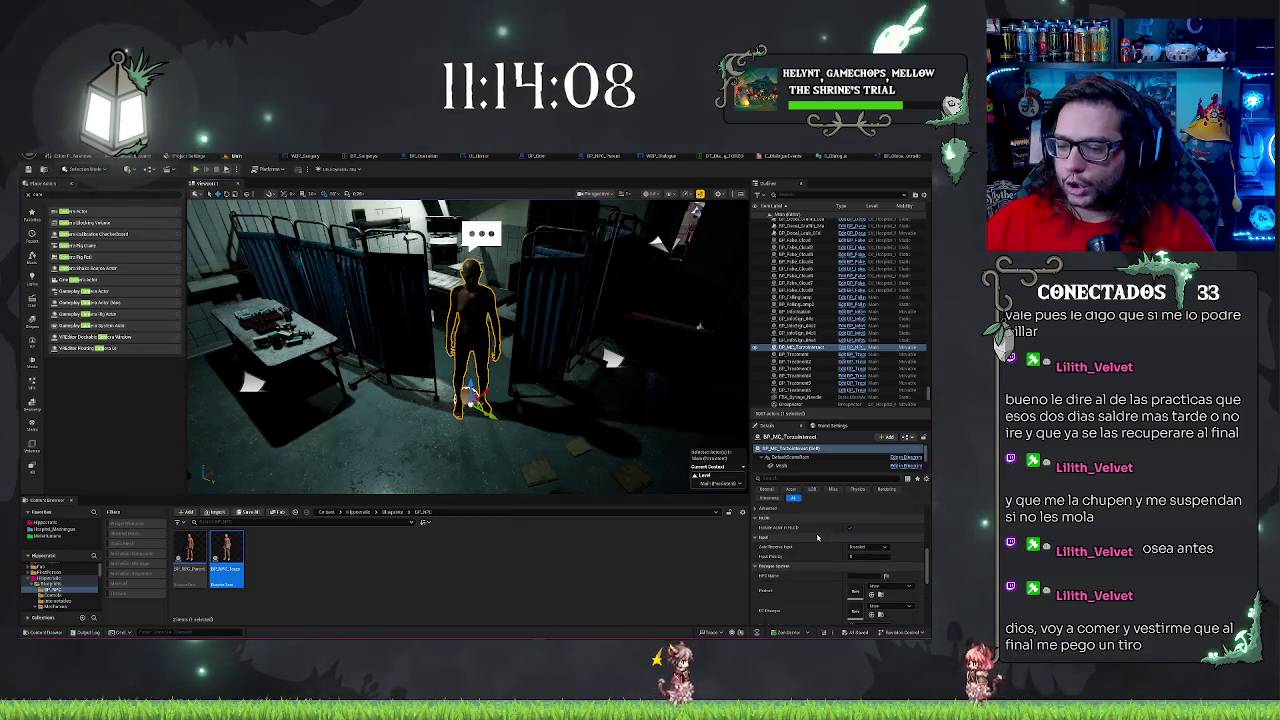
{"action": "scroll", "coordinate": [817, 537], "scroll_direction": "down", "scroll_amount": 3}
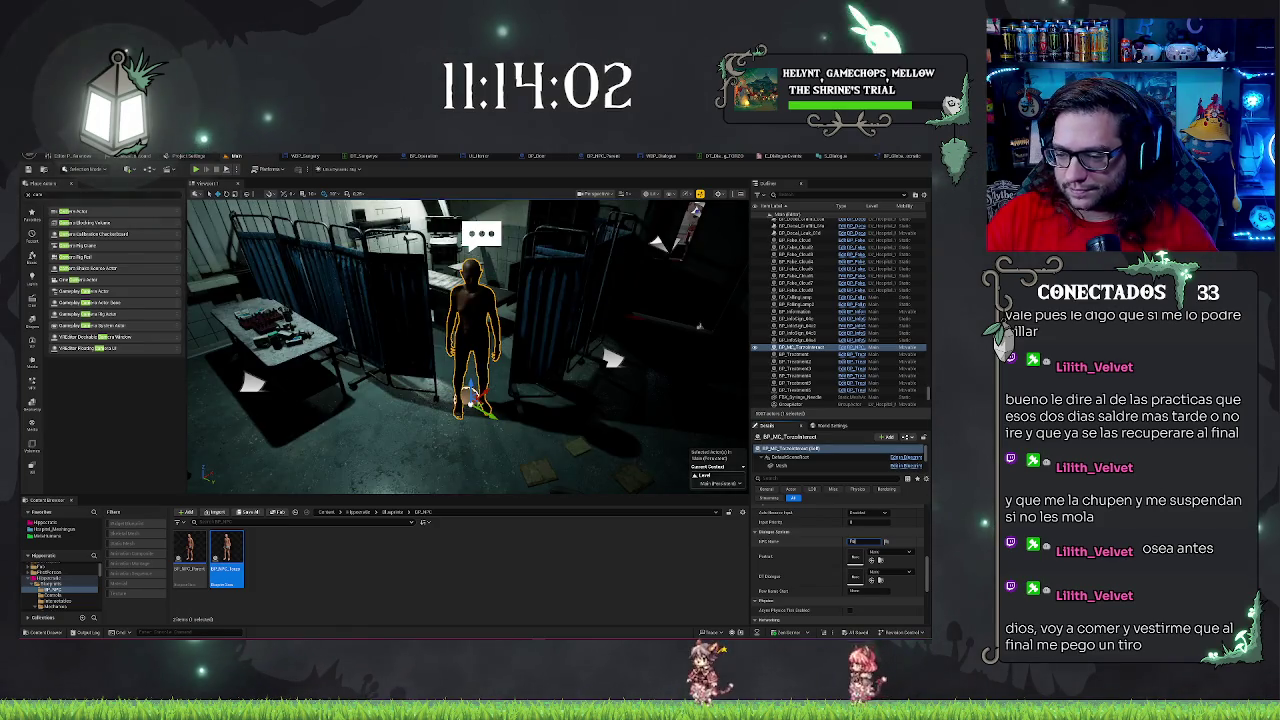
{"action": "type", "text": "zo"}
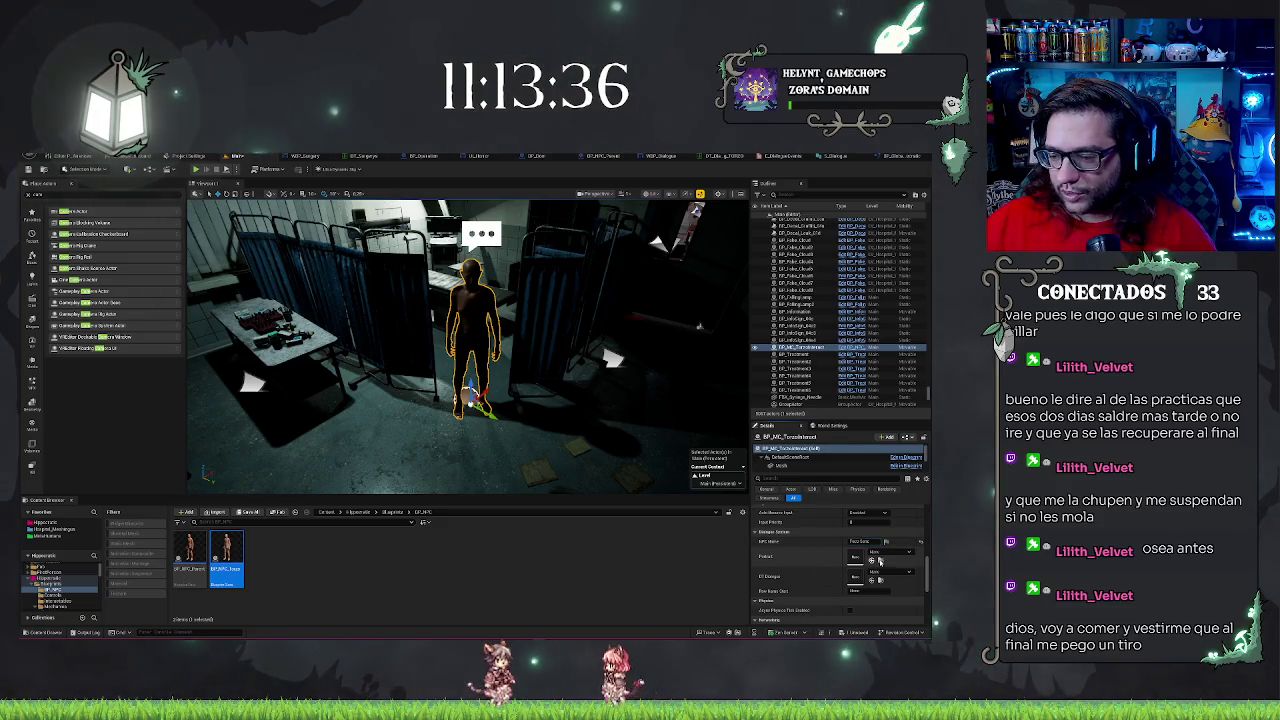
Assign the NPC's Portrait image and DT Dialogue data table
{"action": "left_click", "coordinate": [879, 556]}
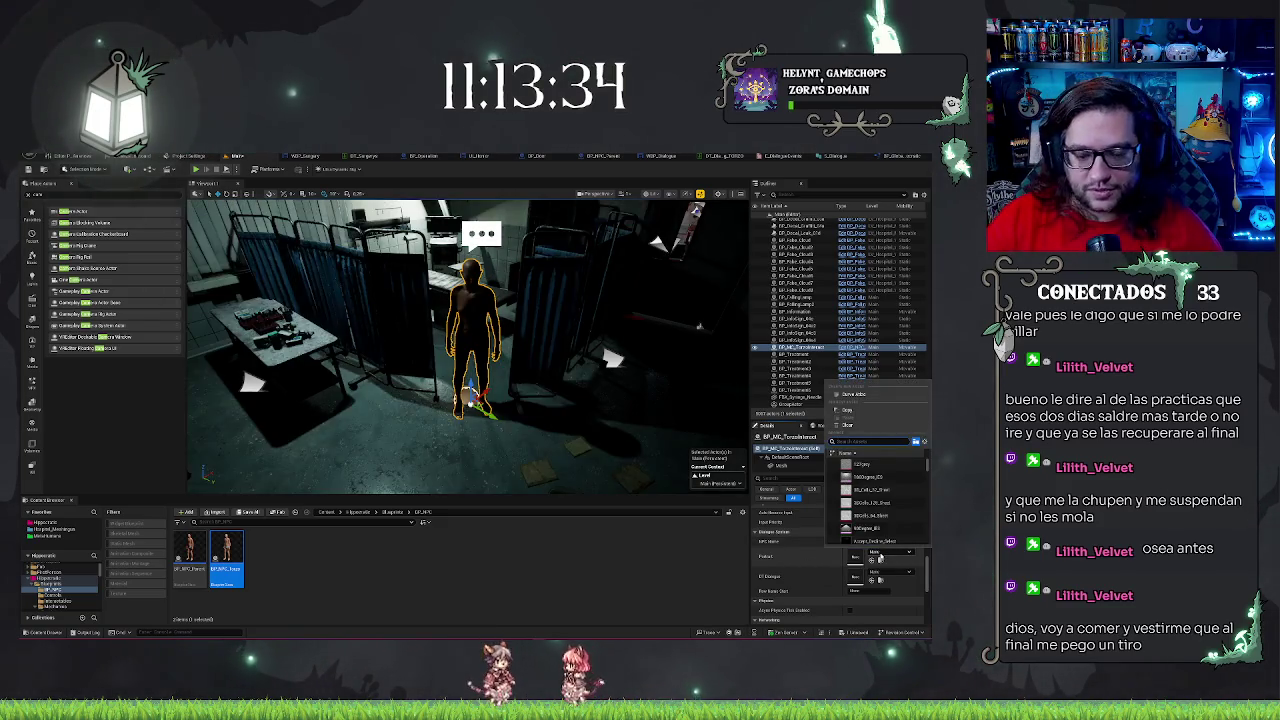
{"action": "type", "text": "pers"}
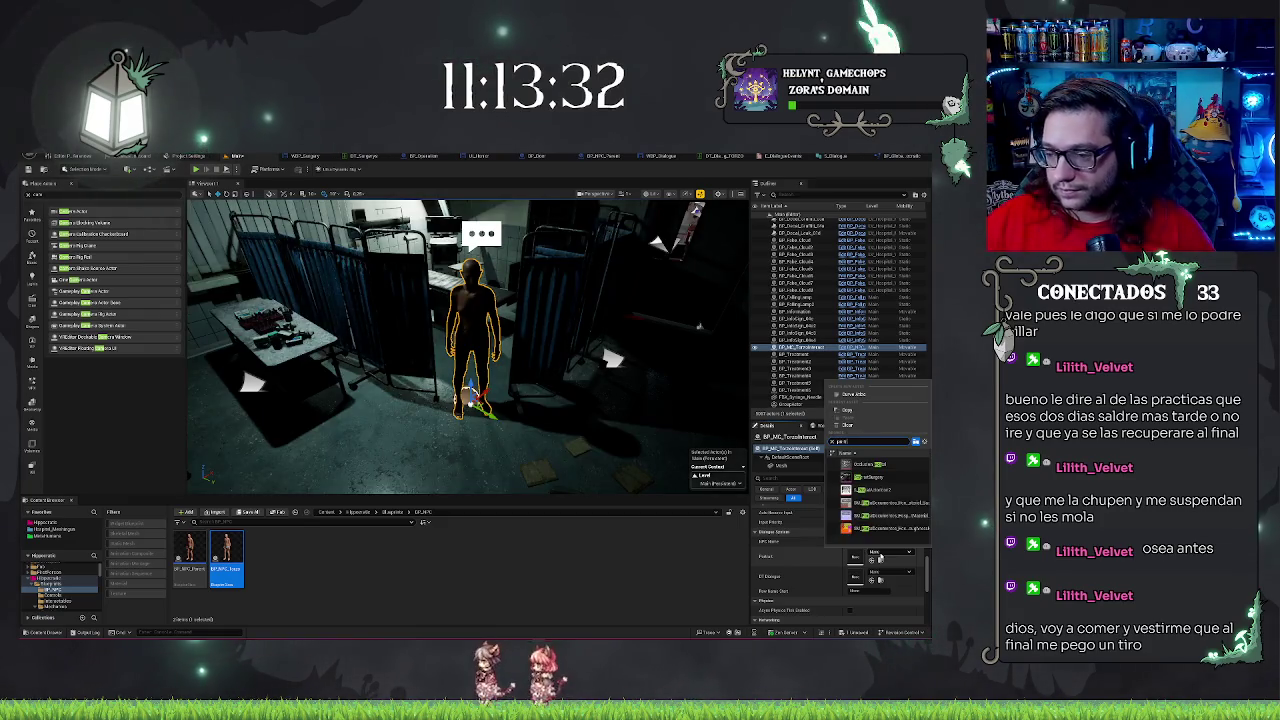
{"action": "type", "text": "r"}
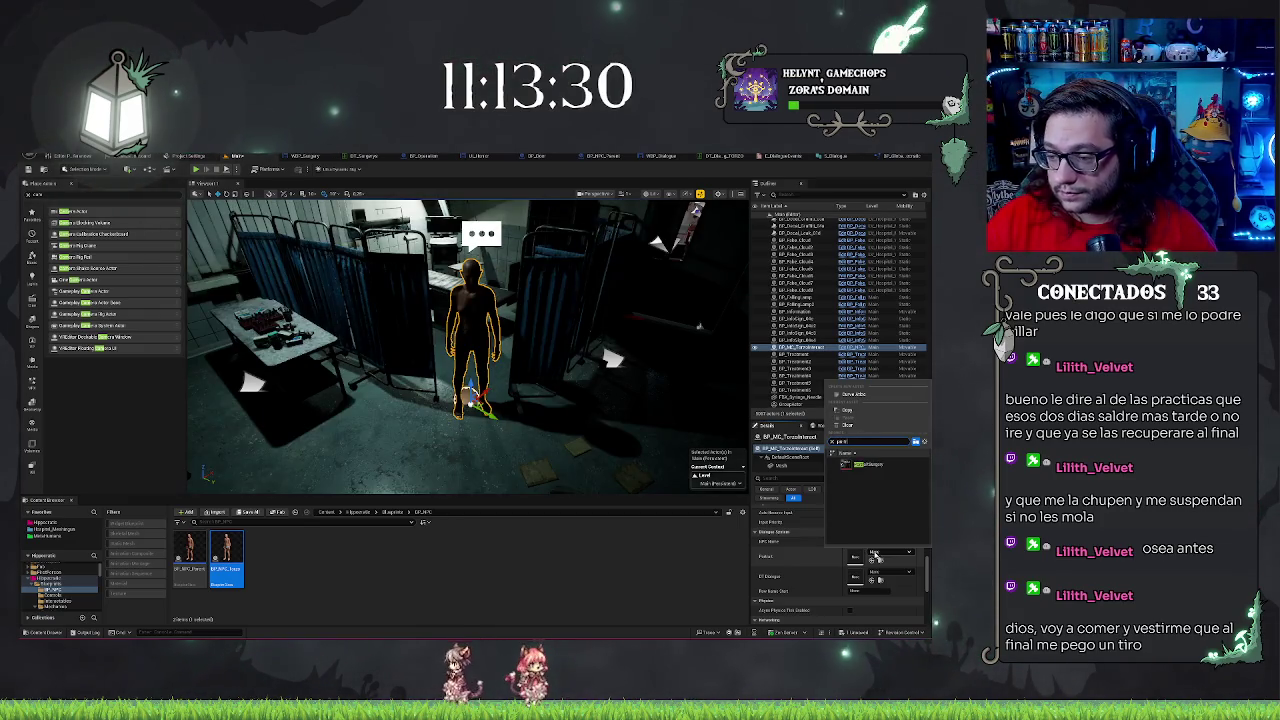
{"action": "left_click", "coordinate": [868, 465]}
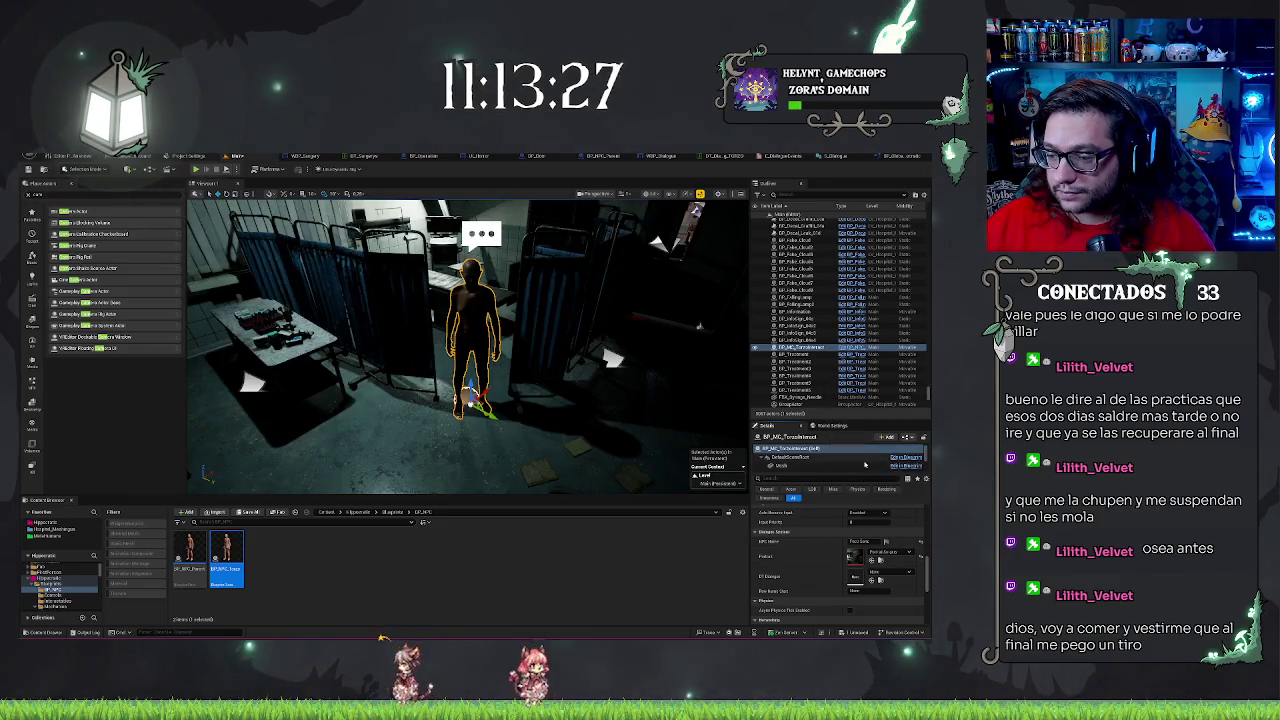
{"action": "left_click", "coordinate": [887, 572]}
{"action": "left_click", "coordinate": [868, 430]}
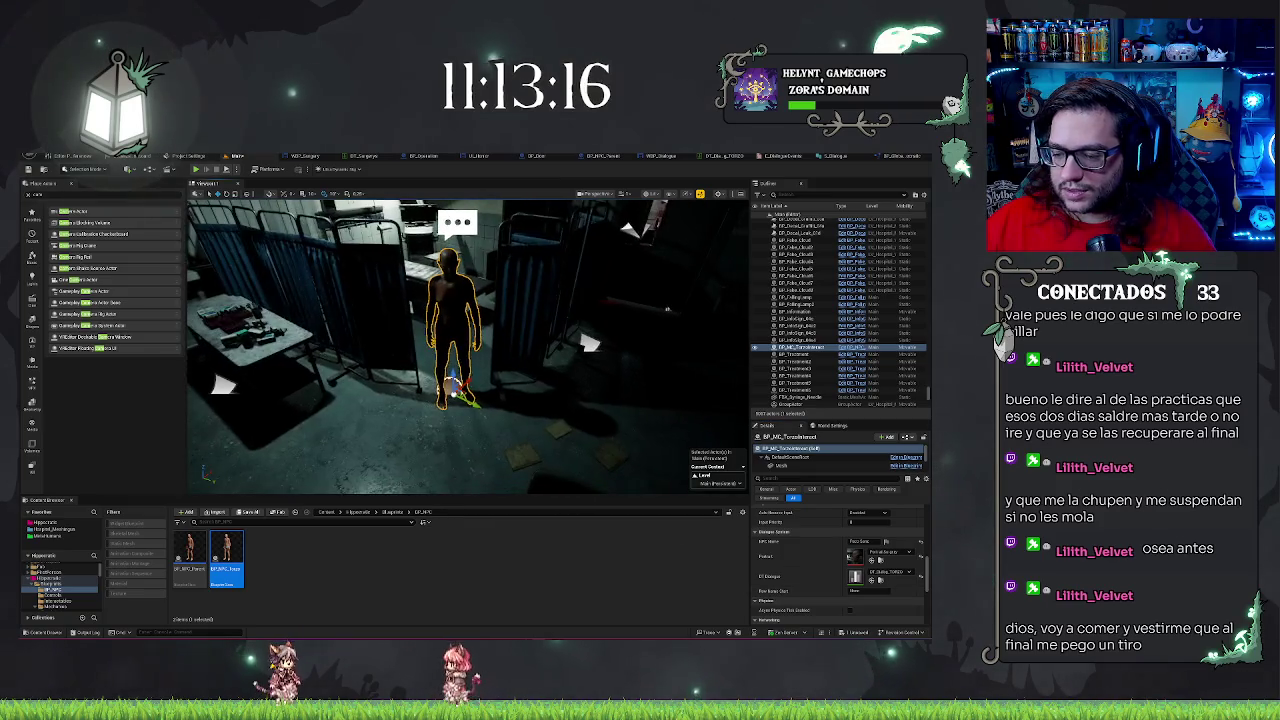
{"action": "left_click", "coordinate": [592, 158]}
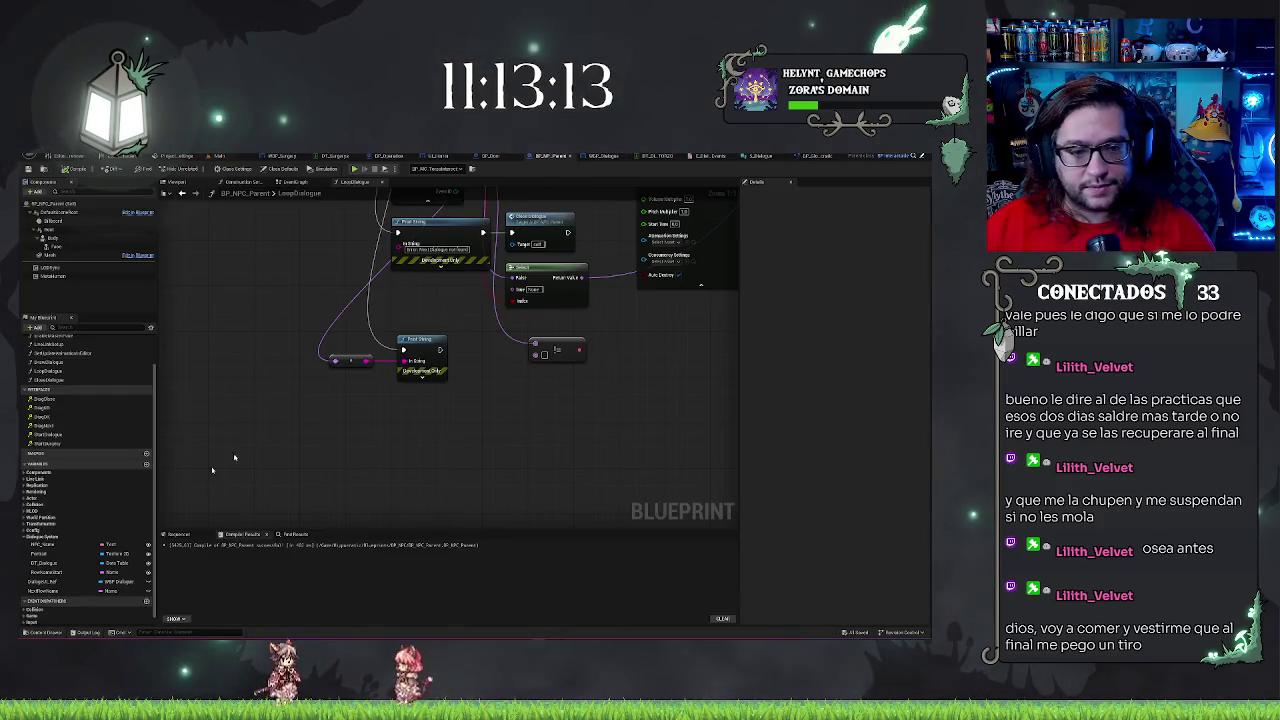
Drag RowNameStart into BP_NPC_Parent's EventGraph as a Get node below the StartDialogue chain
{"action": "left_click", "coordinate": [45, 572]}
{"action": "mouse_move", "coordinate": [317, 390]}
{"action": "left_mouse_down"}
{"action": "mouse_move", "coordinate": [400, 388]}
{"action": "mouse_move", "coordinate": [386, 323]}
{"action": "left_mouse_up"}
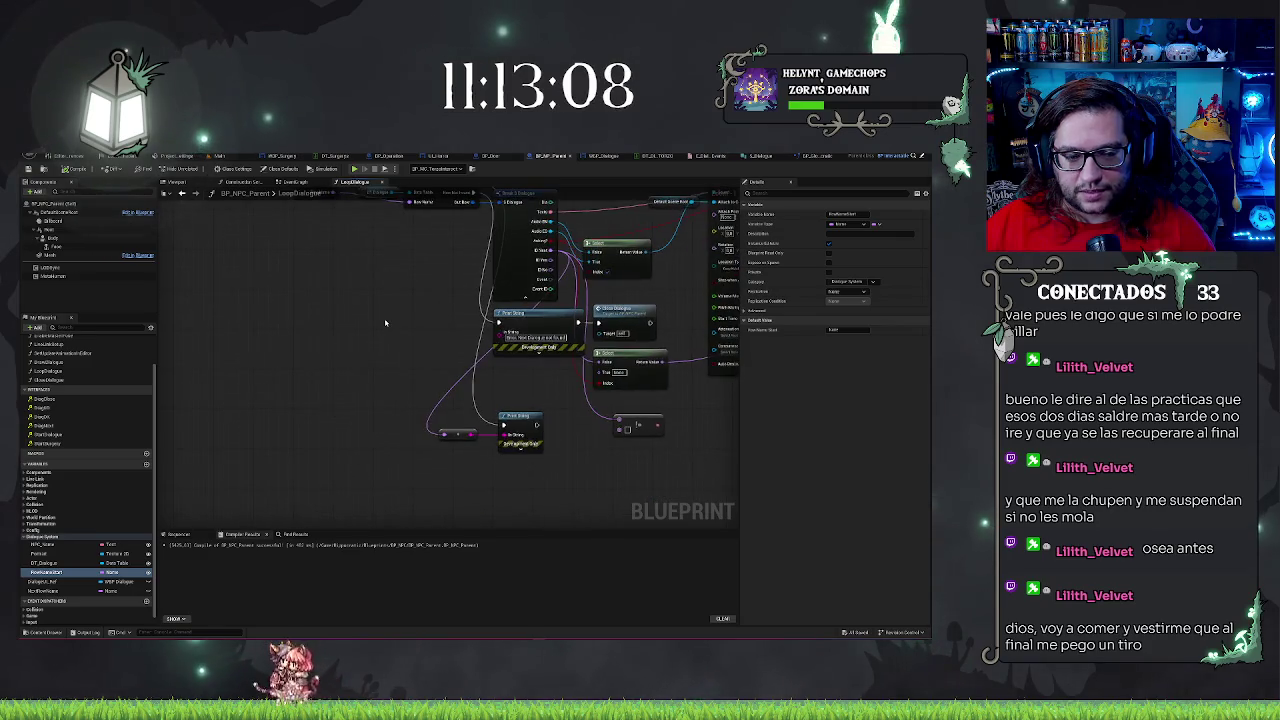
{"action": "left_click_drag", "start_coordinate": [406, 394], "coordinate": [402, 390]}
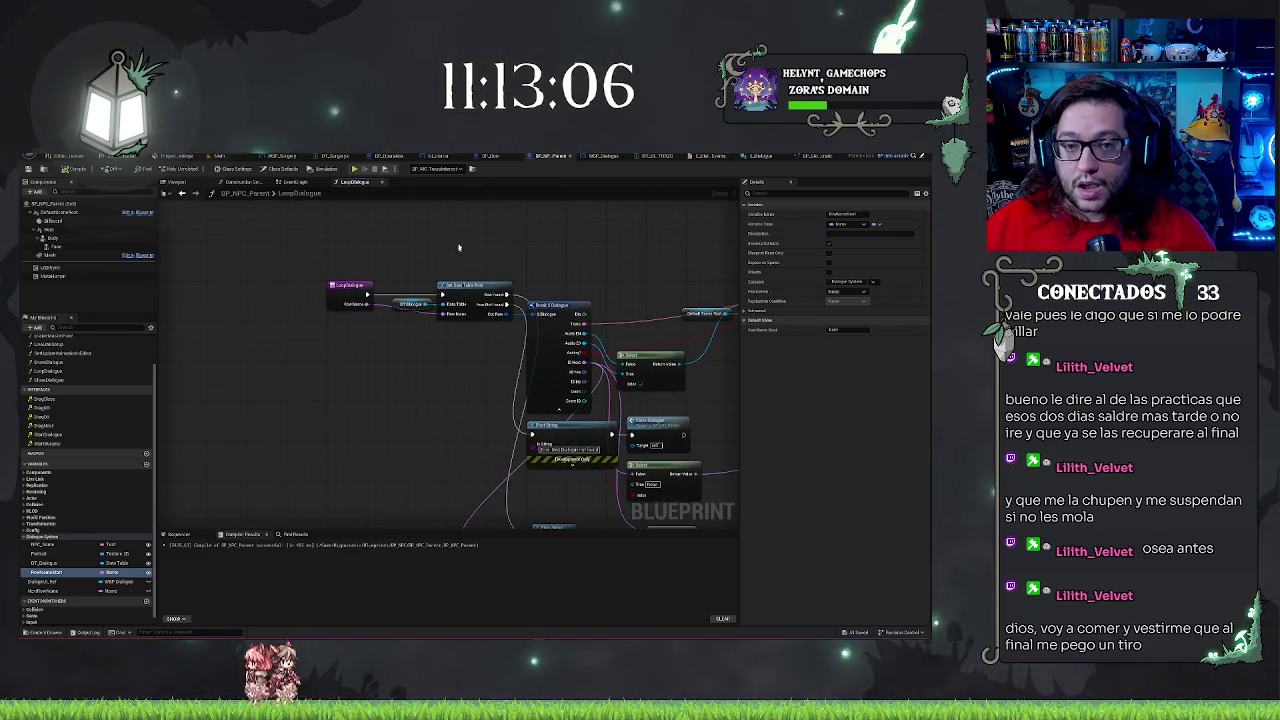
{"action": "left_click", "coordinate": [290, 184]}
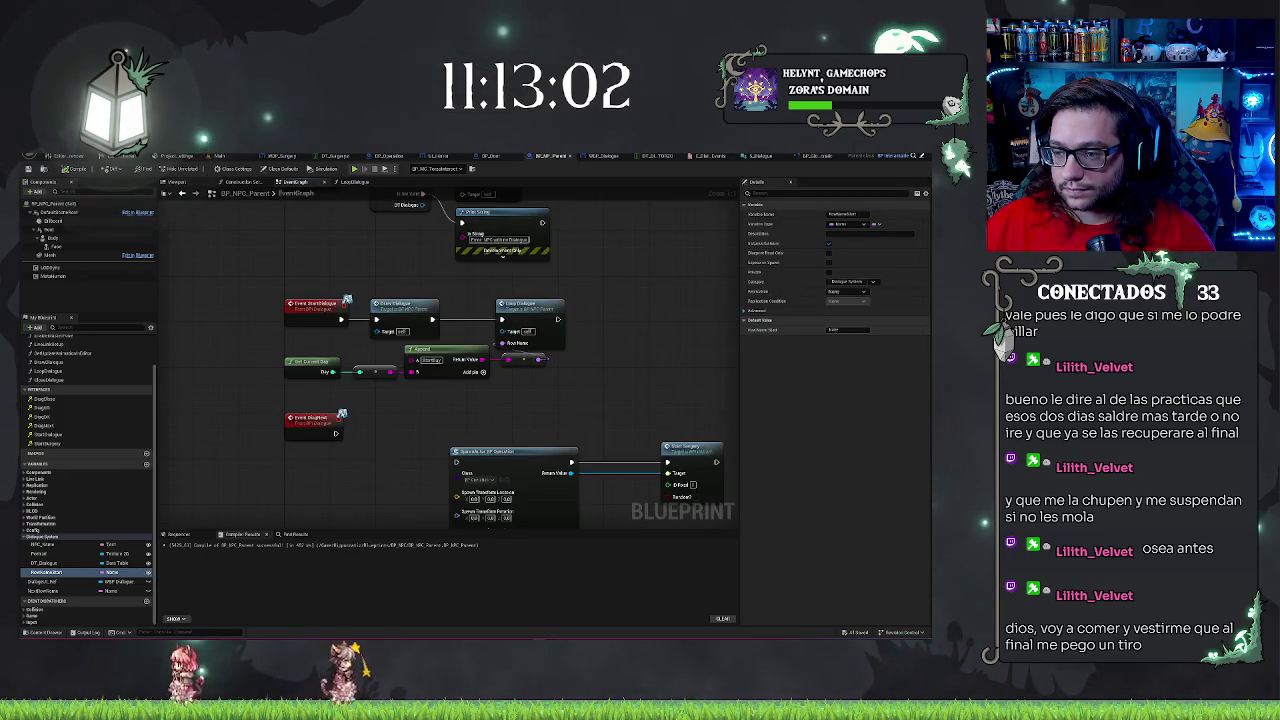
{"action": "mouse_move", "coordinate": [508, 420]}
{"action": "left_mouse_down"}
{"action": "mouse_move", "coordinate": [563, 389]}
{"action": "mouse_move", "coordinate": [588, 464]}
{"action": "left_mouse_up"}
{"action": "mouse_move", "coordinate": [650, 261]}
{"action": "left_mouse_down"}
{"action": "mouse_move", "coordinate": [688, 330]}
{"action": "mouse_move", "coordinate": [574, 303]}
{"action": "left_mouse_up"}
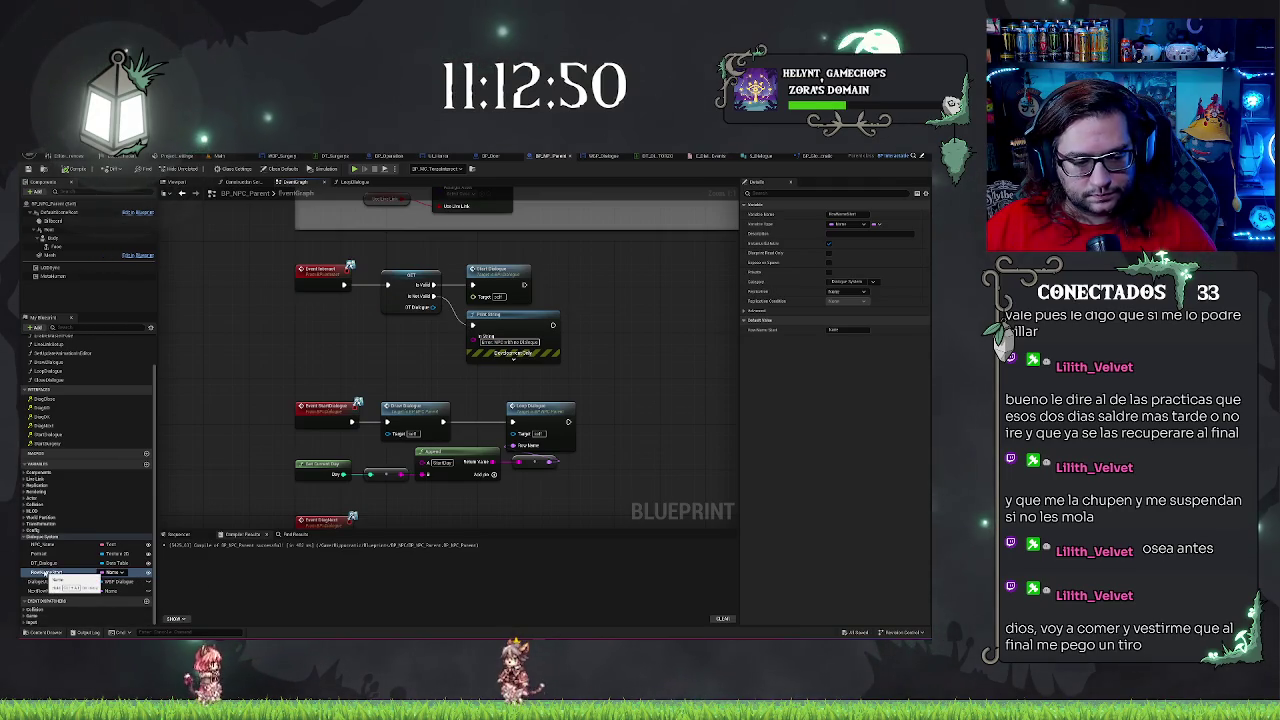
{"action": "left_click_drag", "start_coordinate": [42, 572], "coordinate": [354, 520]}
{"action": "mouse_move", "coordinate": [511, 490]}
{"action": "left_mouse_down"}
{"action": "mouse_move", "coordinate": [617, 429]}
{"action": "mouse_move", "coordinate": [597, 445]}
{"action": "left_mouse_up"}
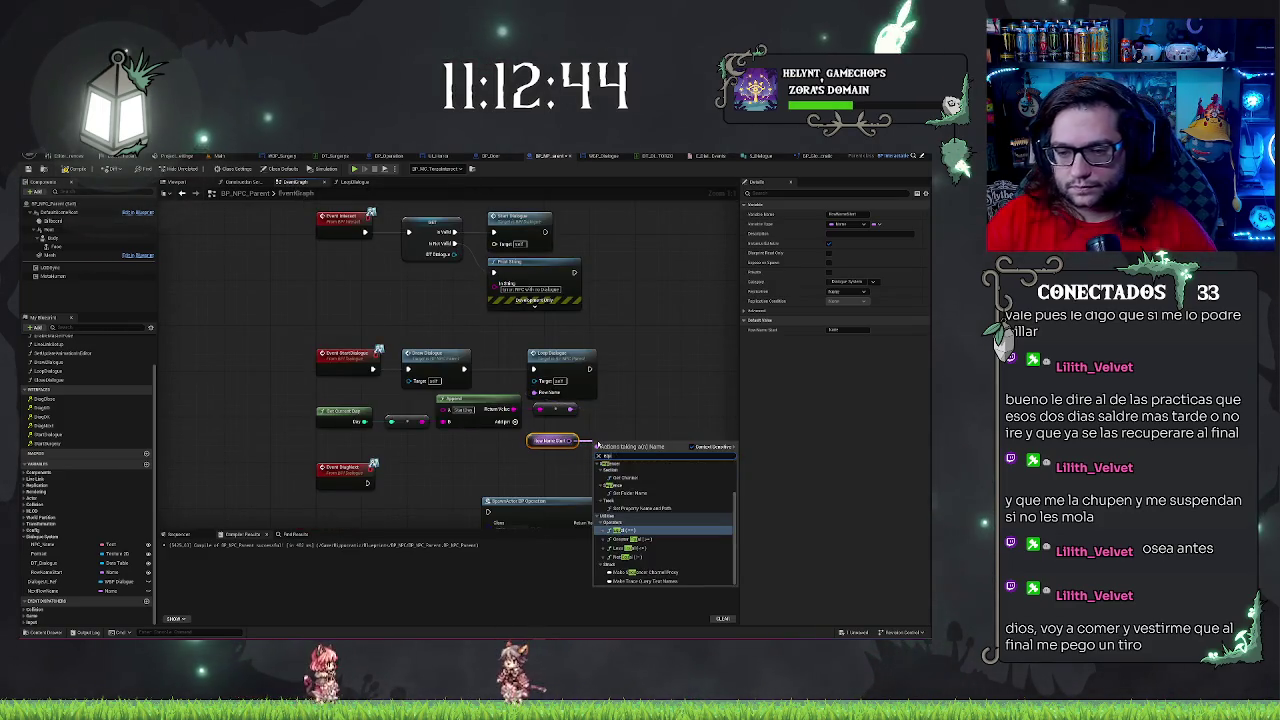
Add a row-name equality check, a Branch after Loop Dialogue, and a print node
{"action": "key", "text": "Return"}
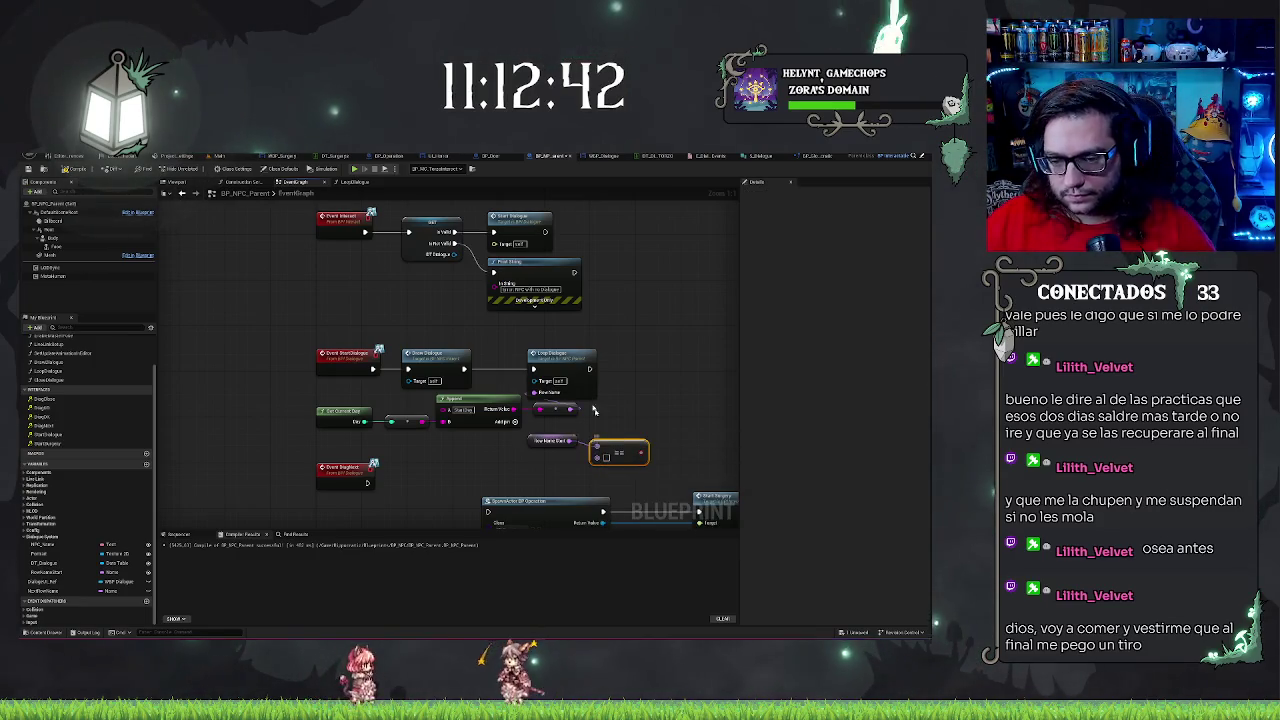
{"action": "left_click_drag", "start_coordinate": [611, 447], "coordinate": [609, 442]}
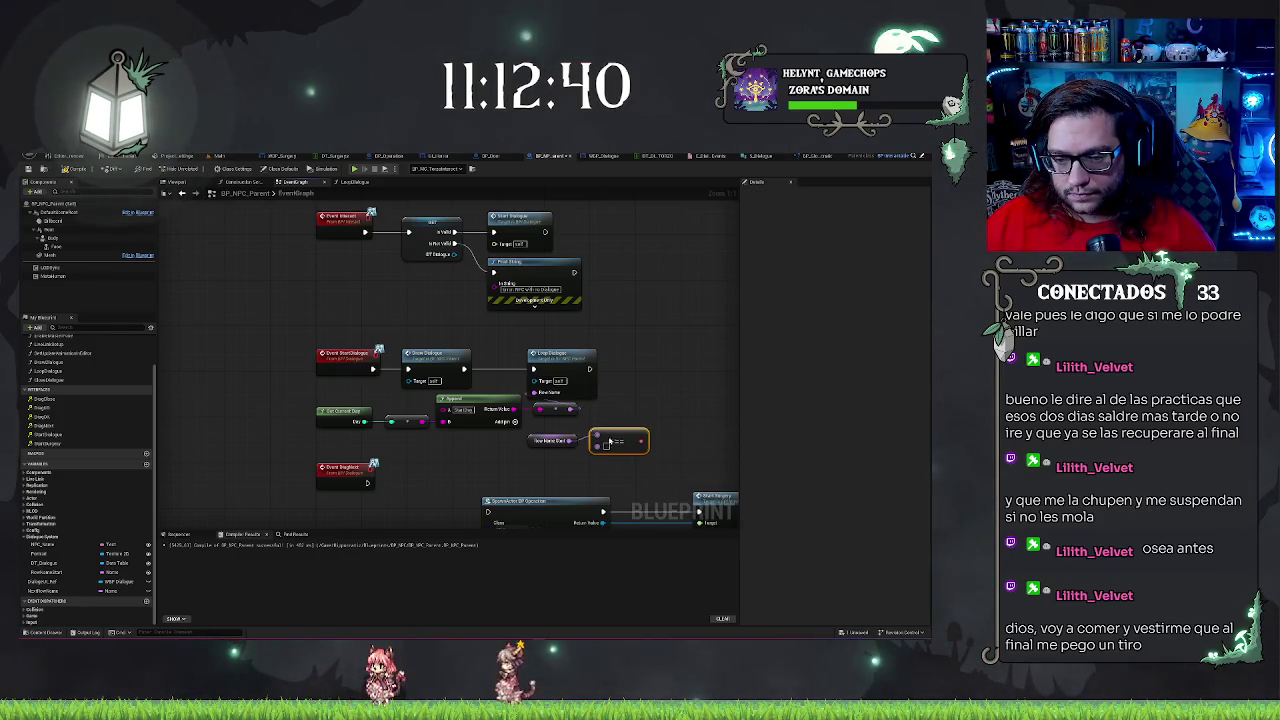
{"action": "left_click", "coordinate": [612, 452]}
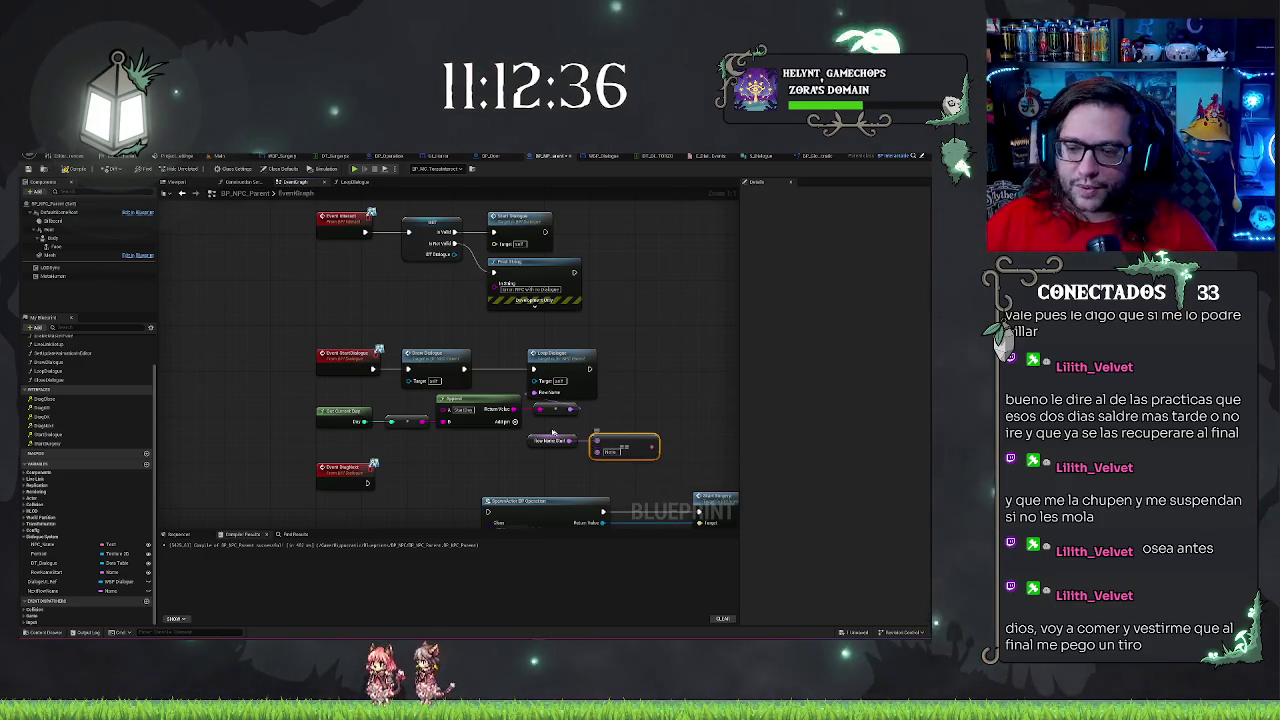
{"action": "left_click", "coordinate": [654, 369]}
{"action": "mouse_move", "coordinate": [676, 375]}
{"action": "left_mouse_down"}
{"action": "mouse_move", "coordinate": [670, 362]}
{"action": "mouse_move", "coordinate": [592, 370]}
{"action": "mouse_move", "coordinate": [553, 460]}
{"action": "mouse_move", "coordinate": [600, 428]}
{"action": "mouse_move", "coordinate": [662, 415]}
{"action": "left_mouse_up"}
{"action": "type", "text": "print"}
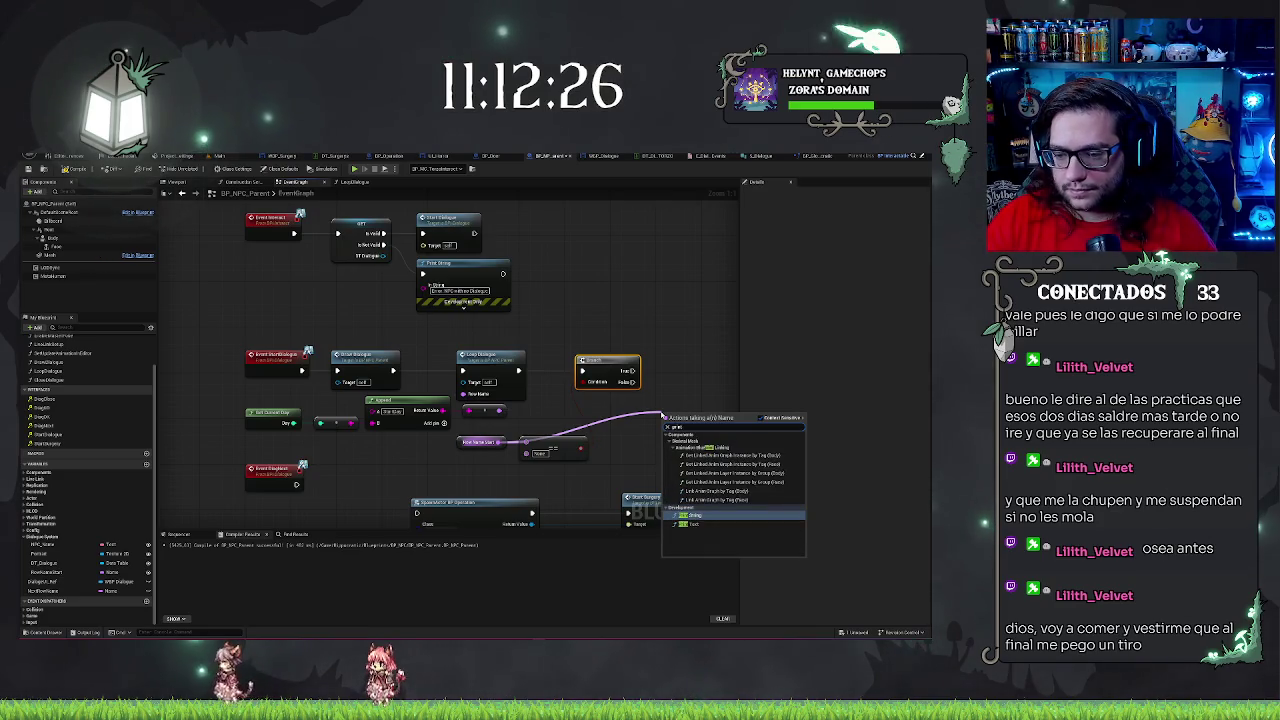
{"action": "key", "text": "Down"}
{"action": "key", "text": "Return"}
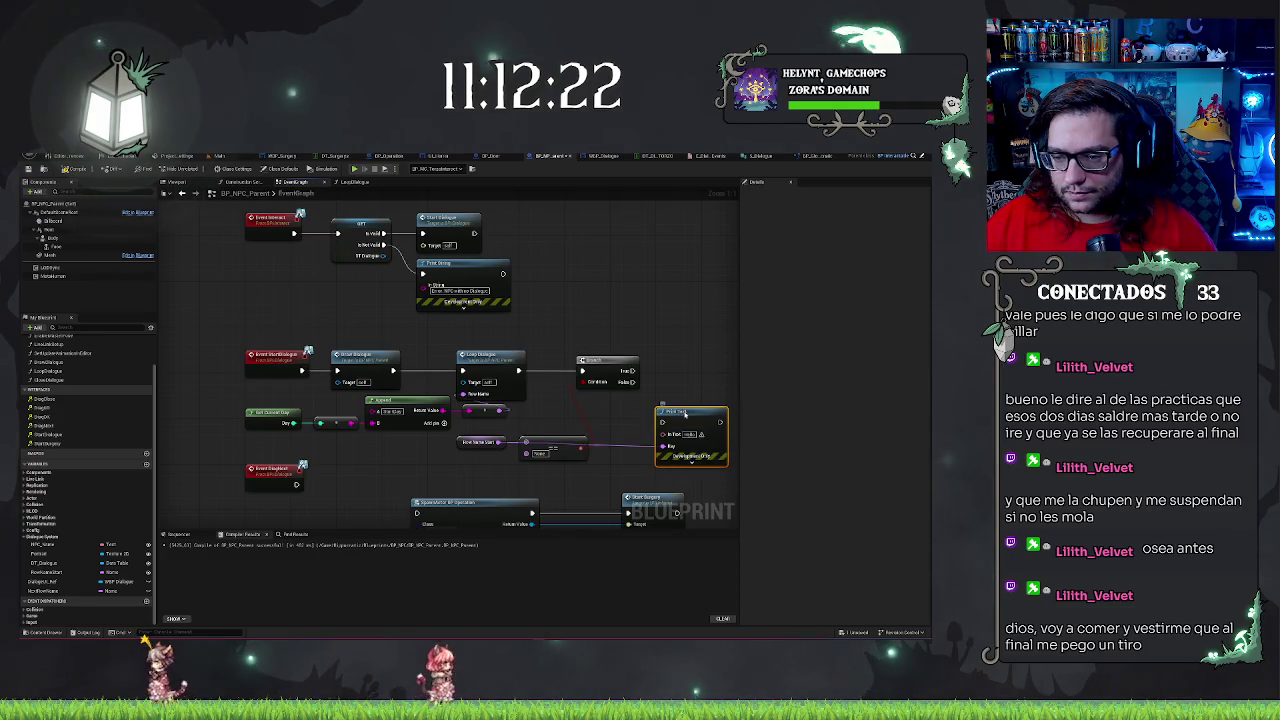
Paste a copy of Print String after the Branch, printing New Name Start through a conversion node
{"action": "right_click", "coordinate": [662, 418]}
{"action": "type", "text": "get"}
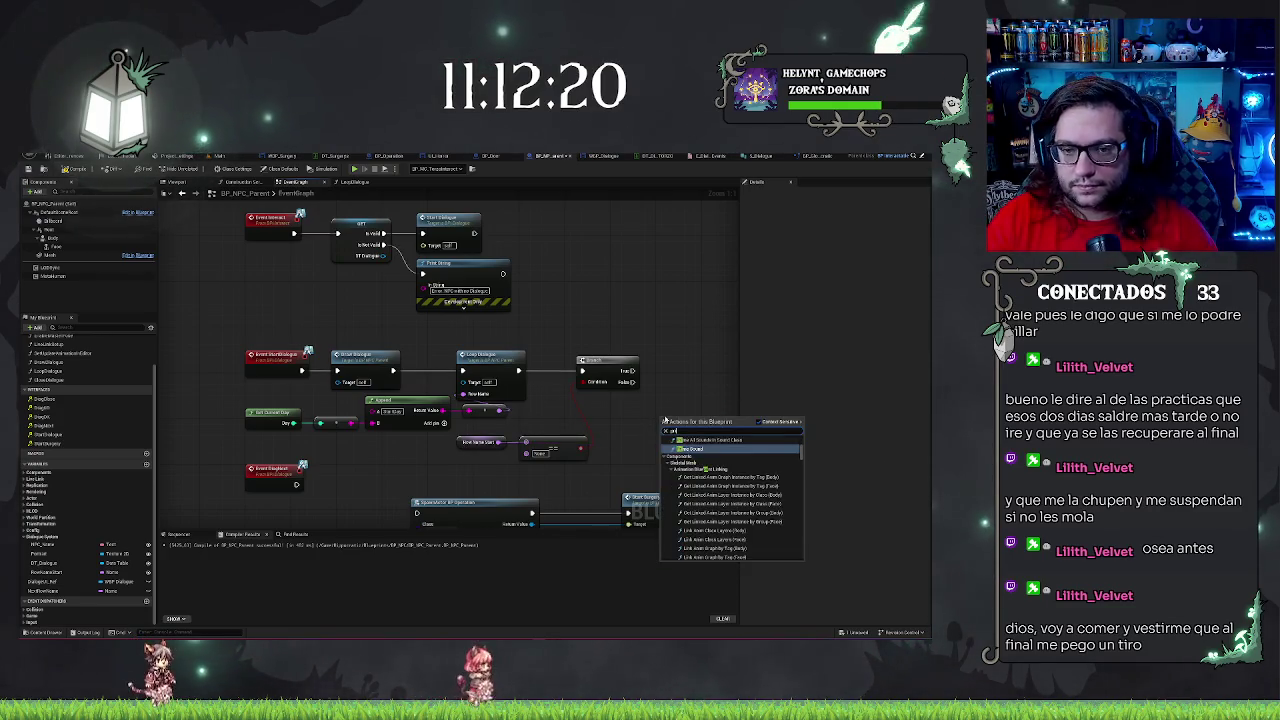
{"action": "left_click", "coordinate": [460, 264]}
{"action": "key", "text": "ctrl+c"}
{"action": "key", "text": "ctrl+v"}
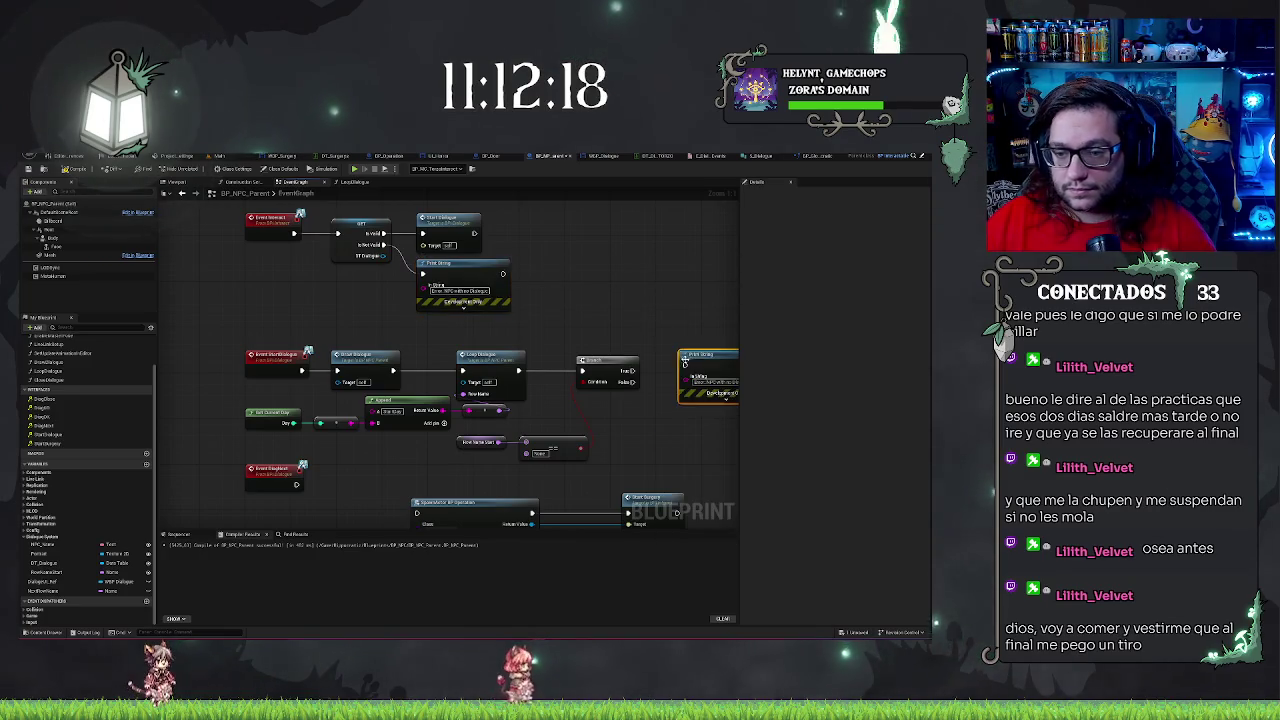
{"action": "left_click_drag", "start_coordinate": [686, 364], "coordinate": [676, 366]}
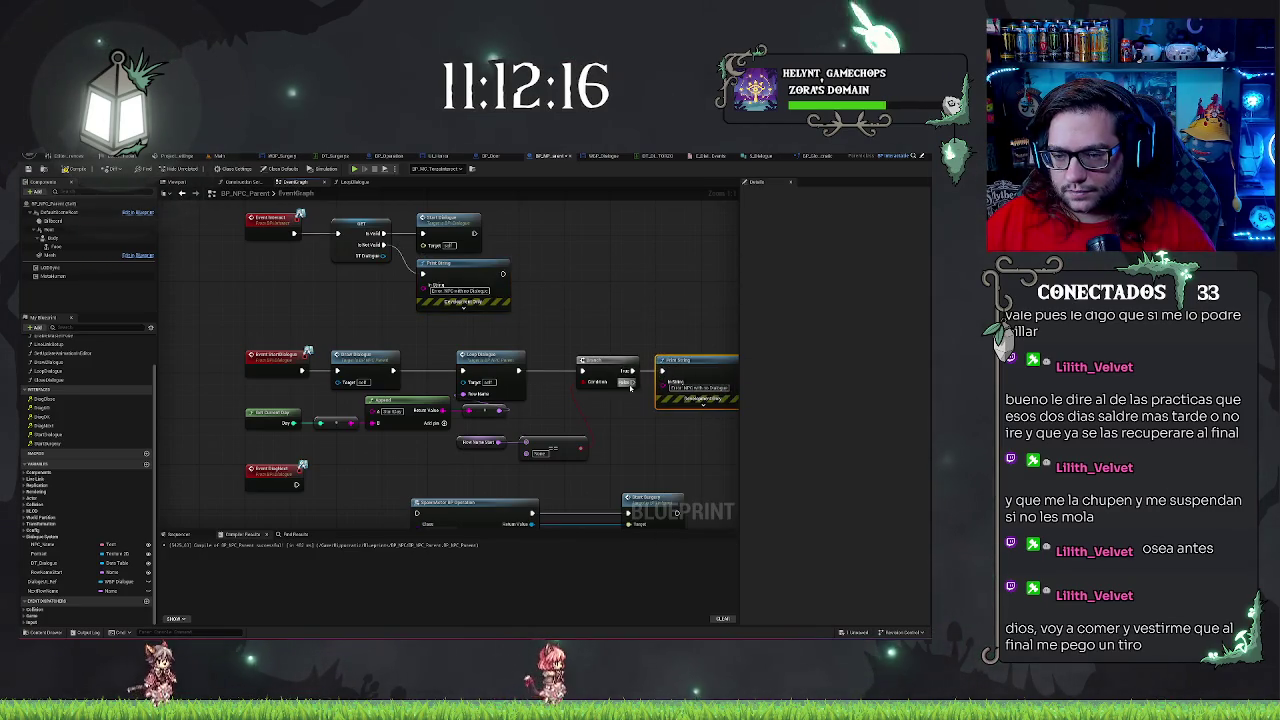
{"action": "left_click_drag", "start_coordinate": [502, 441], "coordinate": [663, 382]}
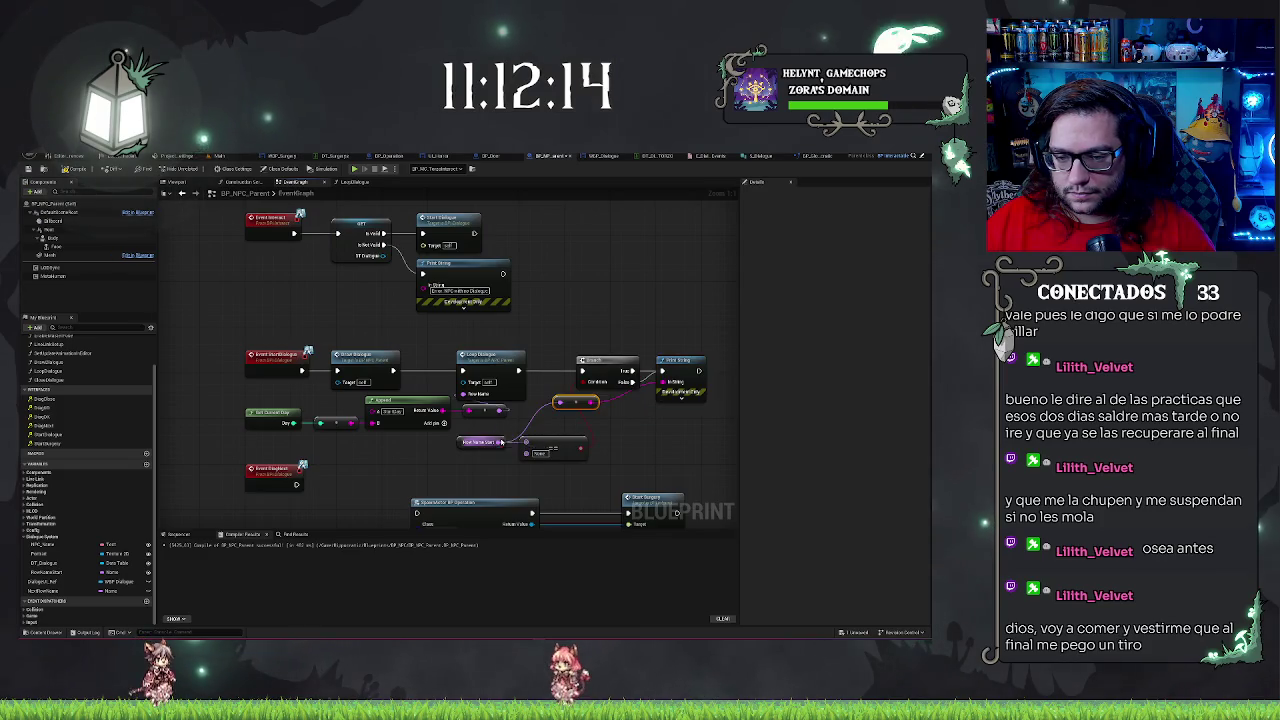
{"action": "left_click", "coordinate": [627, 441]}
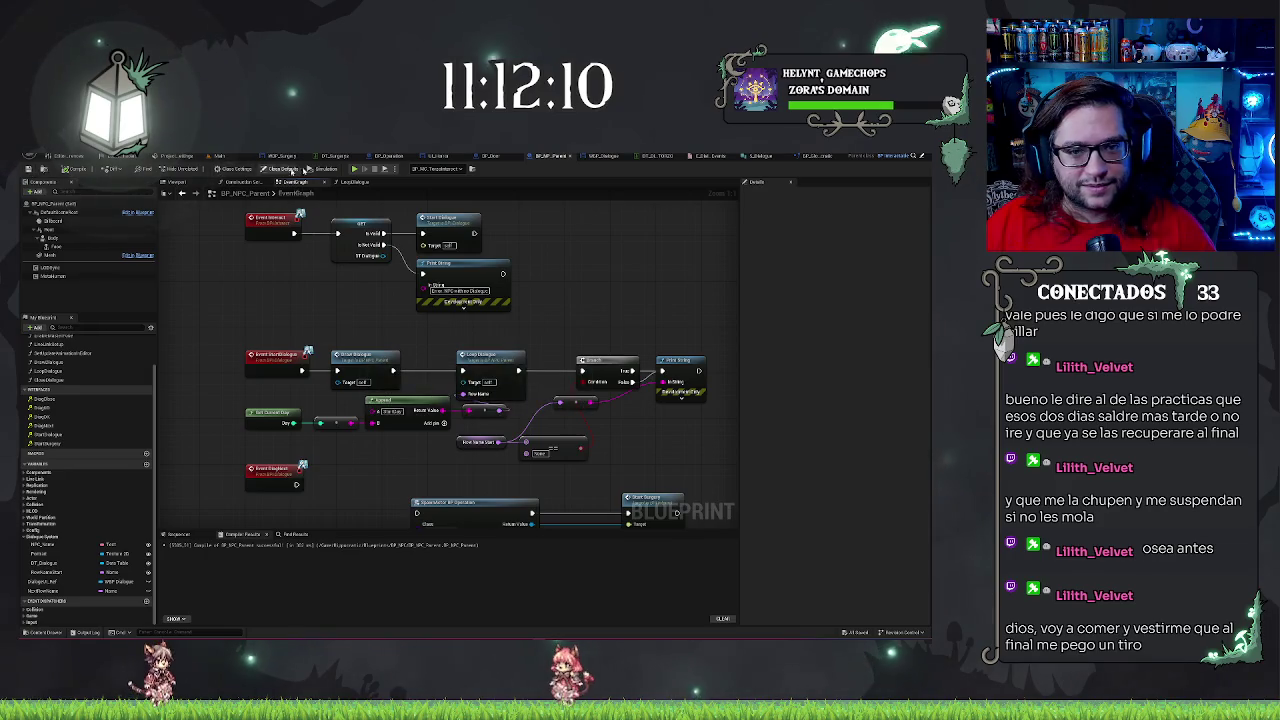
{"action": "left_click", "coordinate": [221, 156]}
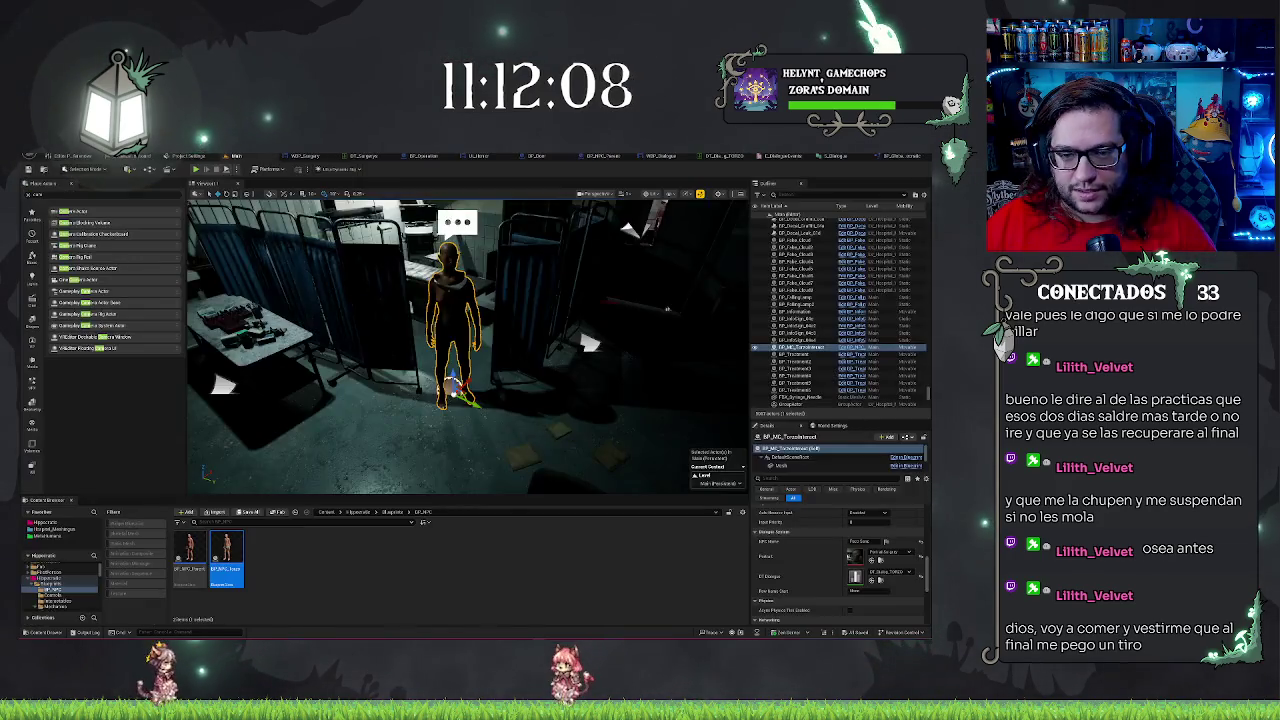
Inspect the NPC's Body and Face components and switch Body to a single animation asset
{"action": "left_click_drag", "start_coordinate": [505, 380], "coordinate": [511, 421]}
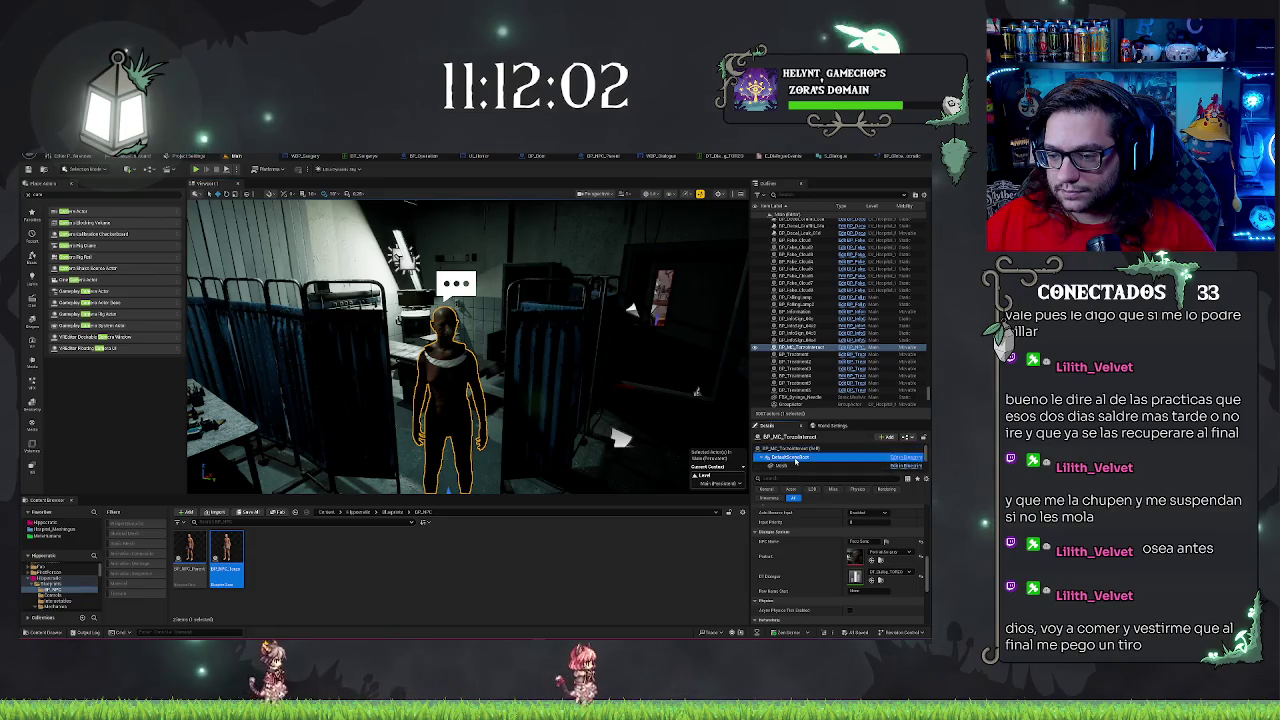
{"action": "left_click", "coordinate": [790, 460]}
{"action": "left_click", "coordinate": [798, 459]}
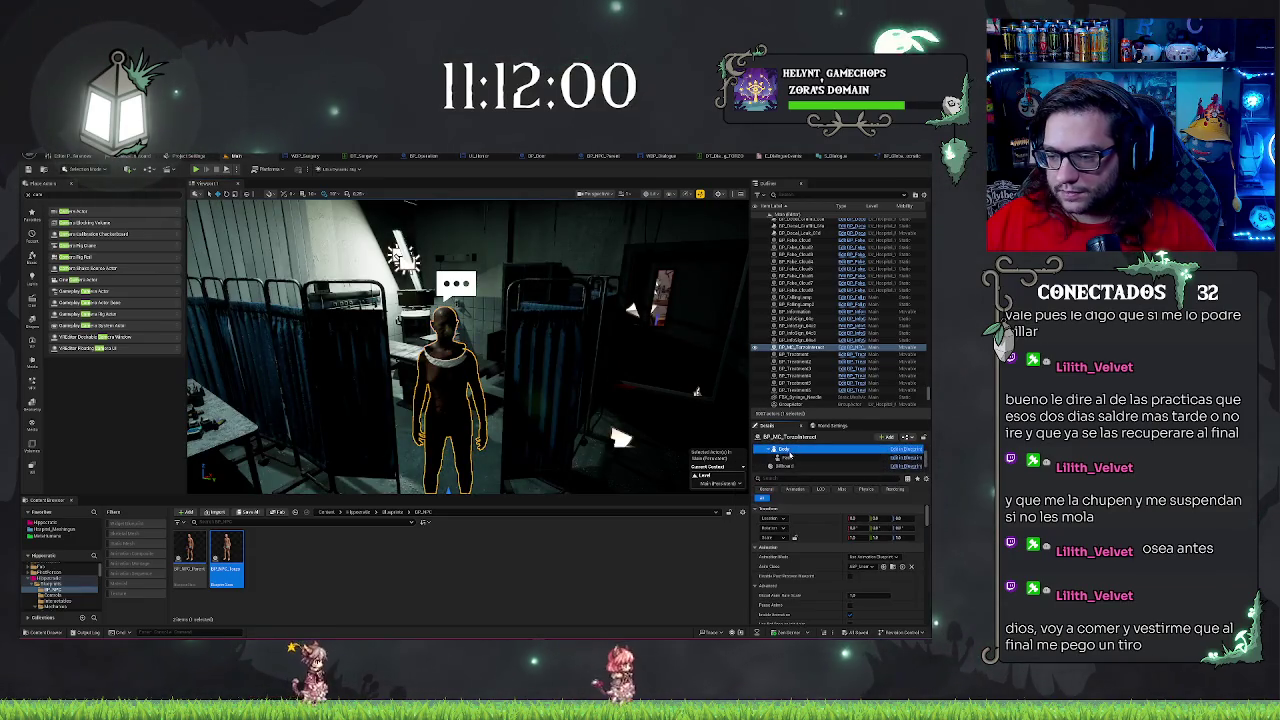
{"action": "left_click", "coordinate": [790, 457]}
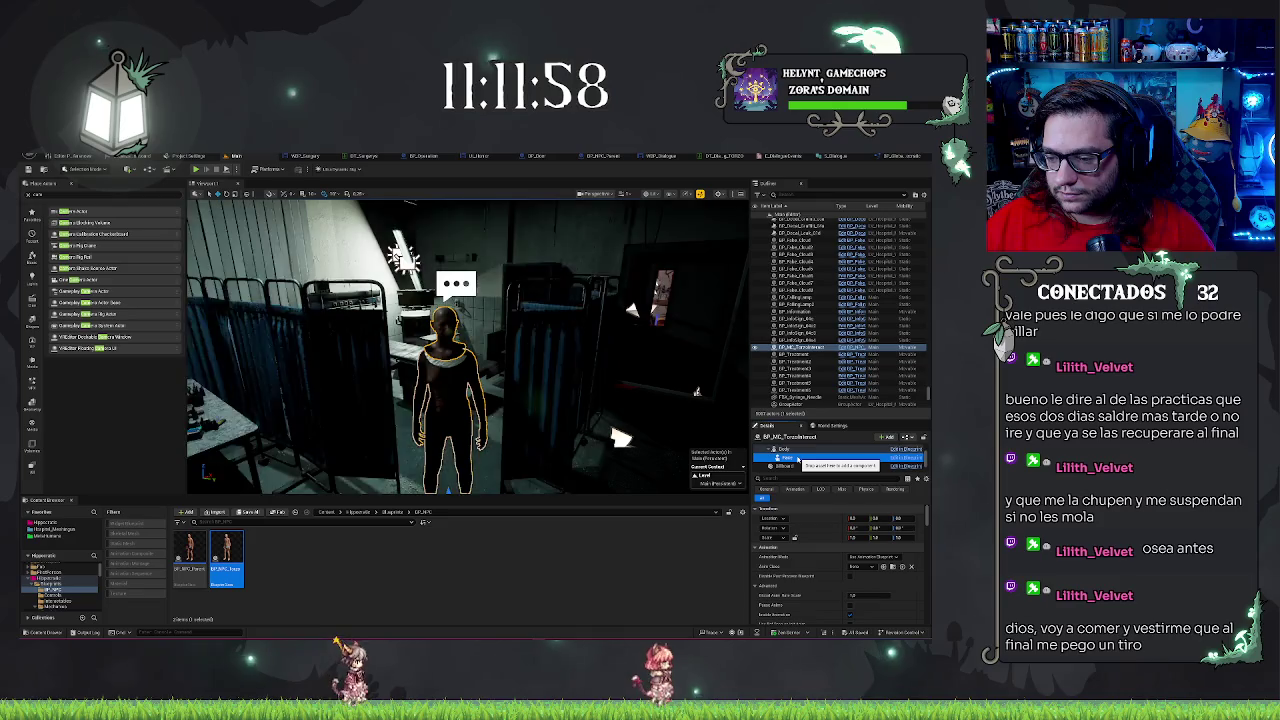
{"action": "left_click_drag", "start_coordinate": [621, 437], "coordinate": [624, 392]}
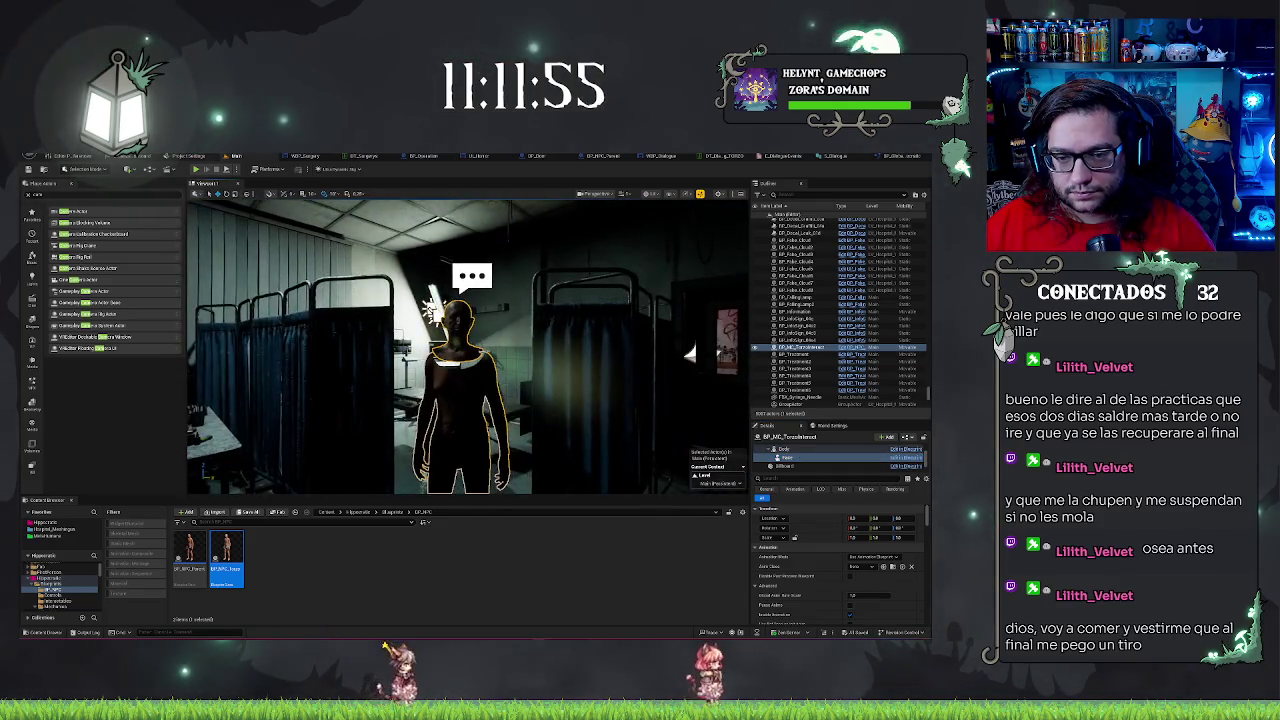
{"action": "left_click", "coordinate": [808, 451]}
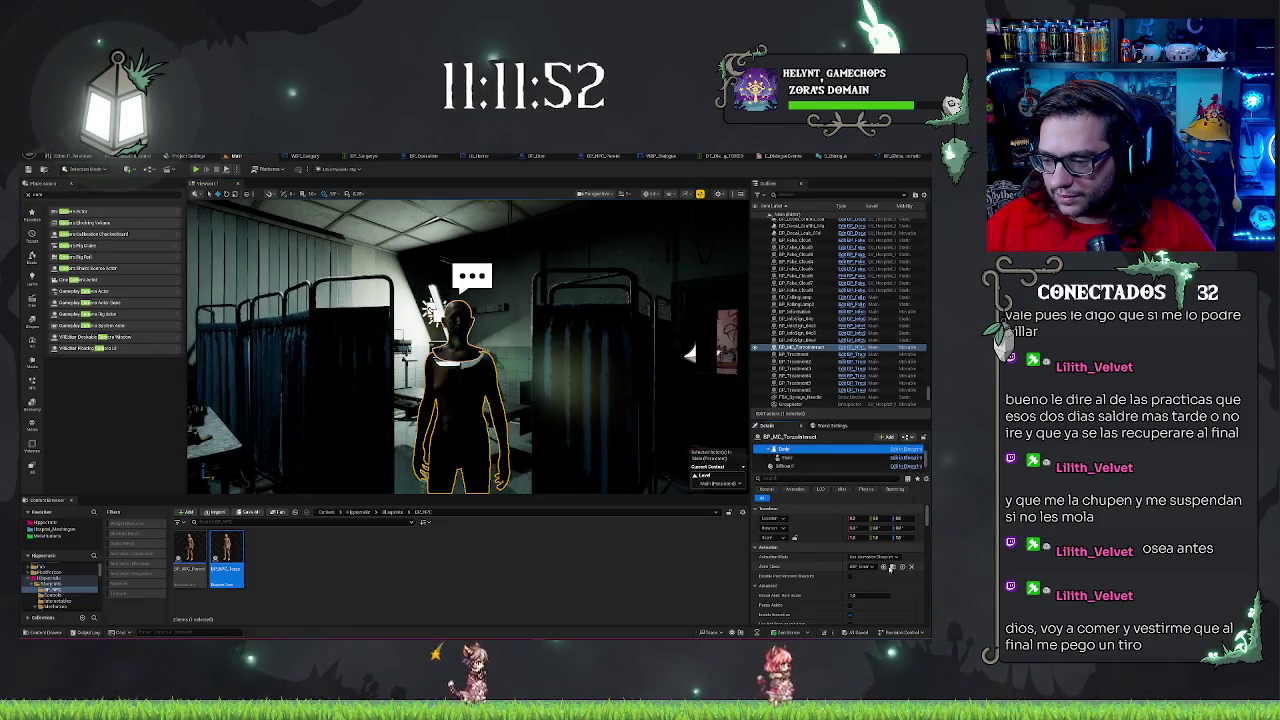
{"action": "left_click", "coordinate": [784, 457]}
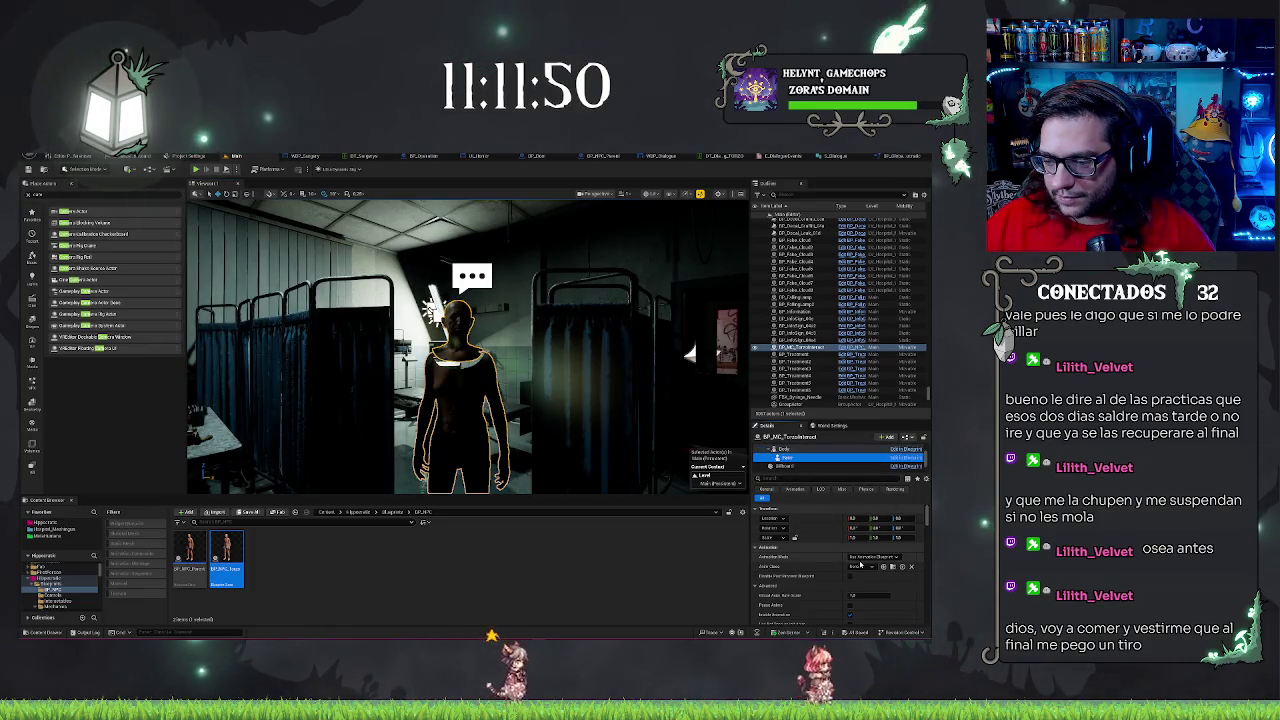
{"action": "left_click", "coordinate": [862, 567]}
{"action": "left_click", "coordinate": [862, 567]}
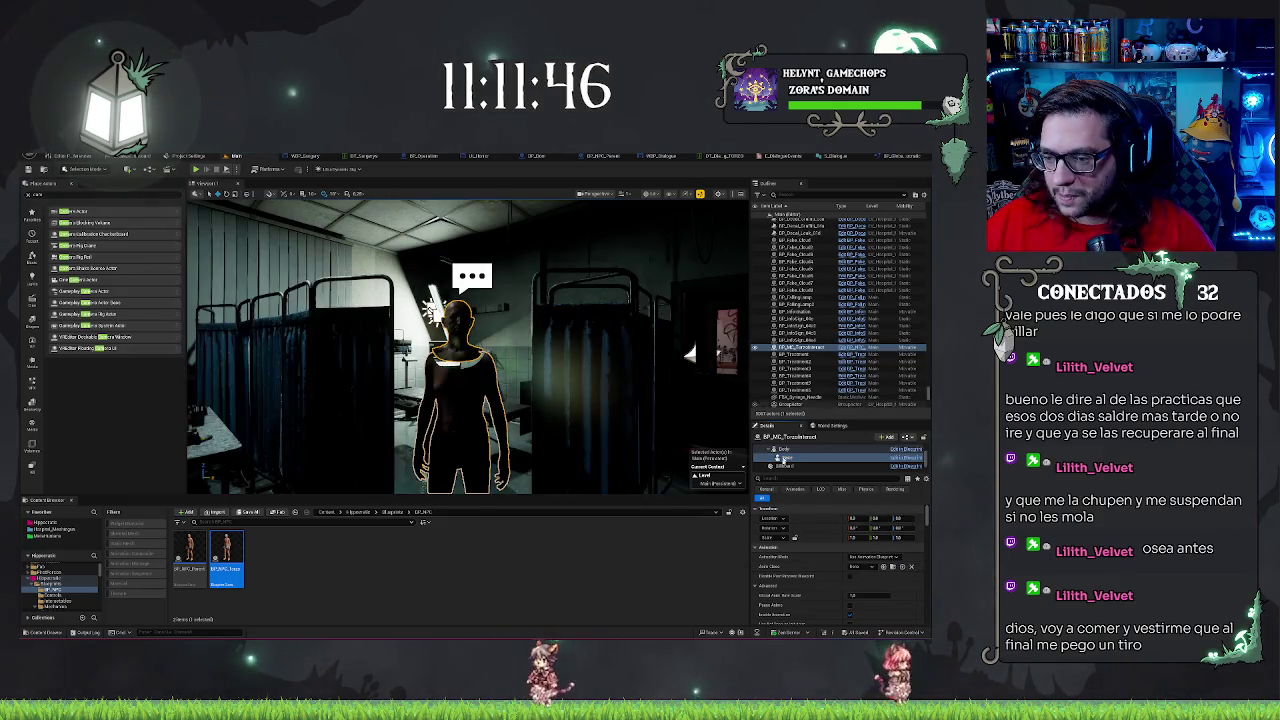
{"action": "left_click", "coordinate": [784, 459]}
{"action": "left_click", "coordinate": [865, 557]}
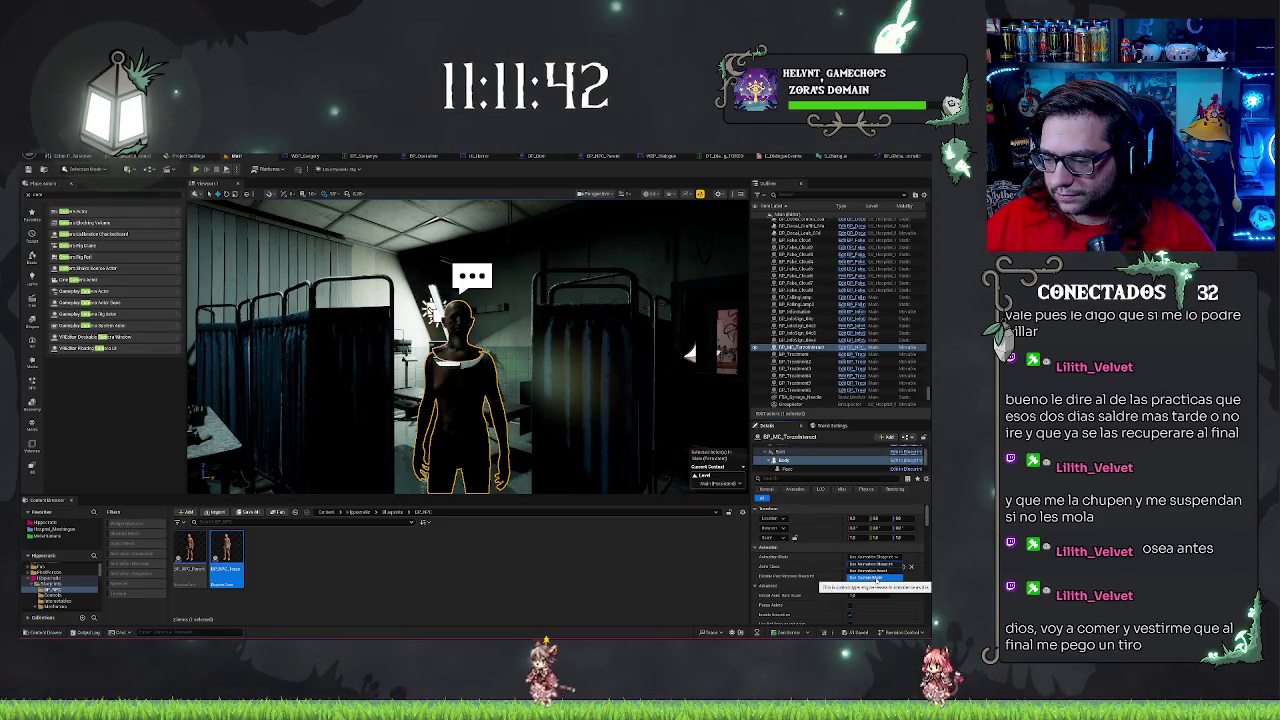
{"action": "left_click", "coordinate": [870, 571]}
Set the Body's Animation Mode back to Use Animation Blueprint and save the Main map
{"action": "left_click_drag", "start_coordinate": [470, 300], "coordinate": [463, 250]}
{"action": "left_click", "coordinate": [463, 250]}
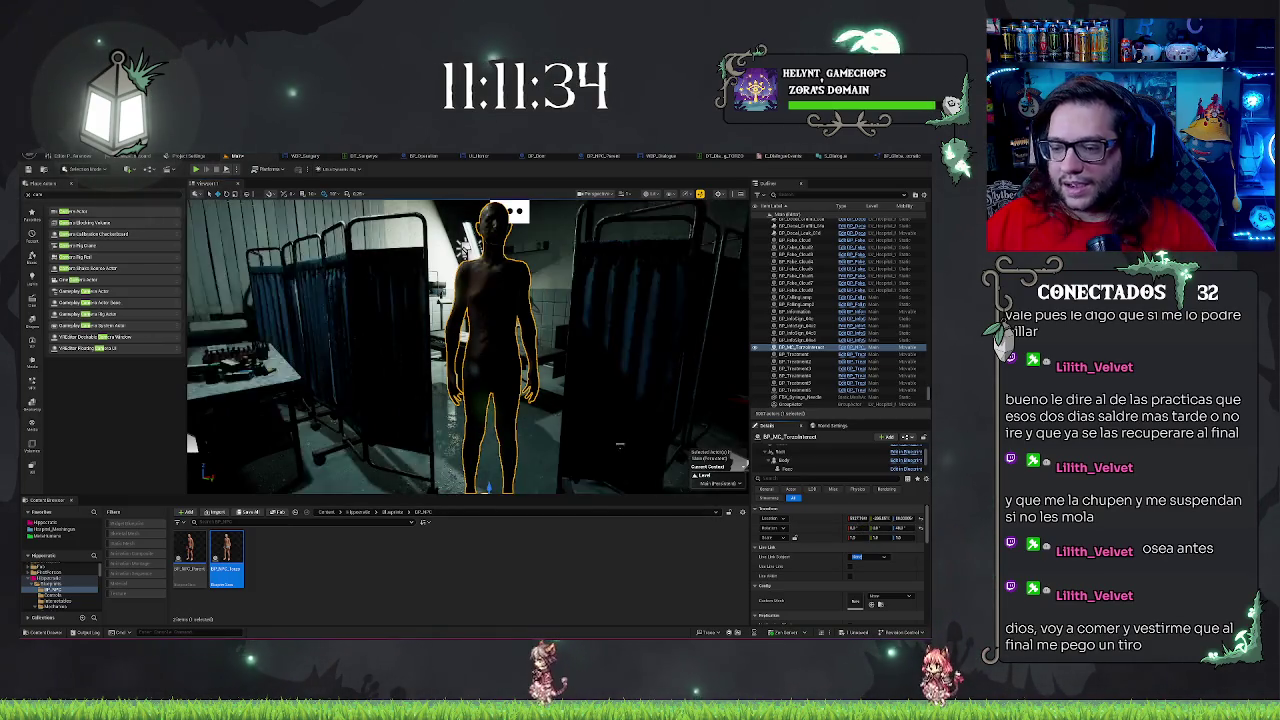
{"action": "left_click", "coordinate": [790, 459]}
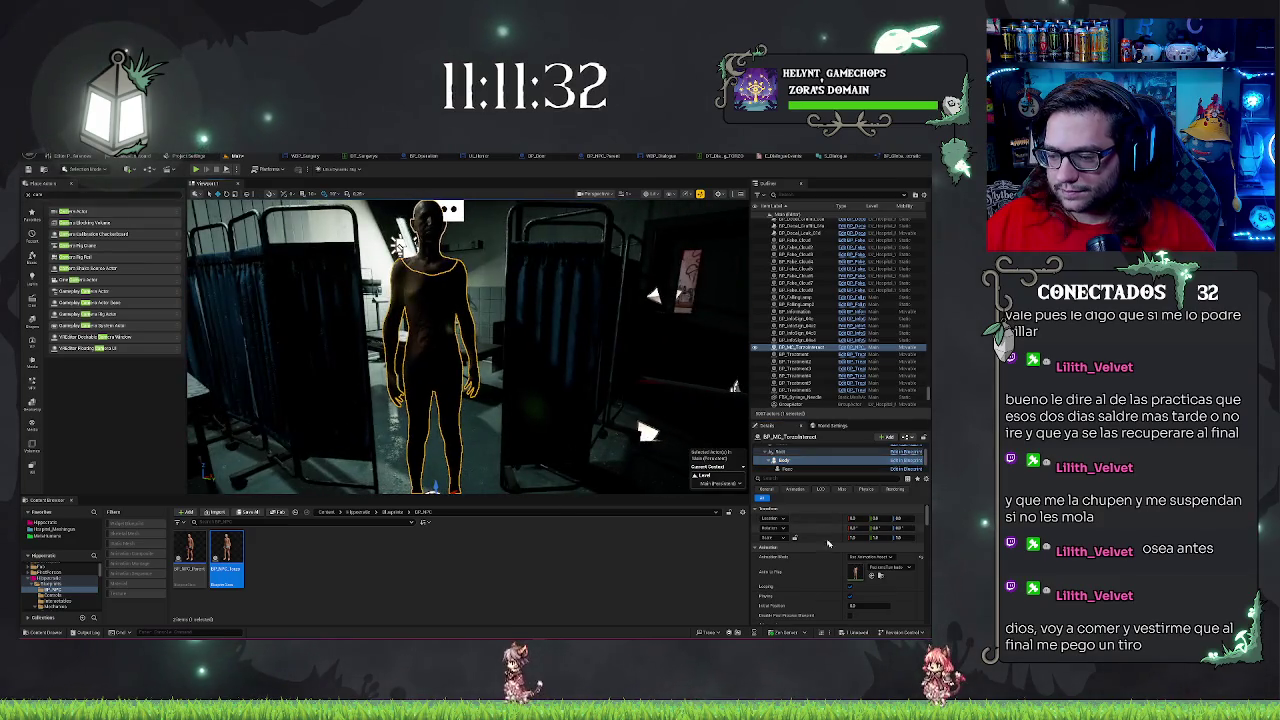
{"action": "left_click", "coordinate": [871, 557]}
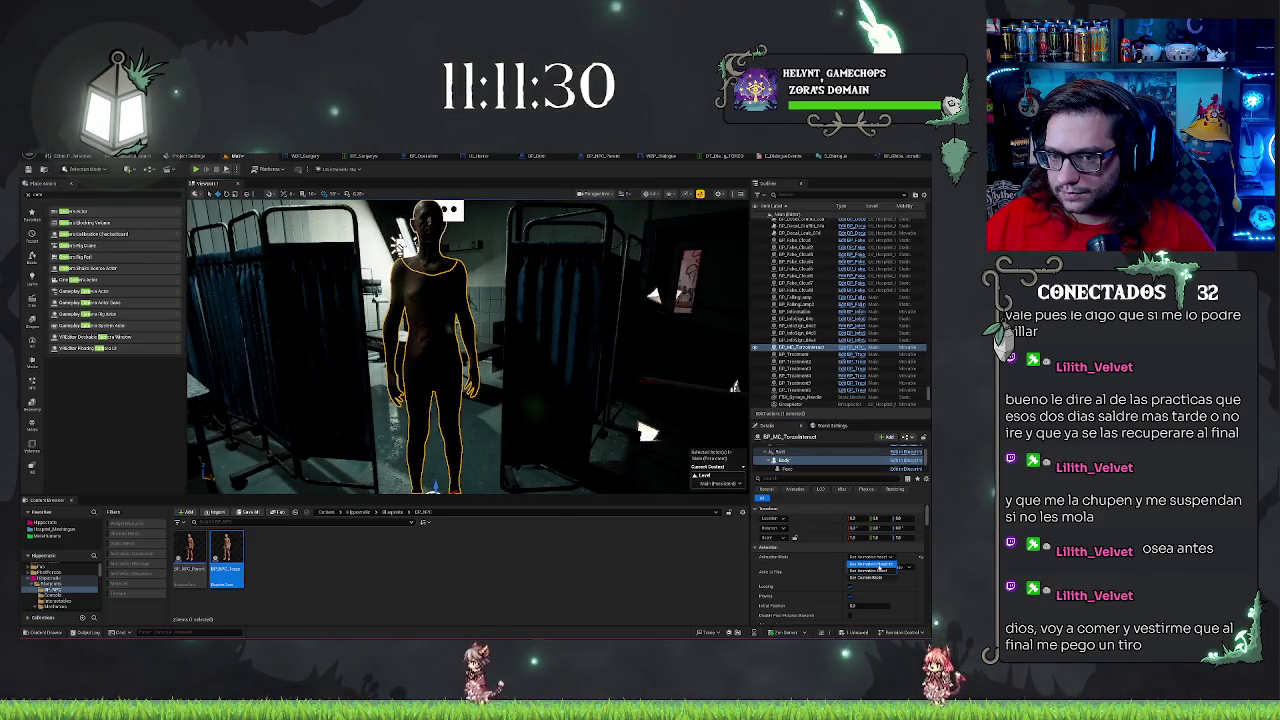
{"action": "left_click", "coordinate": [872, 565]}
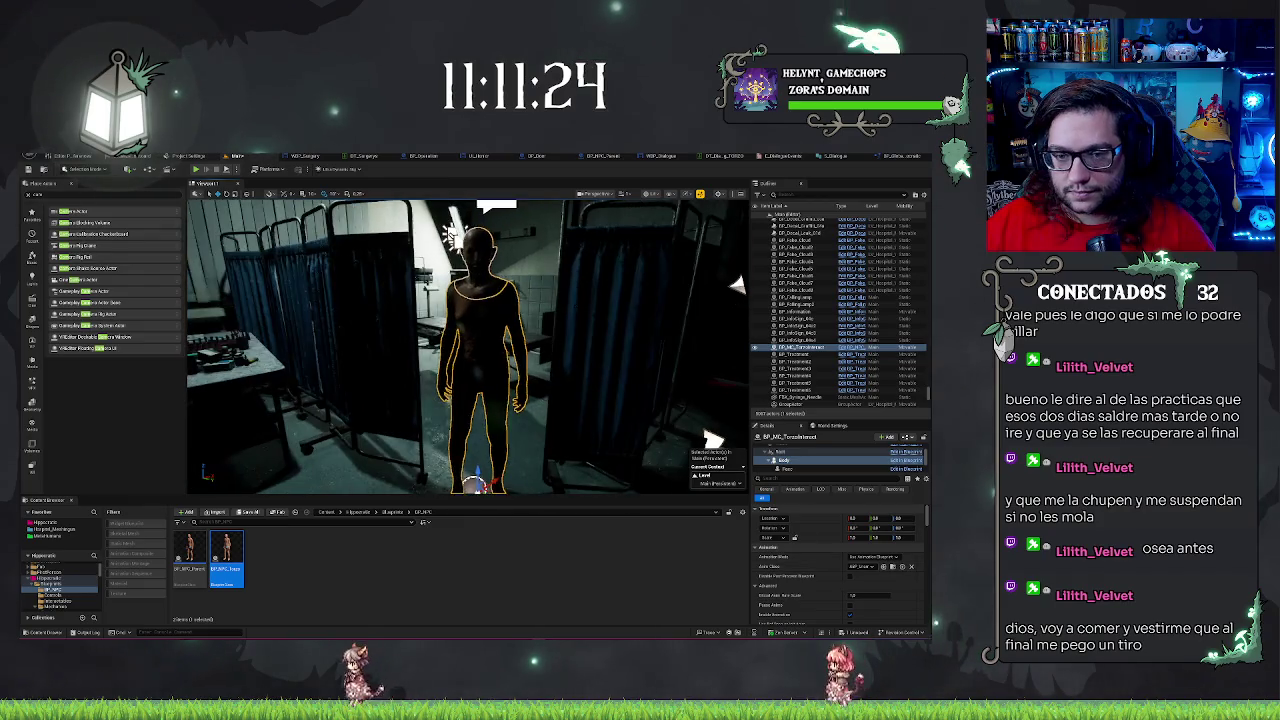
{"action": "key", "text": "Escape"}
{"action": "key", "text": "ctrl+s"}
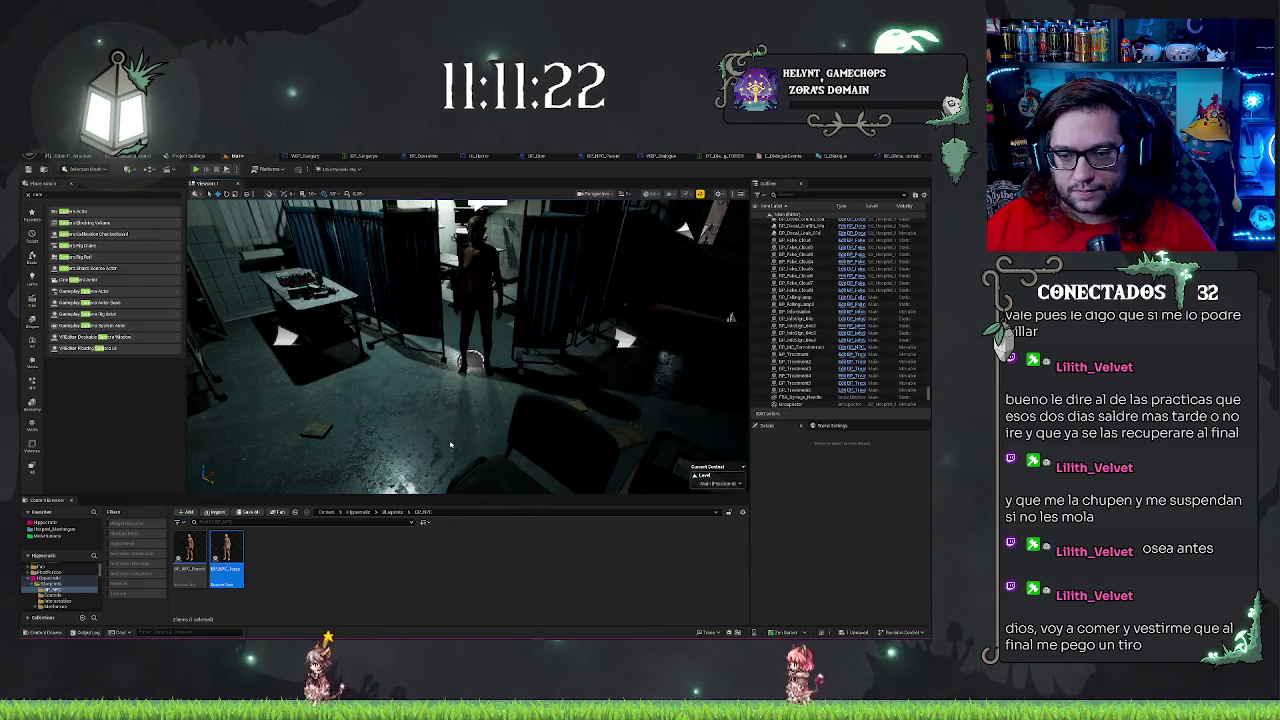
Play-test the level to see the ExampleName dialogue box, then open WBP_Dialogue's graph
{"action": "left_click", "coordinate": [499, 351]}
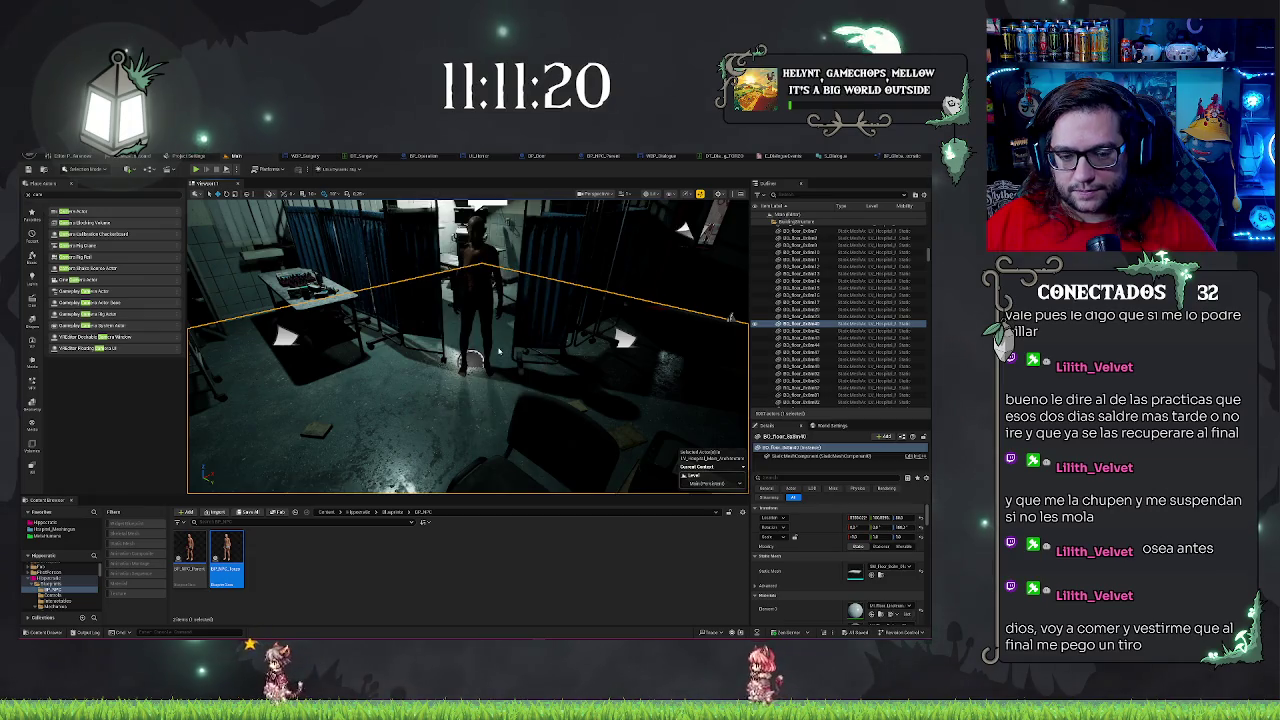
{"action": "key", "text": "alt+p"}
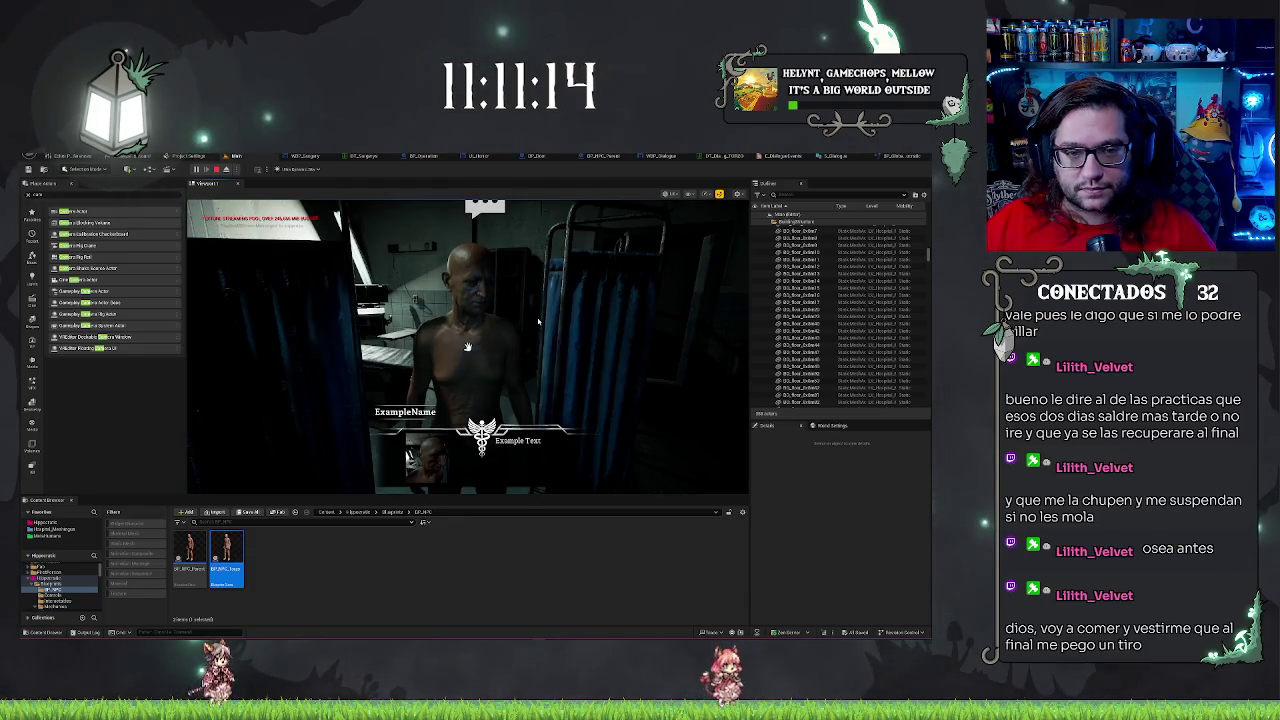
{"action": "key", "text": "Escape"}
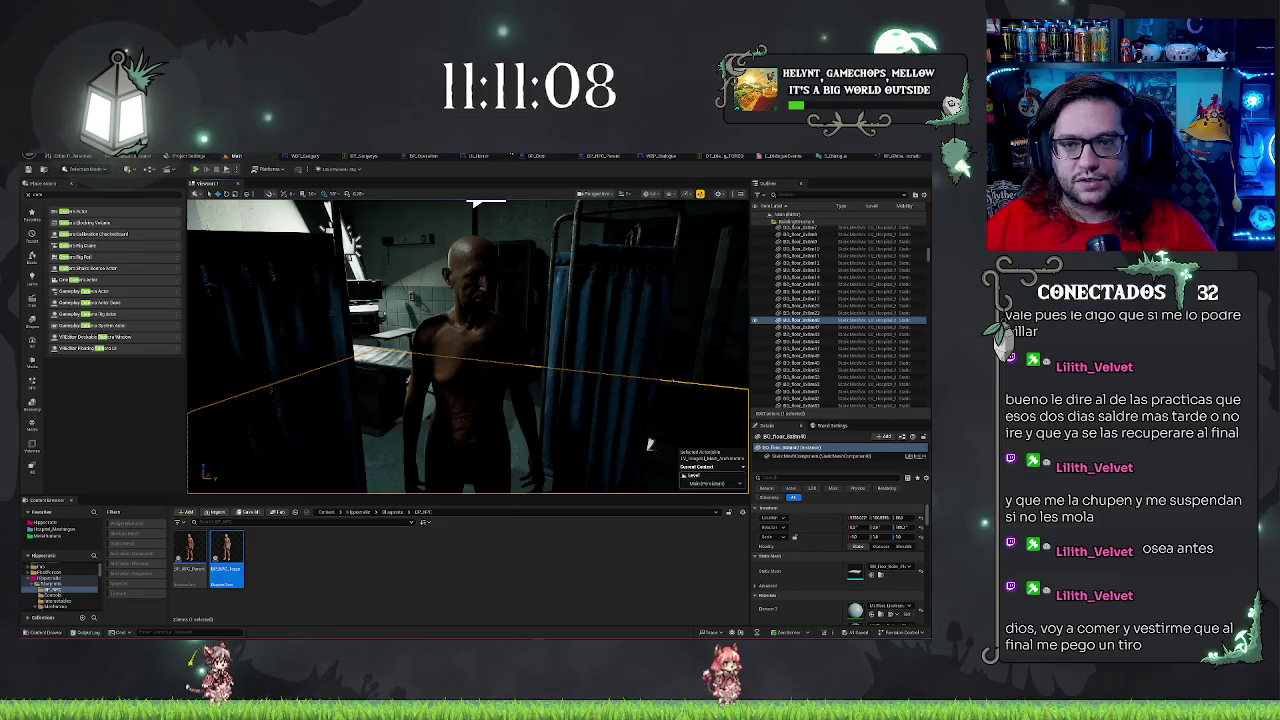
{"action": "left_click", "coordinate": [657, 157]}
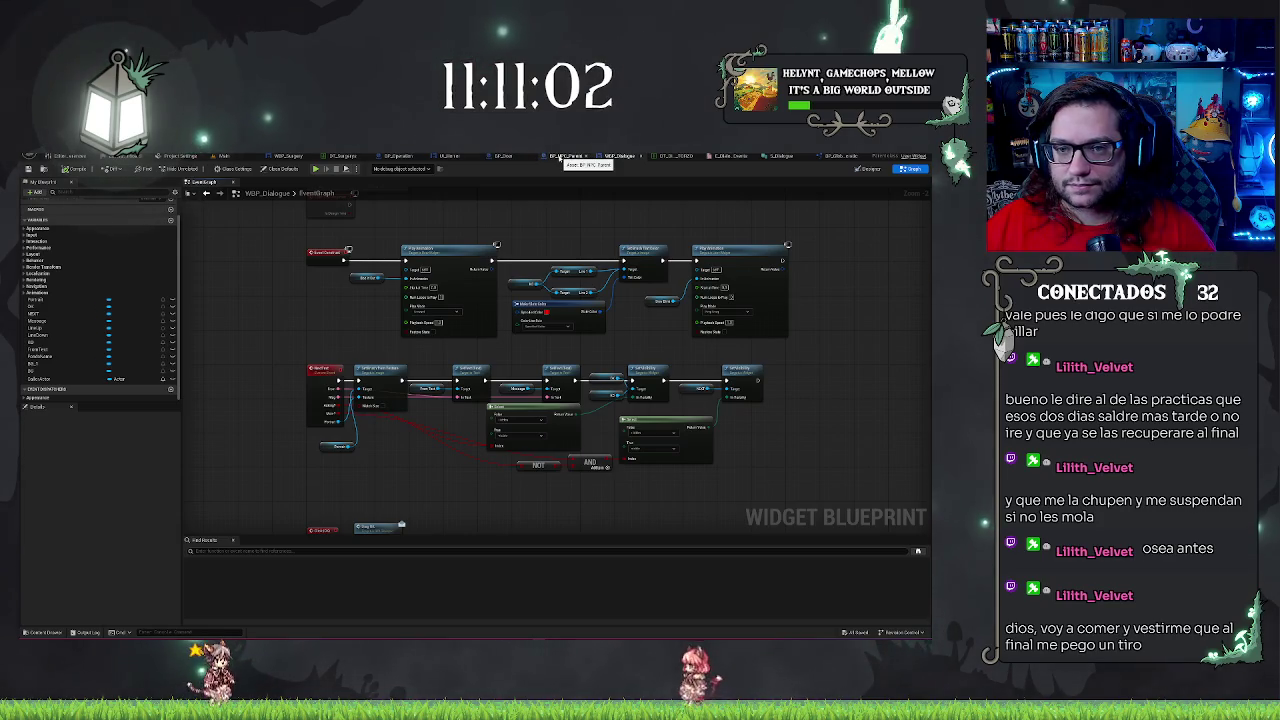
Test again with Play From Here, talk to the NPC, then return to BP_NPC_Parent's EventGraph
{"action": "left_click", "coordinate": [560, 157]}
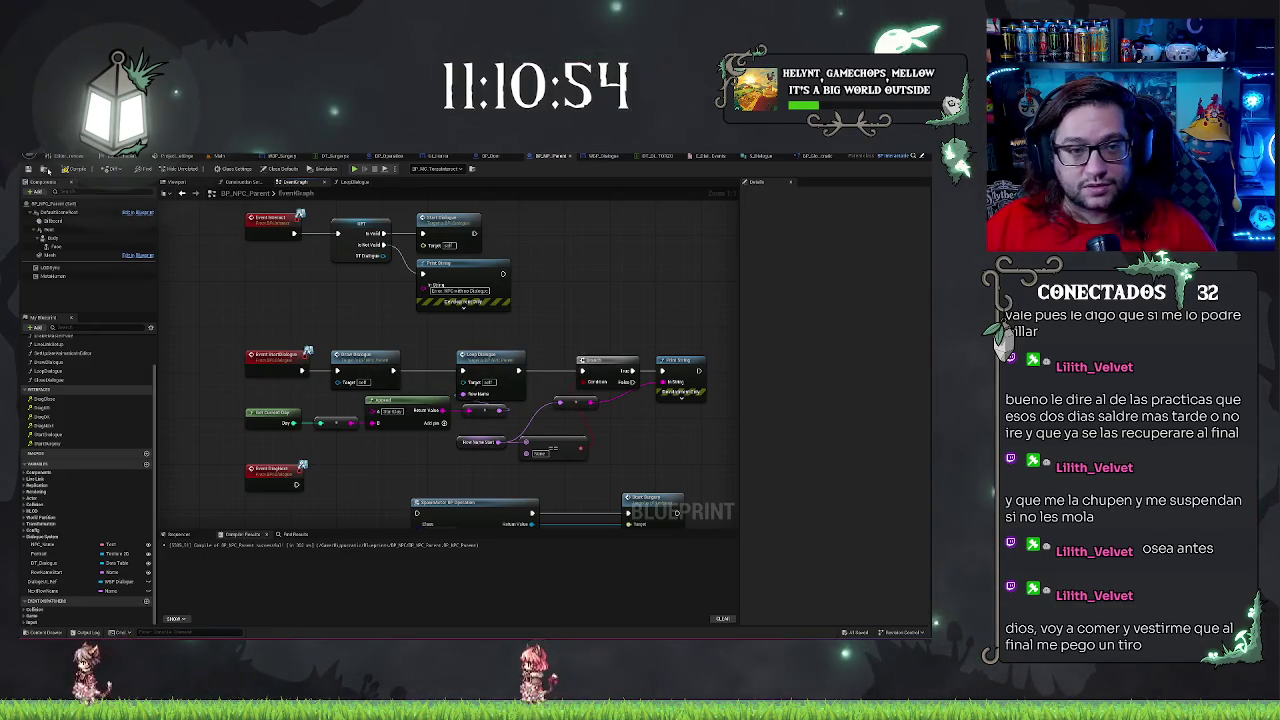
{"action": "left_click", "coordinate": [219, 155]}
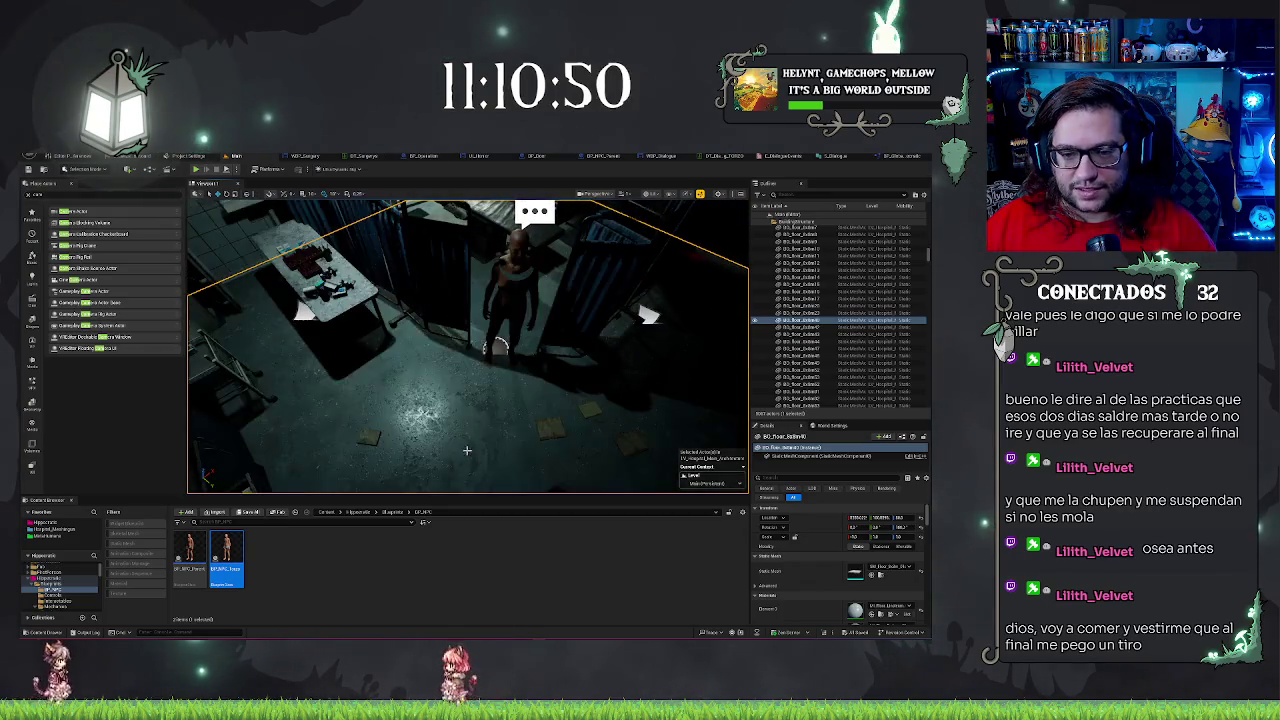
{"action": "right_click", "coordinate": [472, 208]}
{"action": "left_click", "coordinate": [500, 443]}
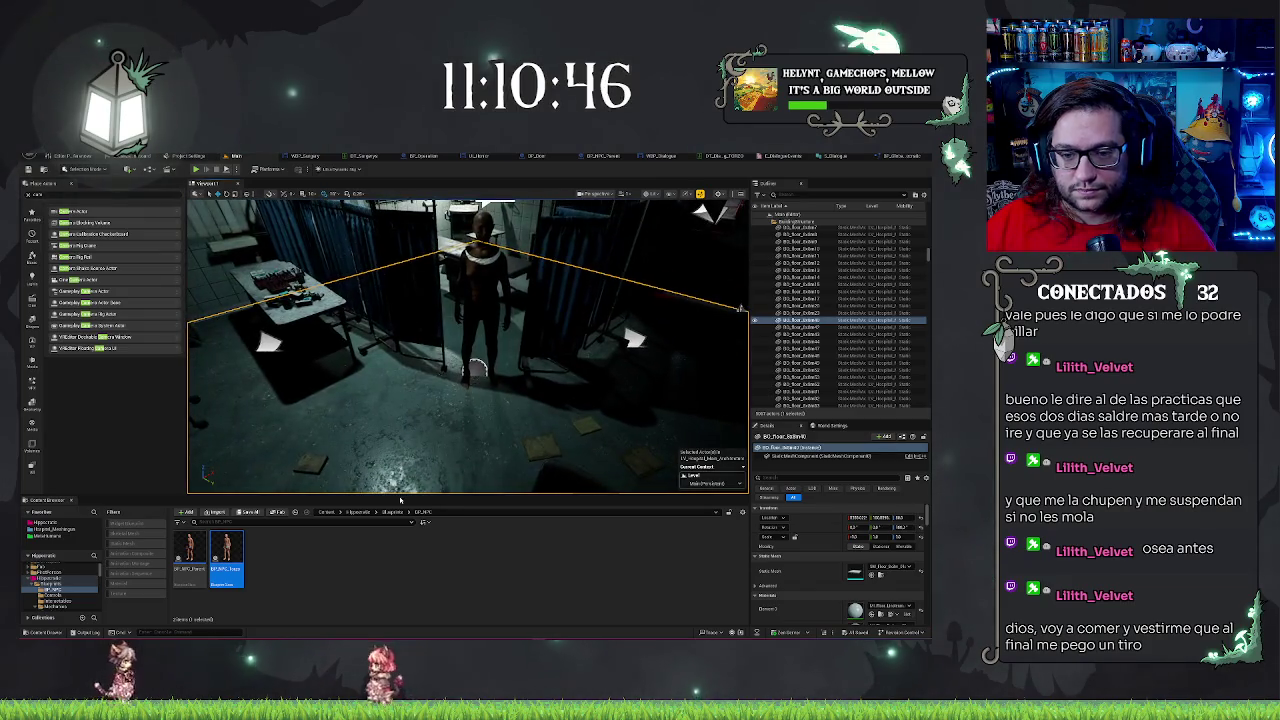
{"action": "right_click", "coordinate": [437, 240]}
{"action": "left_click", "coordinate": [442, 465]}
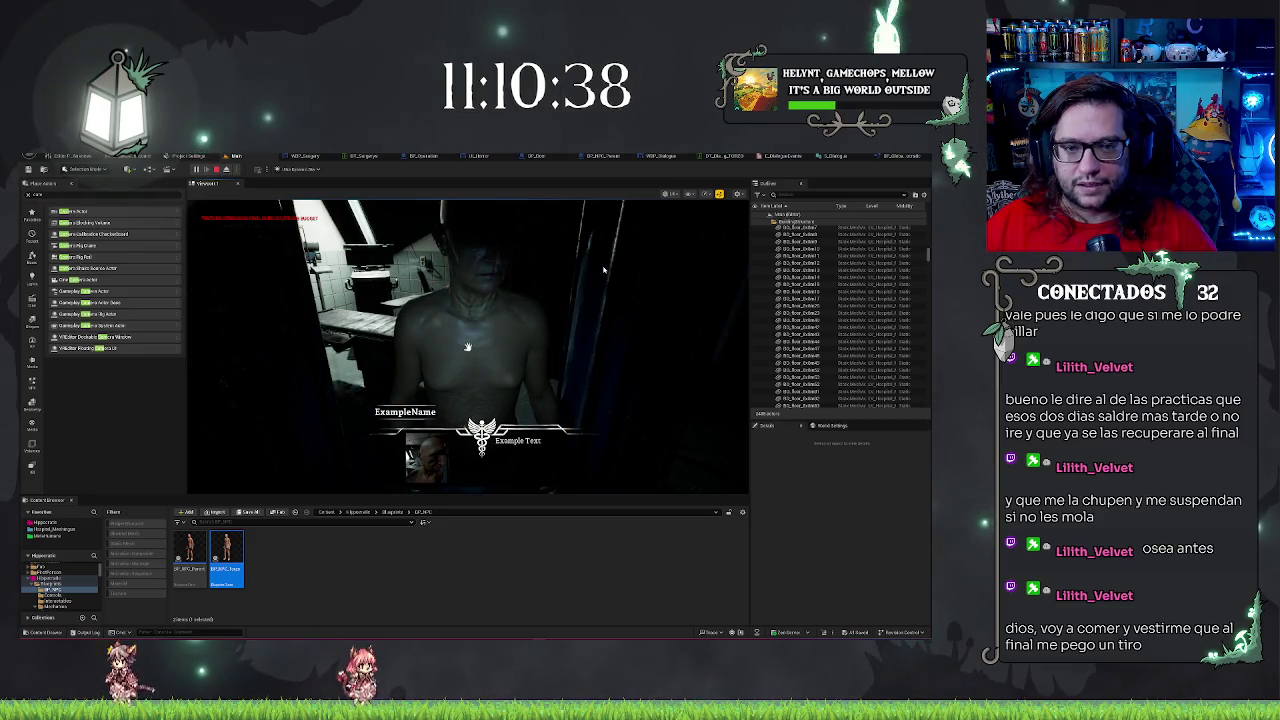
{"action": "key", "text": "Escape"}
{"action": "left_click", "coordinate": [330, 430]}
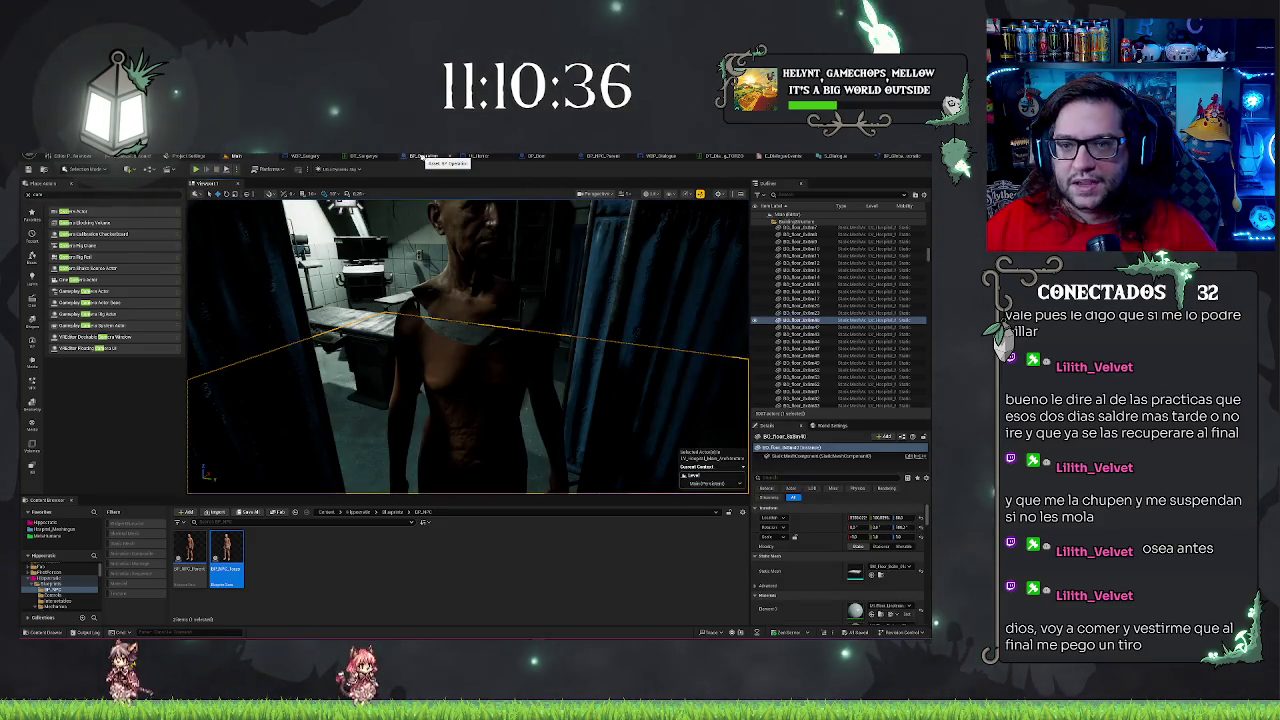
{"action": "left_click", "coordinate": [607, 158]}
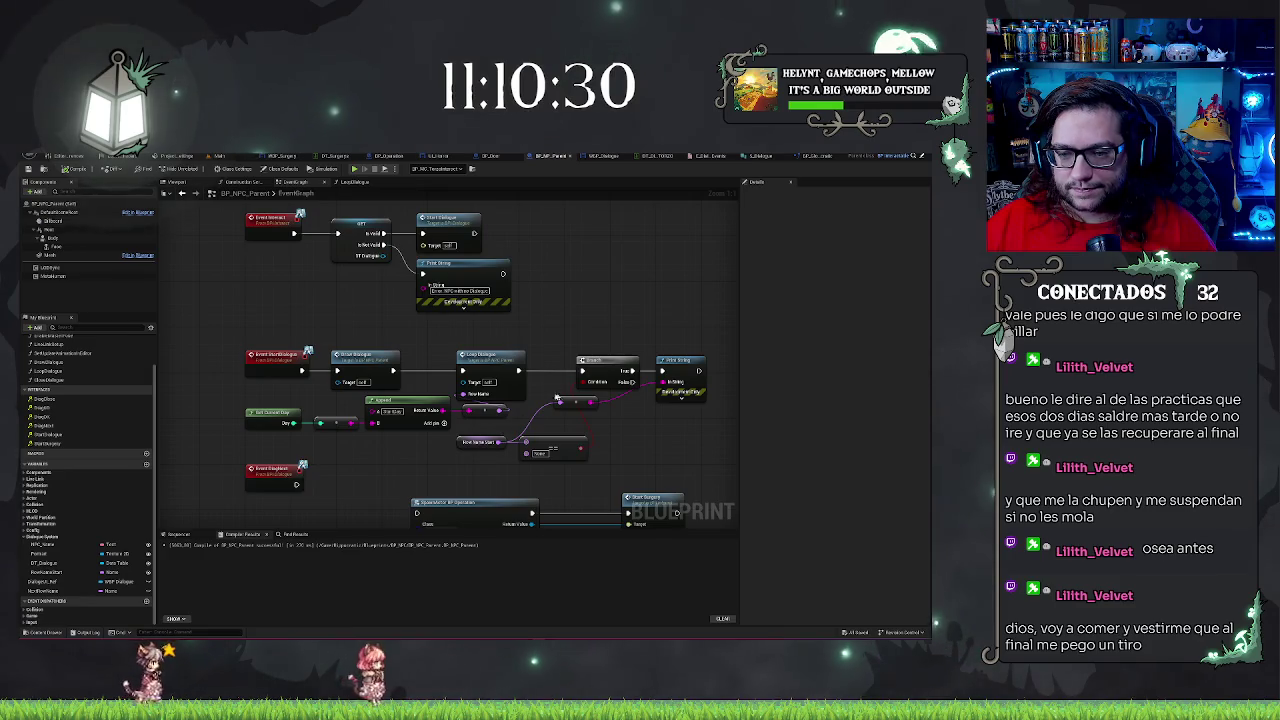
Delete the Branch, Print String and reroute nodes and shift the New Name Start nodes left
{"action": "left_click_drag", "start_coordinate": [553, 335], "coordinate": [710, 408]}
{"action": "key", "text": "Delete"}
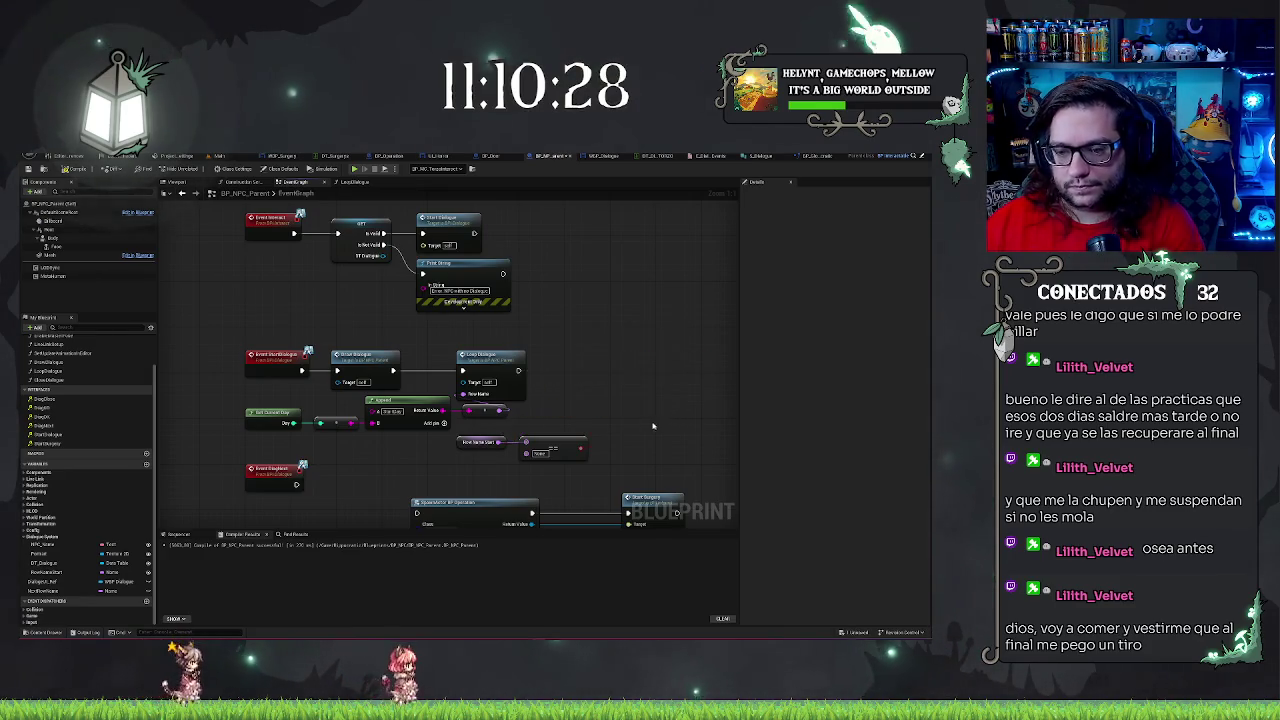
{"action": "mouse_move", "coordinate": [560, 450]}
{"action": "left_mouse_down"}
{"action": "mouse_move", "coordinate": [485, 450]}
{"action": "mouse_move", "coordinate": [544, 438]}
{"action": "left_mouse_up"}
Add a Select node and wire the conversion node's output into it
{"action": "type", "text": "select"}
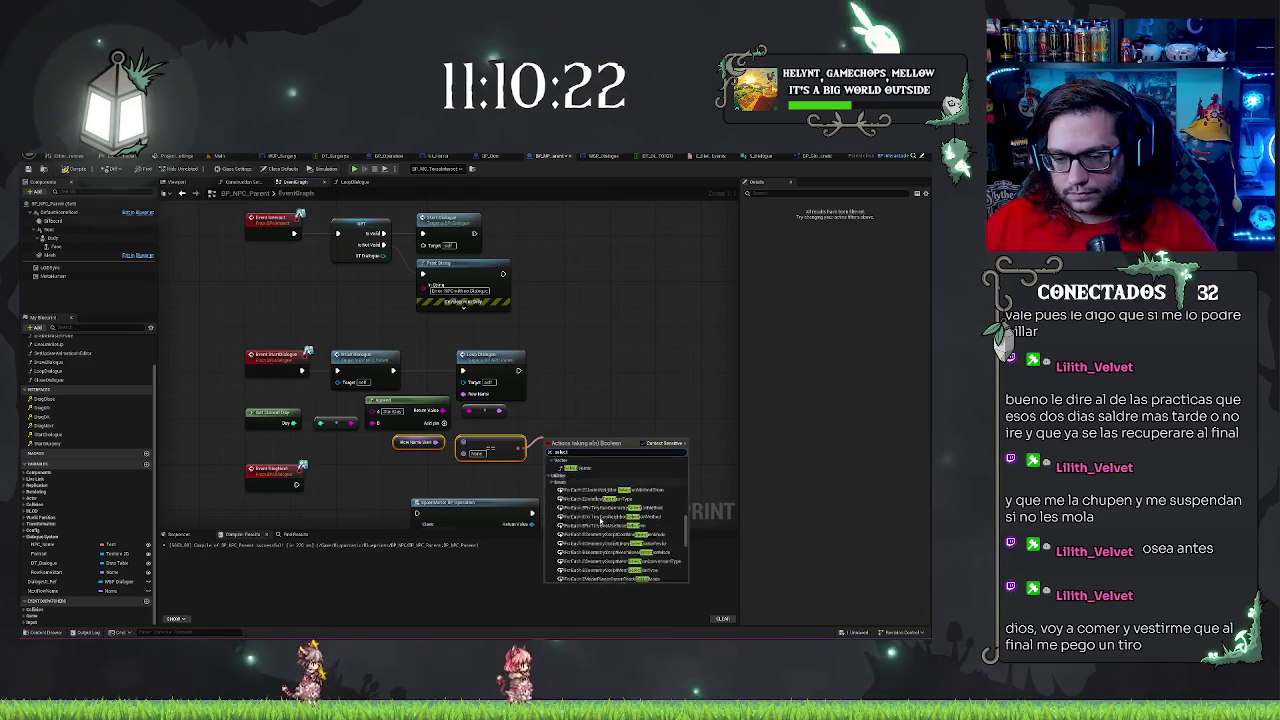
{"action": "left_click", "coordinate": [595, 567]}
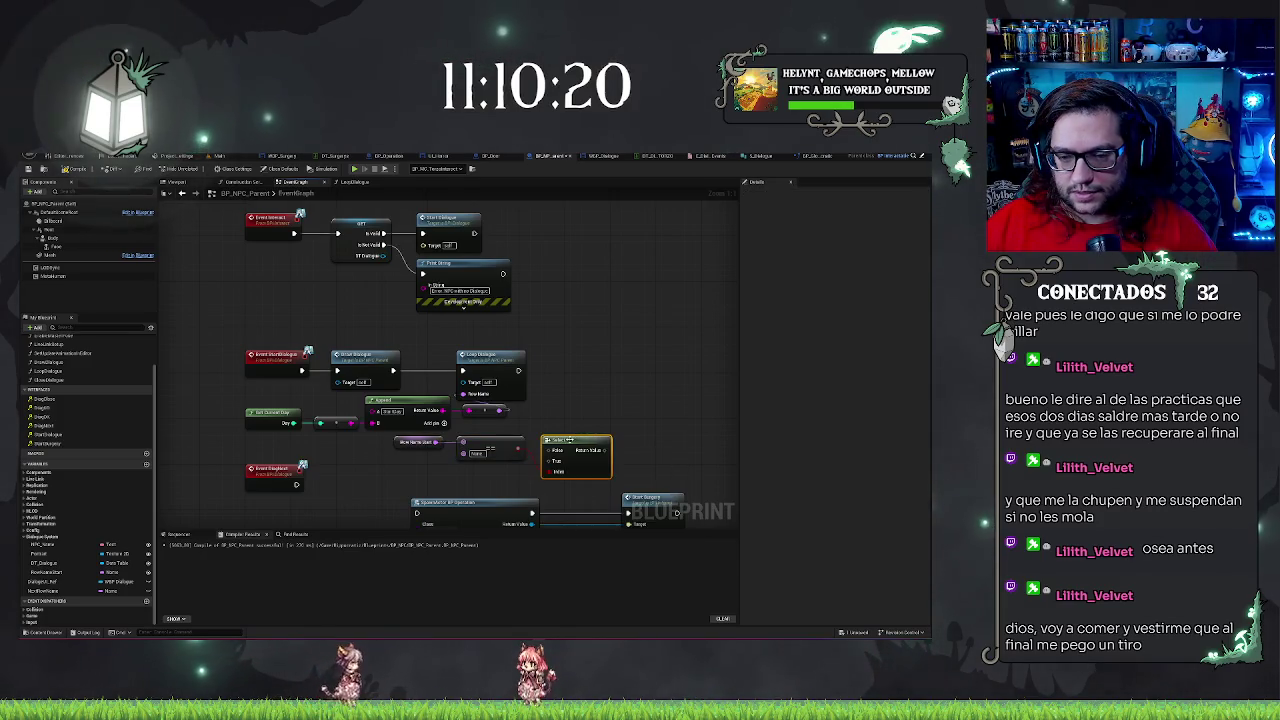
{"action": "left_click_drag", "start_coordinate": [563, 439], "coordinate": [565, 406]}
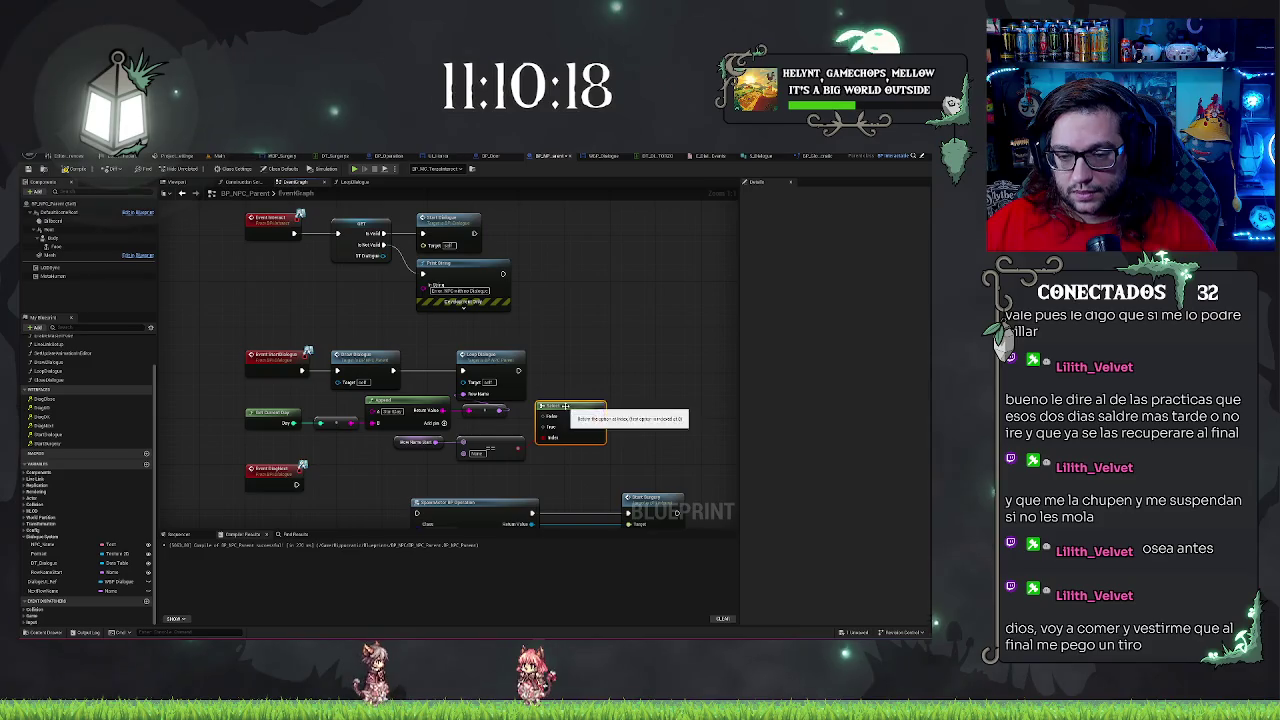
{"action": "left_click_drag", "start_coordinate": [497, 410], "coordinate": [549, 431]}
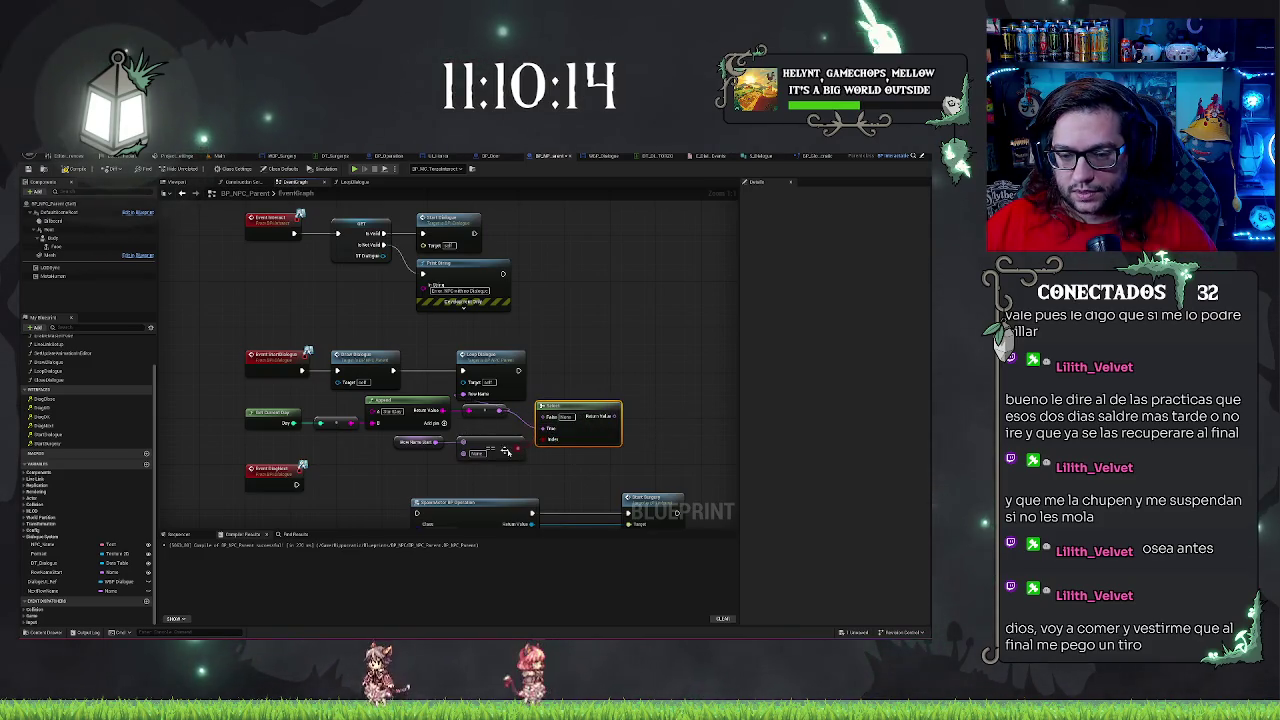
{"action": "key", "text": "ctrl+z"}
{"action": "mouse_move", "coordinate": [468, 410]}
{"action": "left_mouse_down"}
{"action": "mouse_move", "coordinate": [482, 412]}
{"action": "mouse_move", "coordinate": [475, 397]}
{"action": "left_mouse_up"}
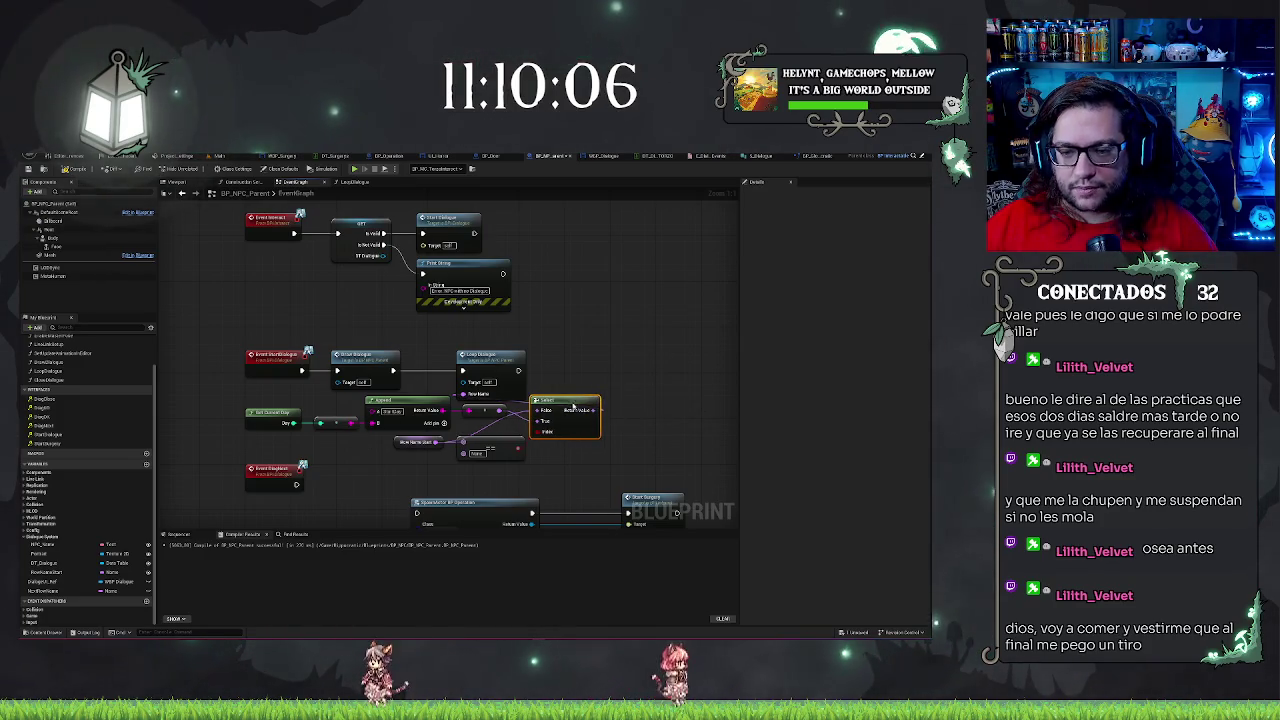
Compile and save BP_NPC_Parent, then return to the Main level editor
{"action": "left_click", "coordinate": [416, 441]}
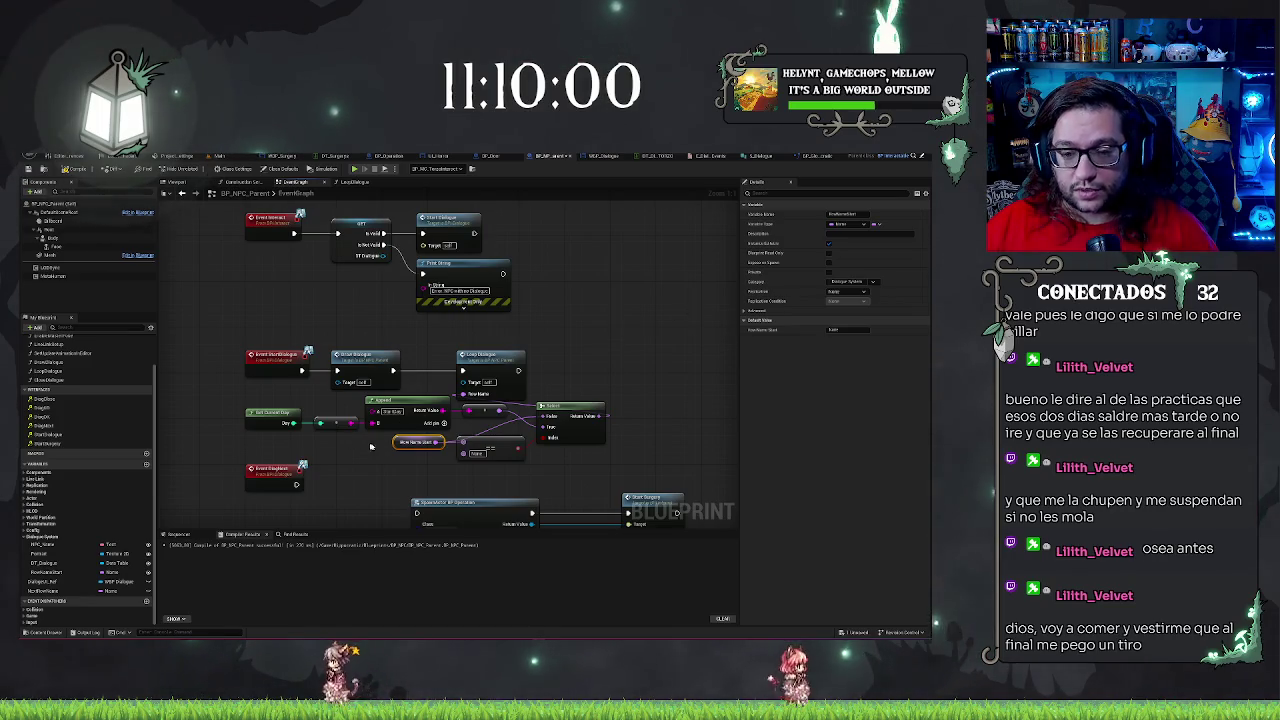
{"action": "left_click_drag", "start_coordinate": [535, 462], "coordinate": [333, 444]}
{"action": "left_click", "coordinate": [333, 444]}
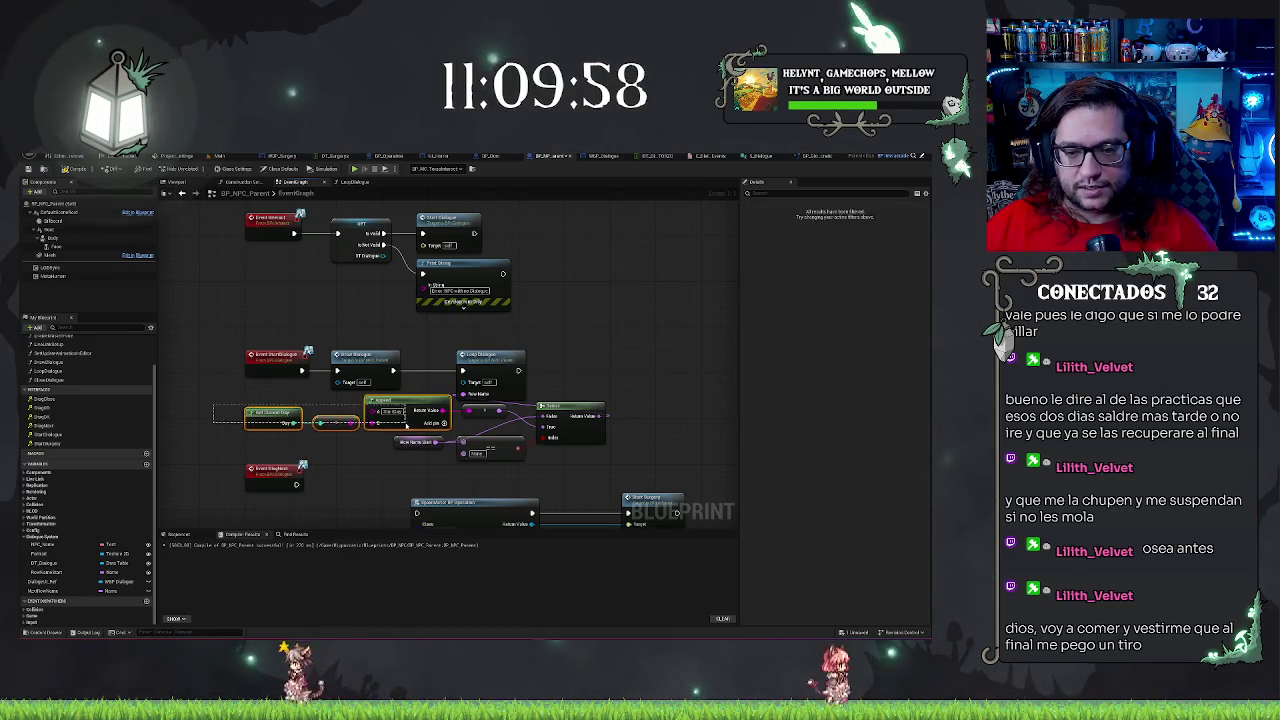
{"action": "key", "text": "ctrl+s"}
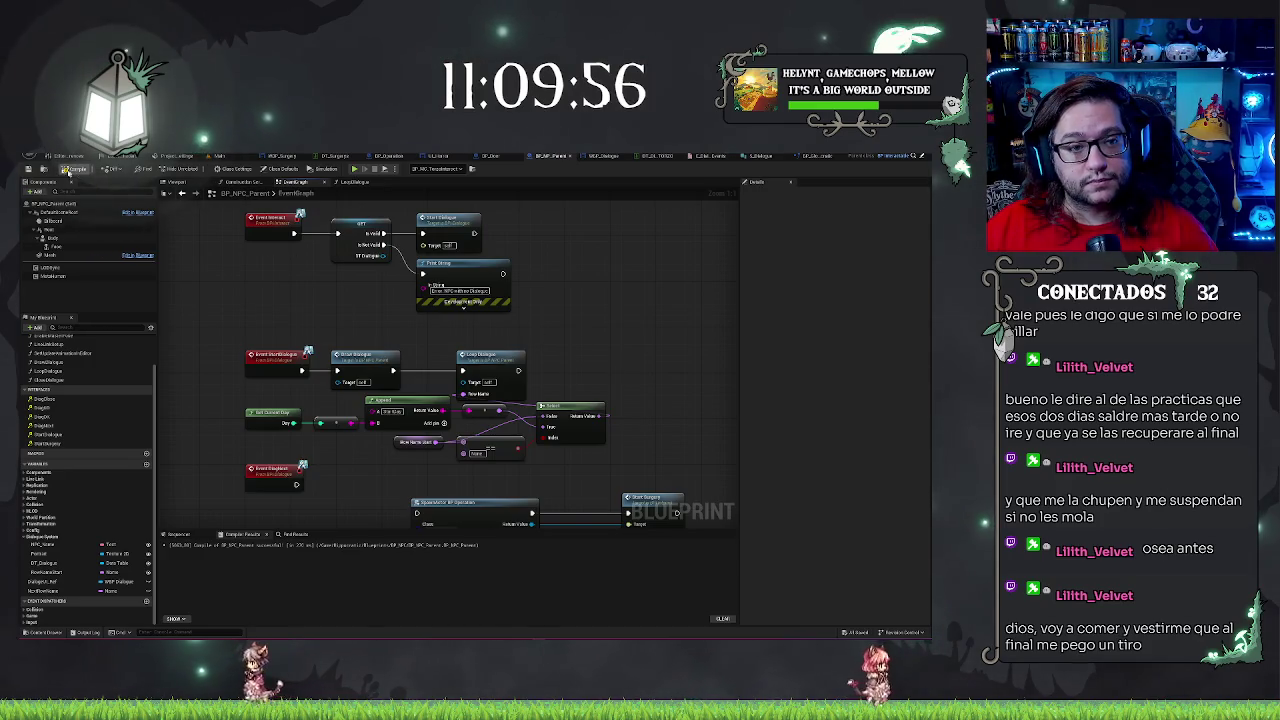
{"action": "left_click_drag", "start_coordinate": [572, 366], "coordinate": [597, 353]}
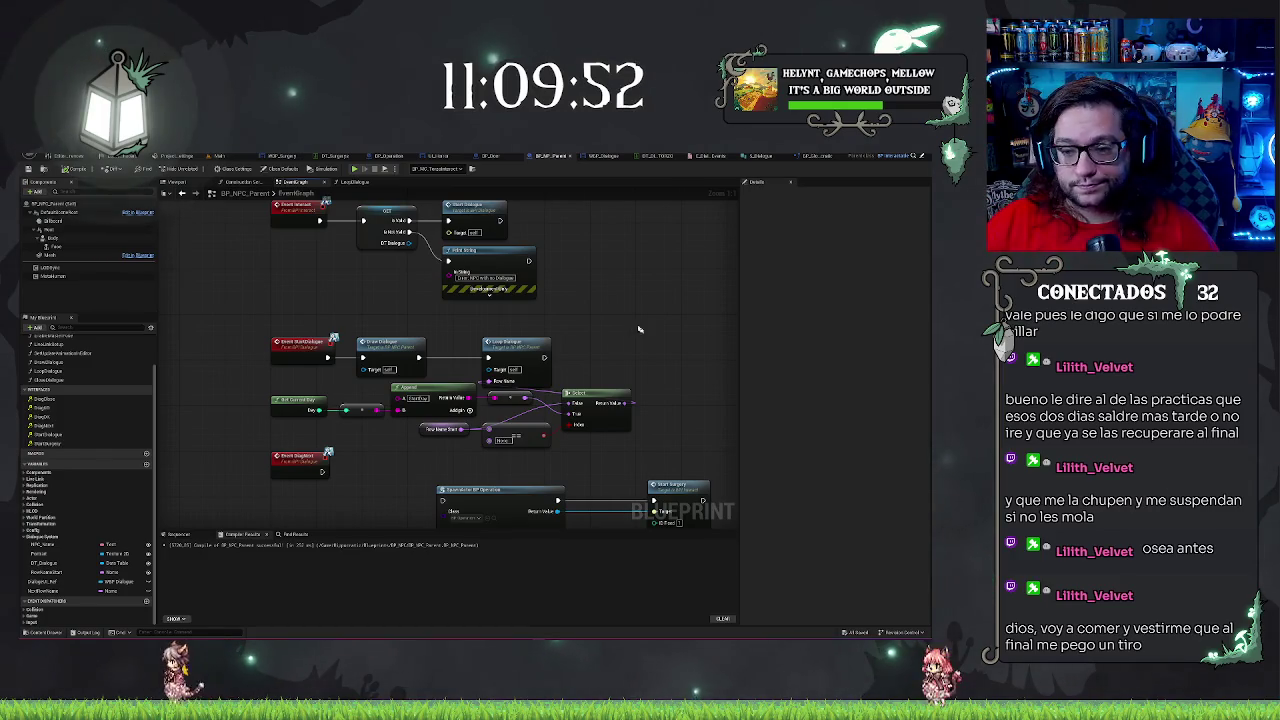
{"action": "left_click_drag", "start_coordinate": [500, 400], "coordinate": [496, 348]}
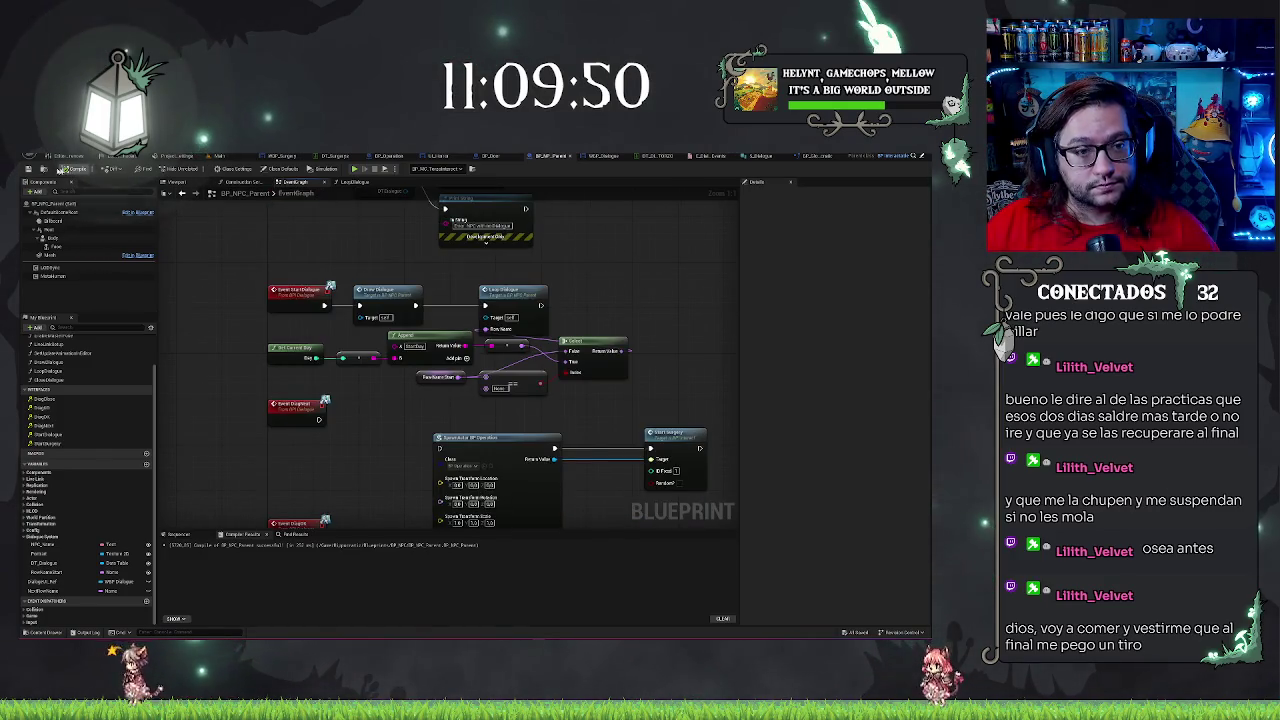
{"action": "left_click", "coordinate": [218, 156]}
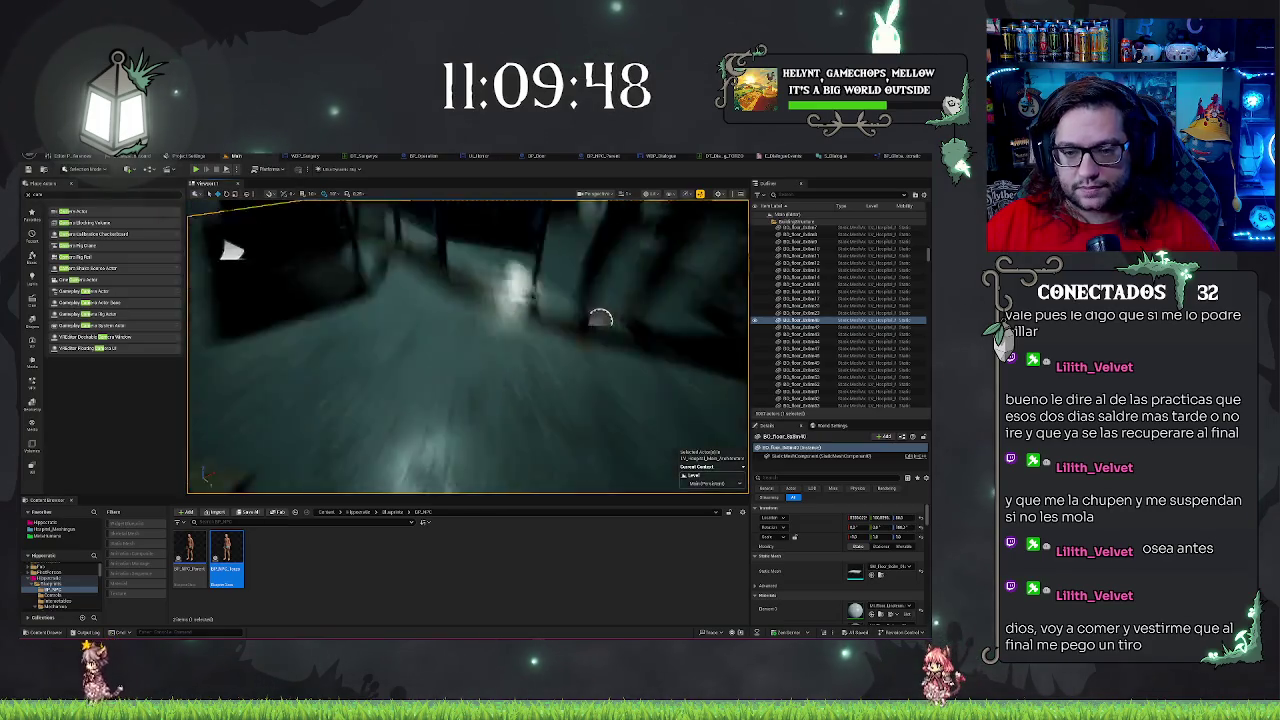
Play from here and trigger the NPC, which shows the placeholder ExampleName and Example Text dialogue
{"action": "right_click", "coordinate": [518, 344]}
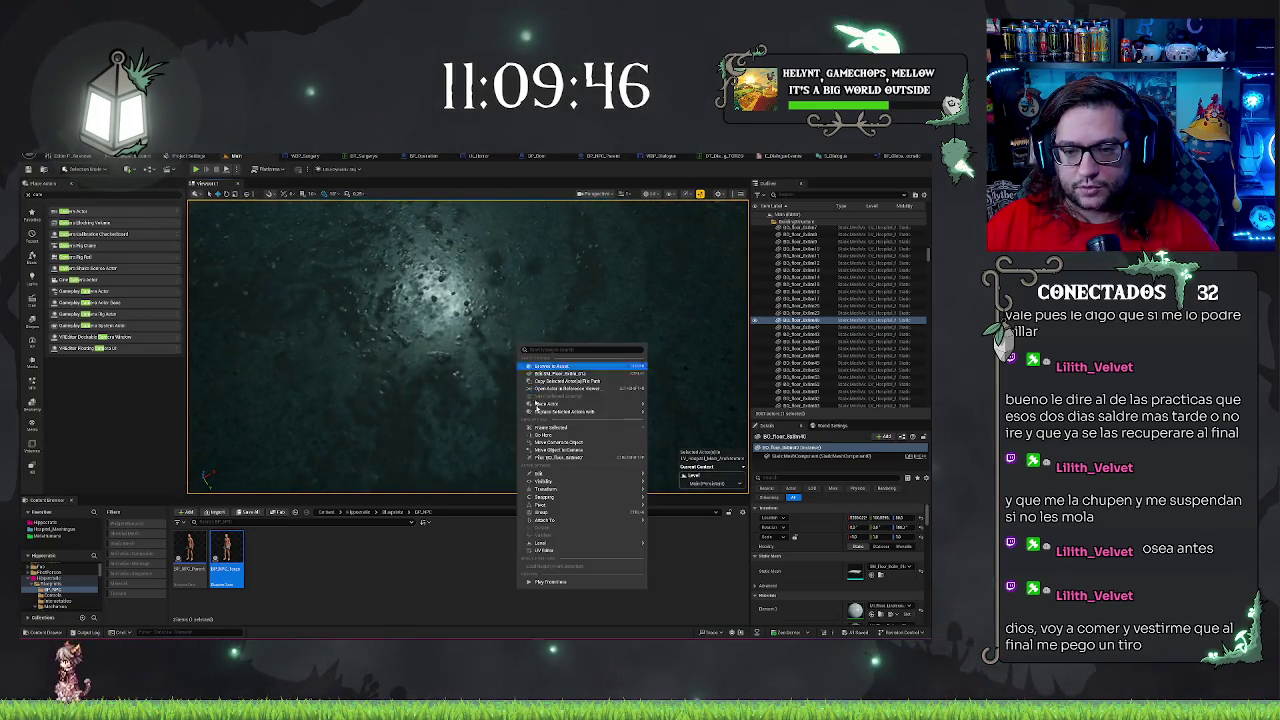
{"action": "left_click", "coordinate": [547, 582]}
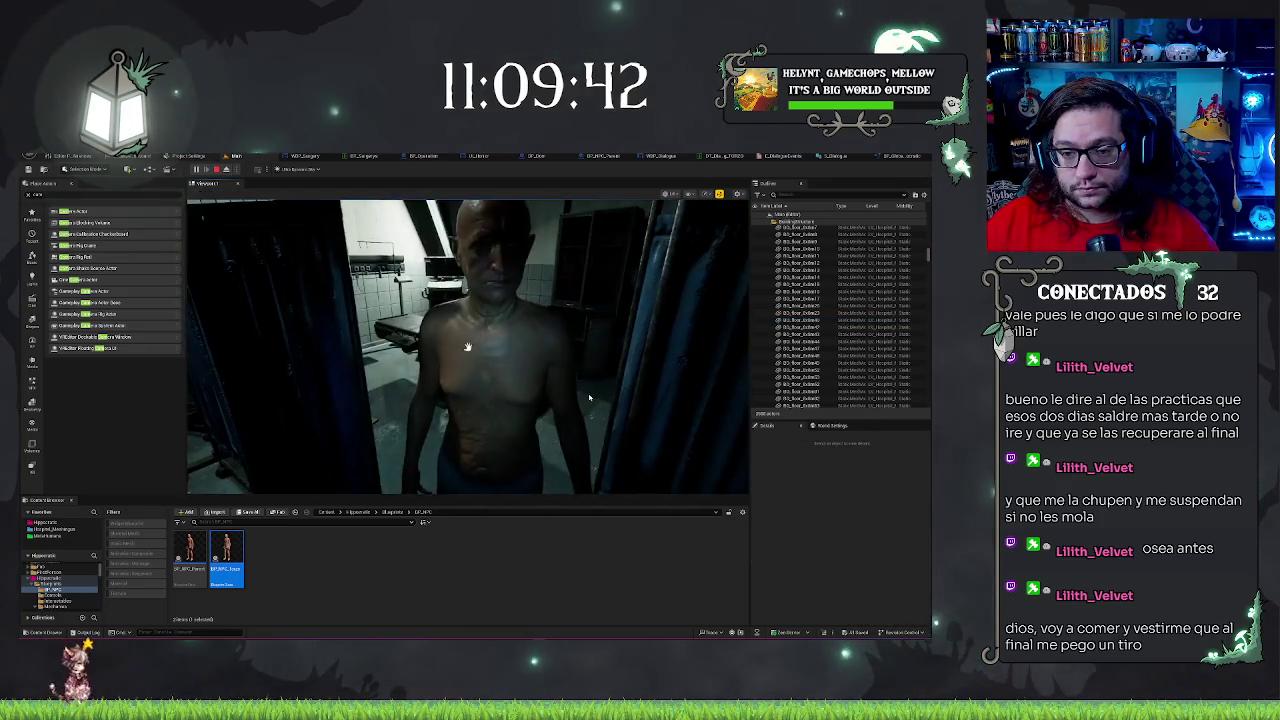
{"action": "key", "text": "e"}
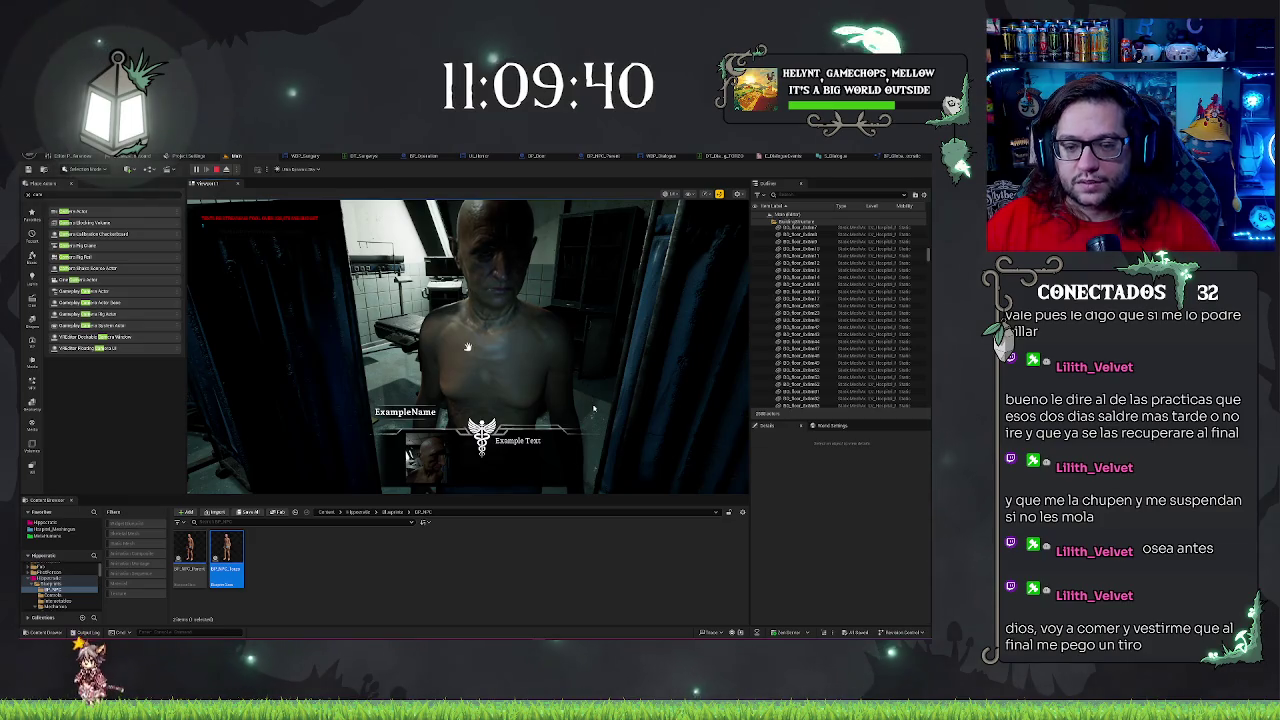
{"action": "key", "text": "Escape"}
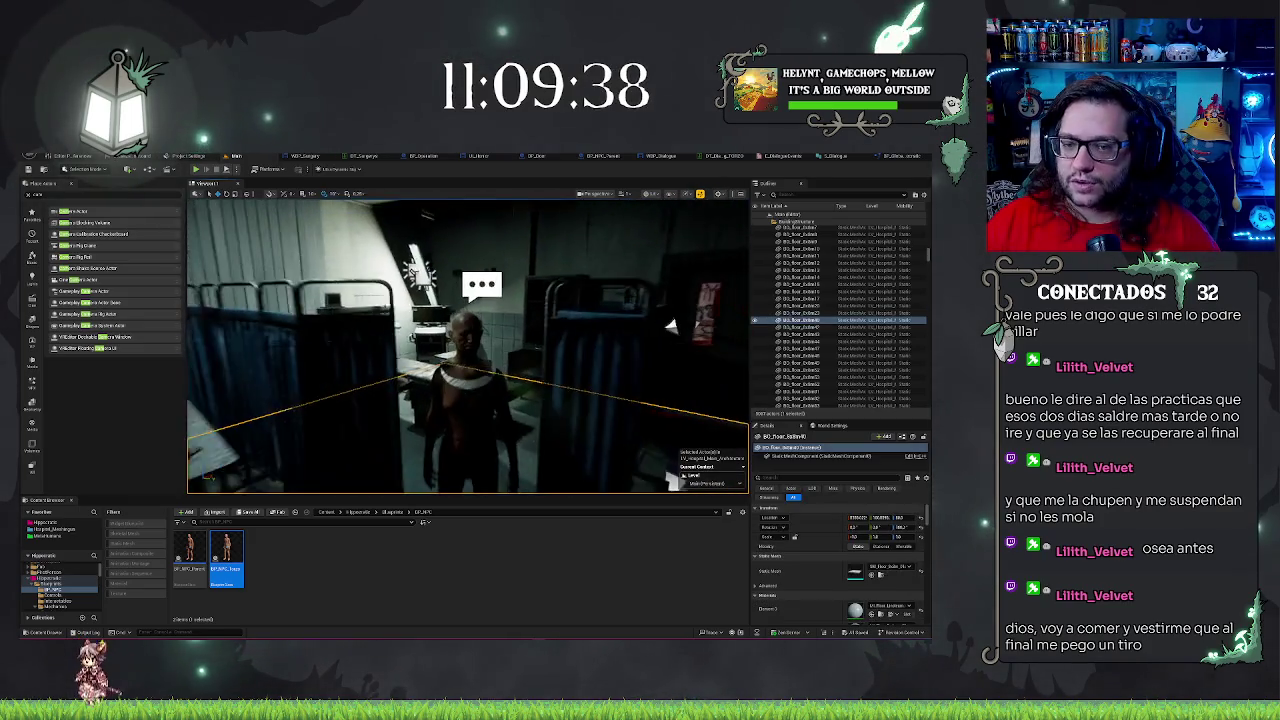
{"action": "left_click", "coordinate": [648, 157]}
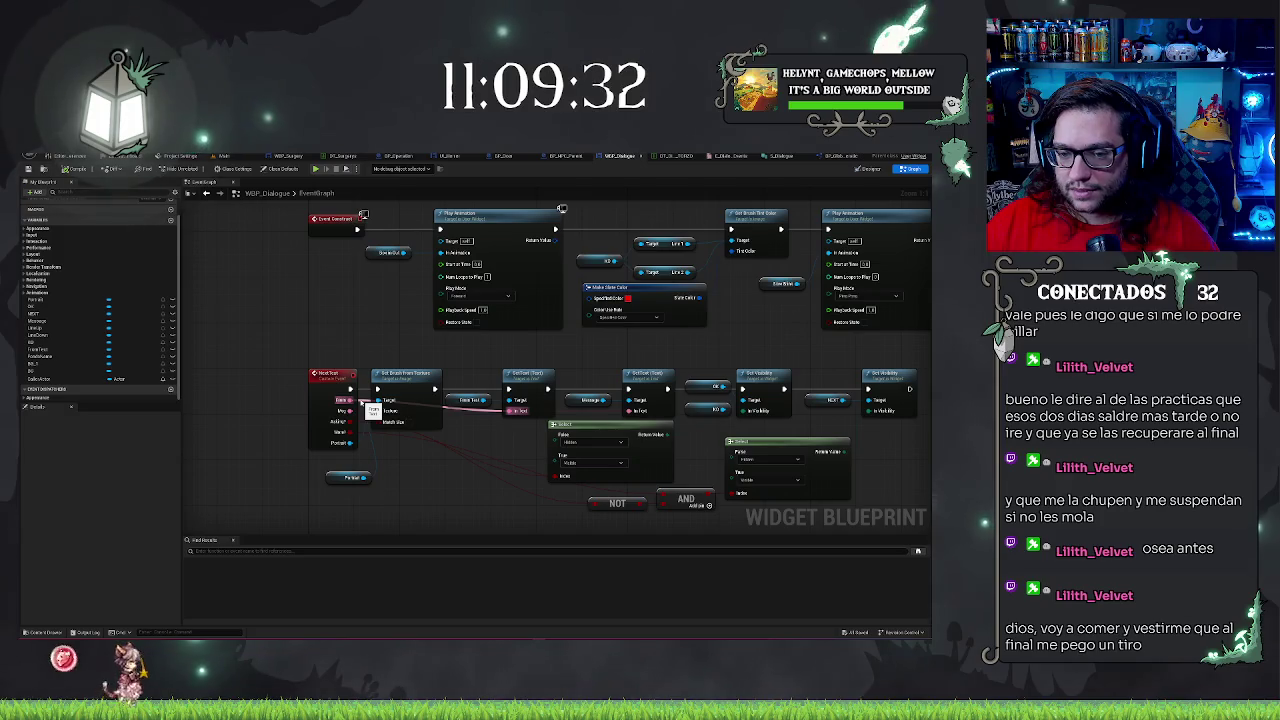
Inspect WBP_Dialogue's Conv Text and Set Text nodes, then open BP_NPC_Parent's LoopDialogue graph
{"action": "mouse_move", "coordinate": [486, 346]}
{"action": "left_mouse_down"}
{"action": "mouse_move", "coordinate": [528, 400]}
{"action": "mouse_move", "coordinate": [478, 349]}
{"action": "left_mouse_up"}
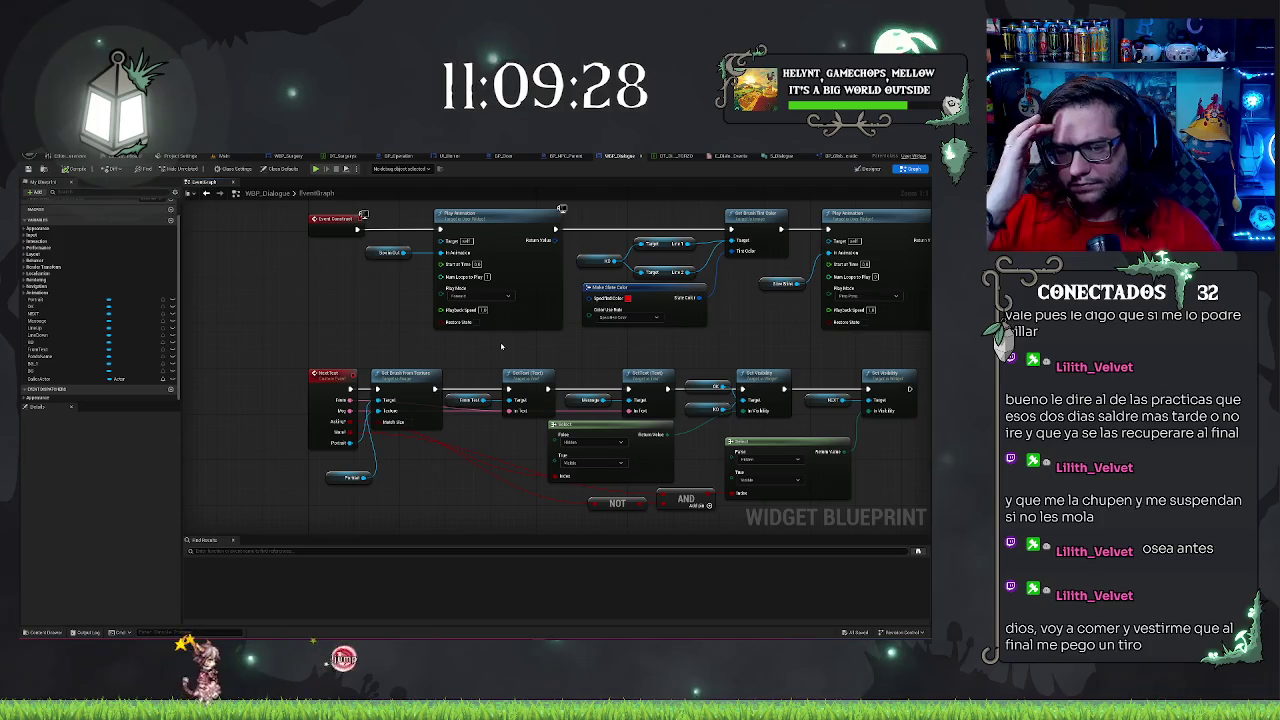
{"action": "left_click", "coordinate": [560, 156]}
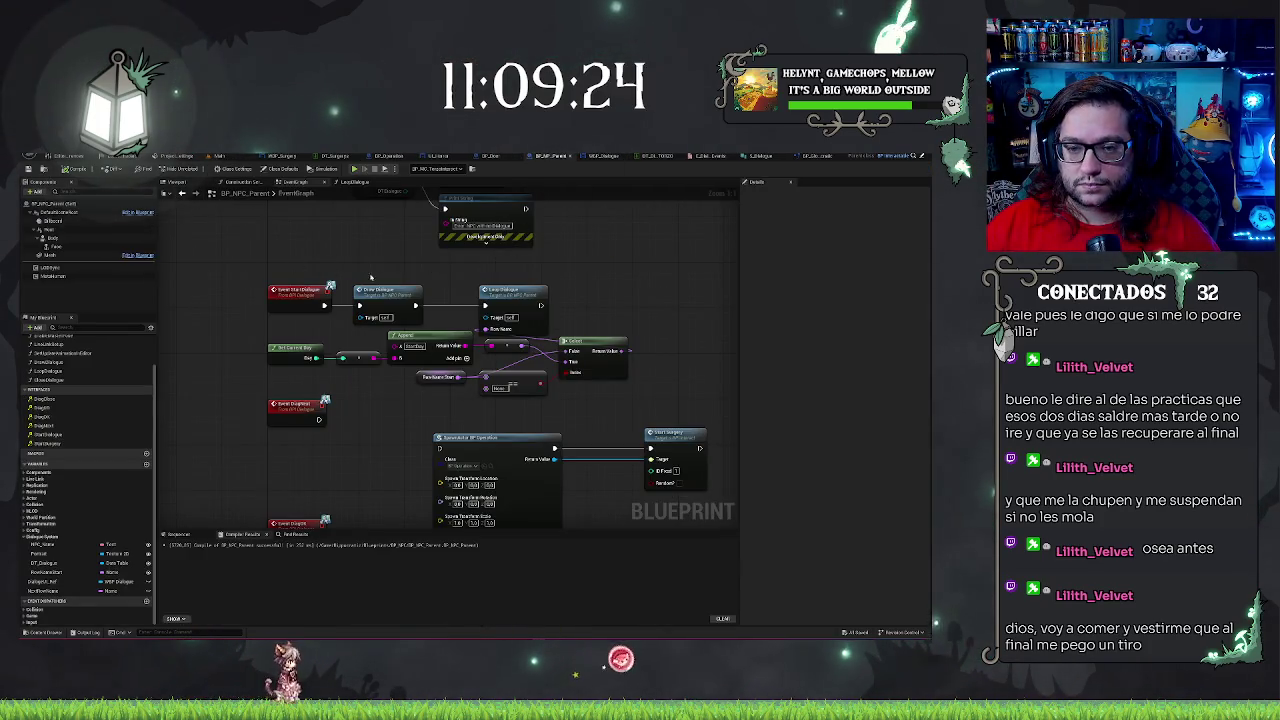
{"action": "double_click", "coordinate": [523, 290]}
In LoopDialogue, expand Print String's advanced pins and wire a connection into Spawn Sound Attached
{"action": "mouse_move", "coordinate": [523, 290]}
{"action": "left_mouse_down"}
{"action": "mouse_move", "coordinate": [551, 266]}
{"action": "mouse_move", "coordinate": [474, 263]}
{"action": "mouse_move", "coordinate": [417, 311]}
{"action": "left_mouse_up"}
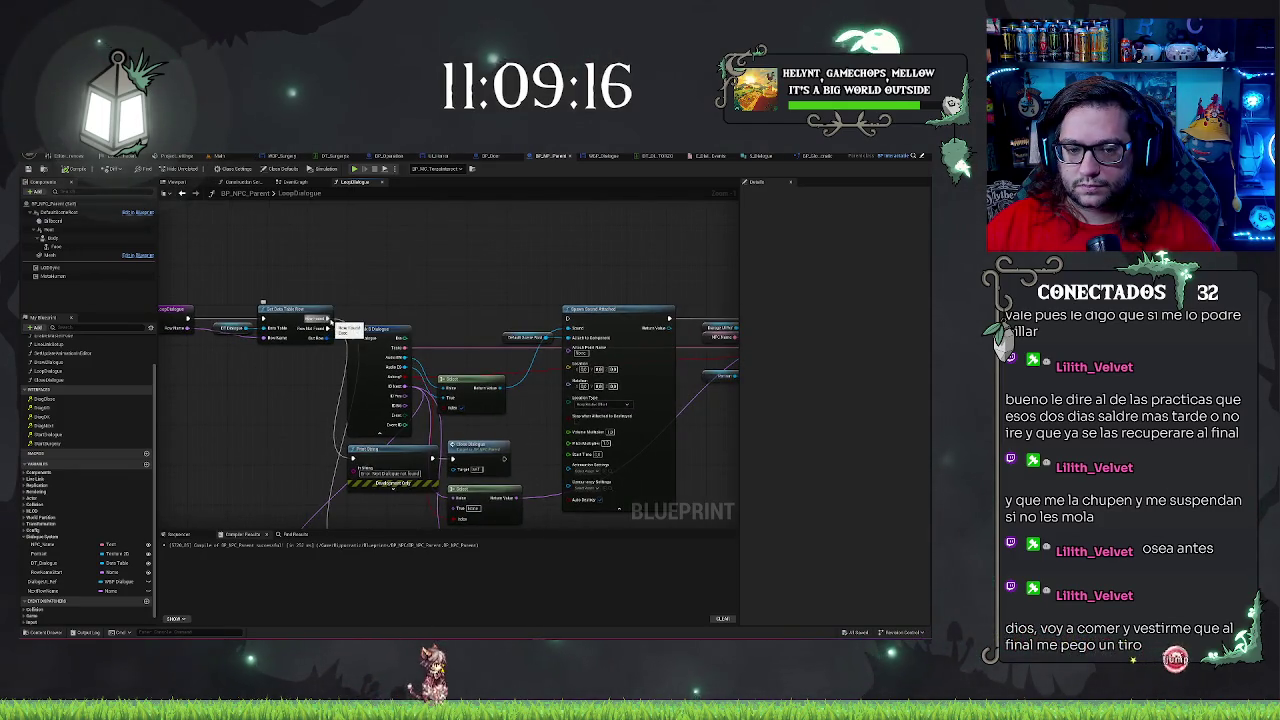
{"action": "left_click_drag", "start_coordinate": [395, 290], "coordinate": [430, 192]}
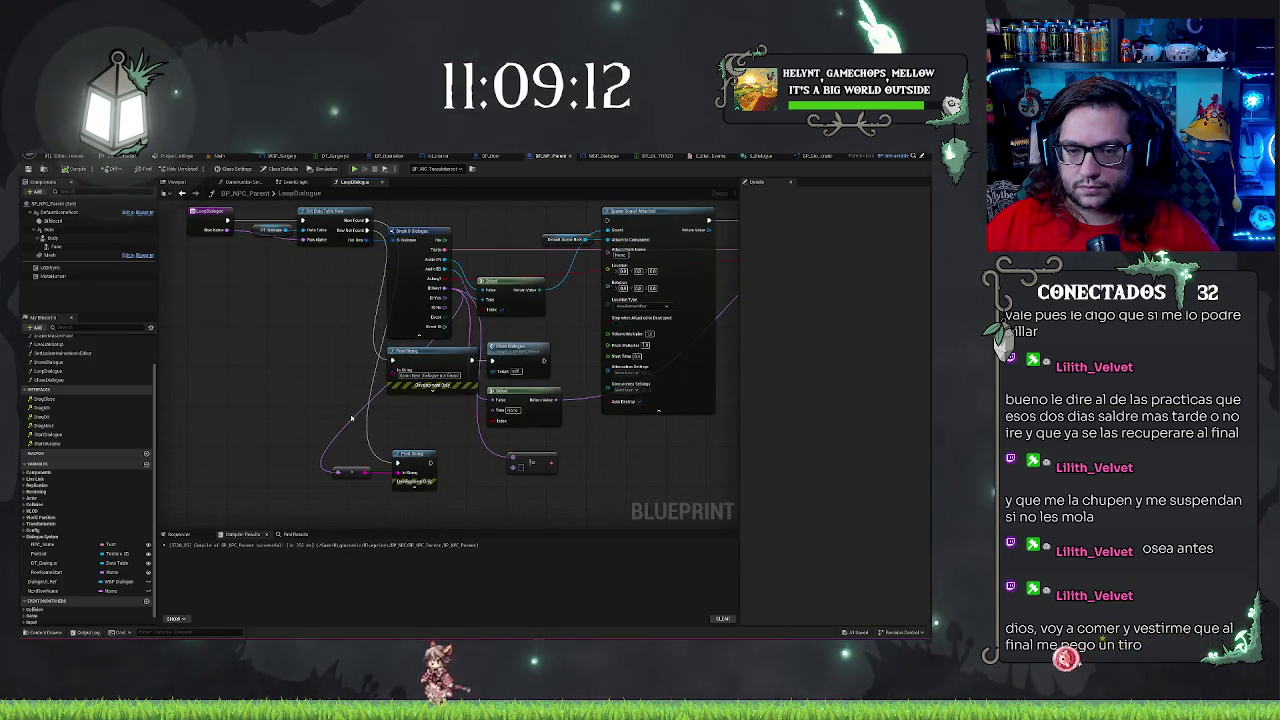
{"action": "left_click", "coordinate": [424, 488]}
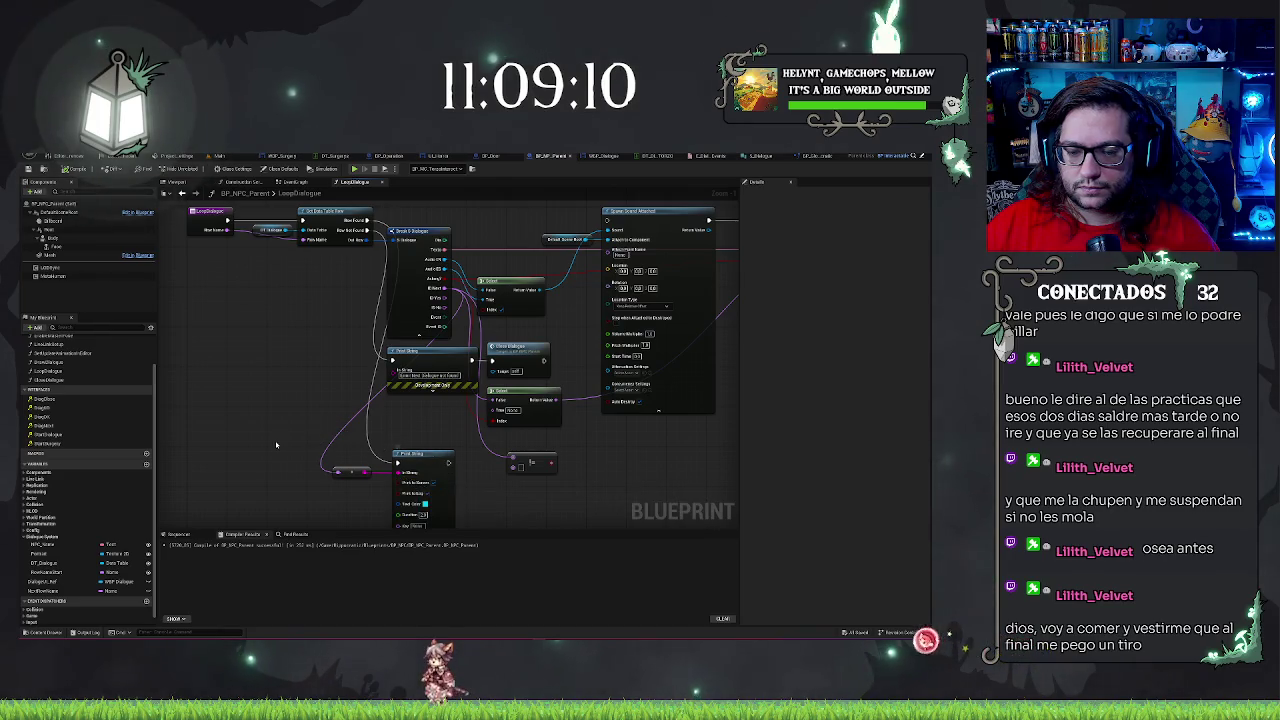
{"action": "left_click_drag", "start_coordinate": [278, 441], "coordinate": [278, 413]}
{"action": "left_click_drag", "start_coordinate": [443, 492], "coordinate": [396, 587]}
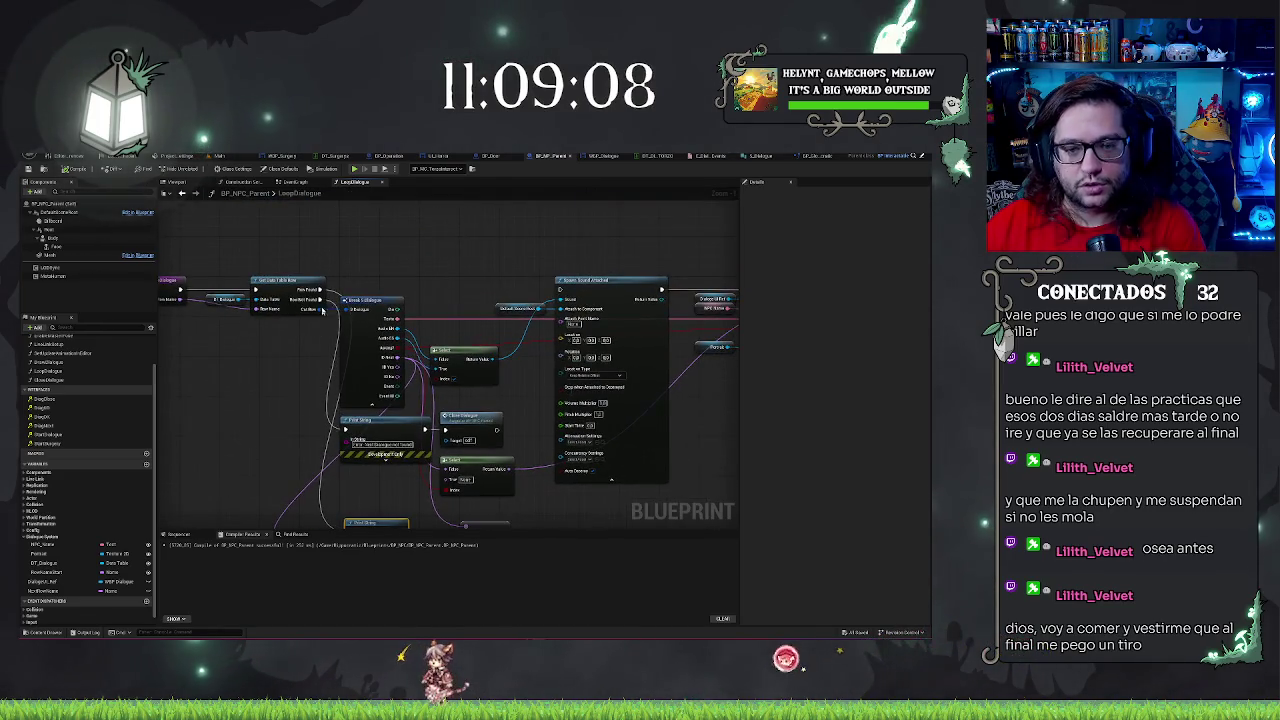
{"action": "left_click_drag", "start_coordinate": [558, 304], "coordinate": [561, 300]}
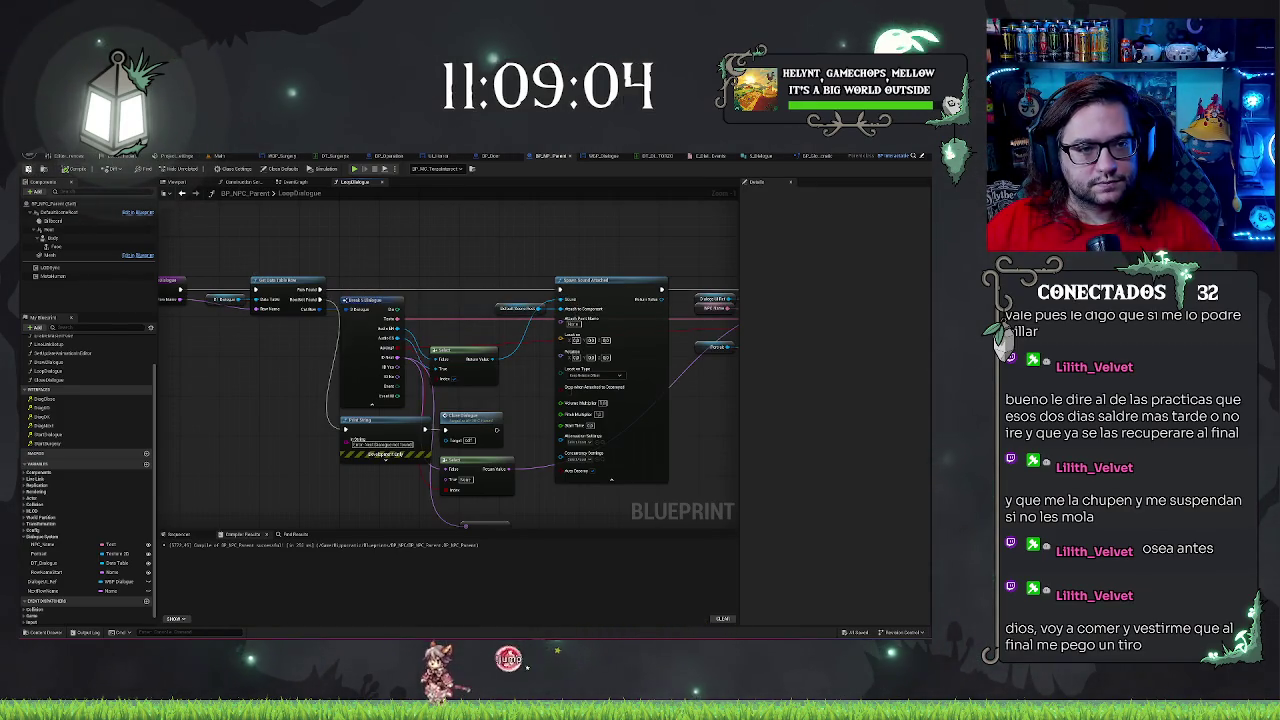
{"action": "left_click", "coordinate": [226, 156]}
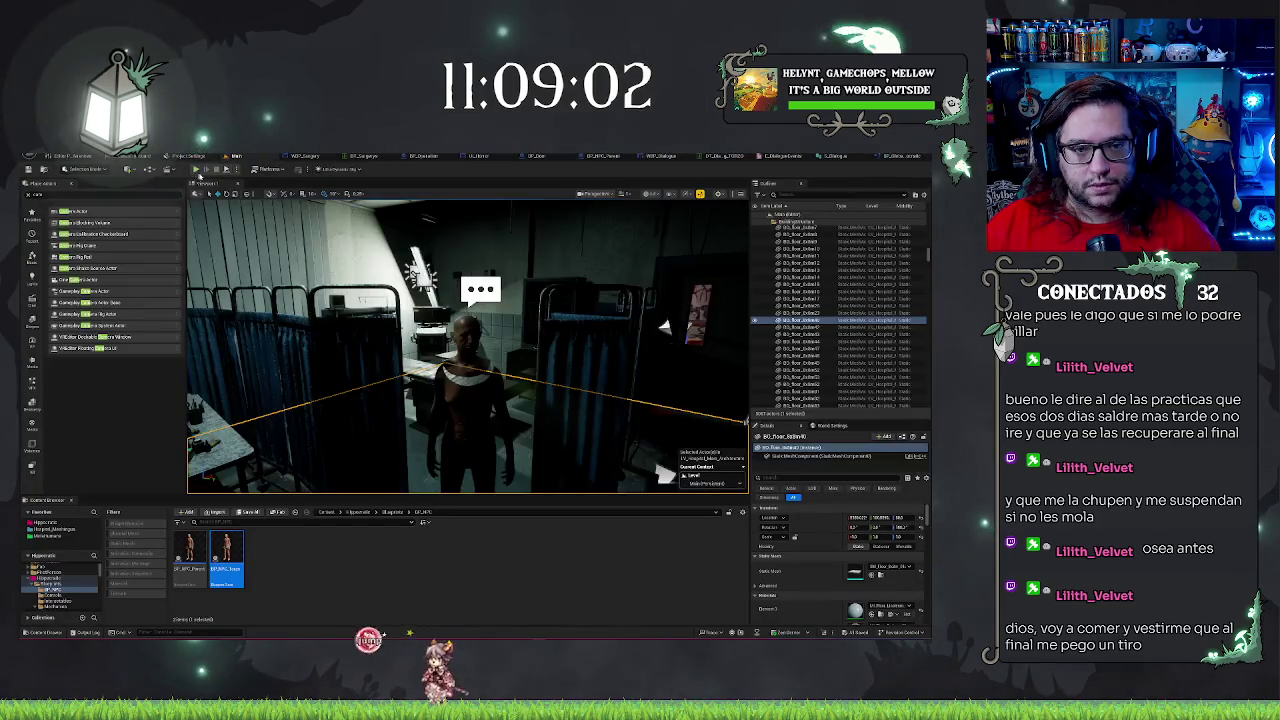
Play the level and talk to the NPC to show its name and 'Why am I naked you say?'
{"action": "left_click", "coordinate": [196, 169]}
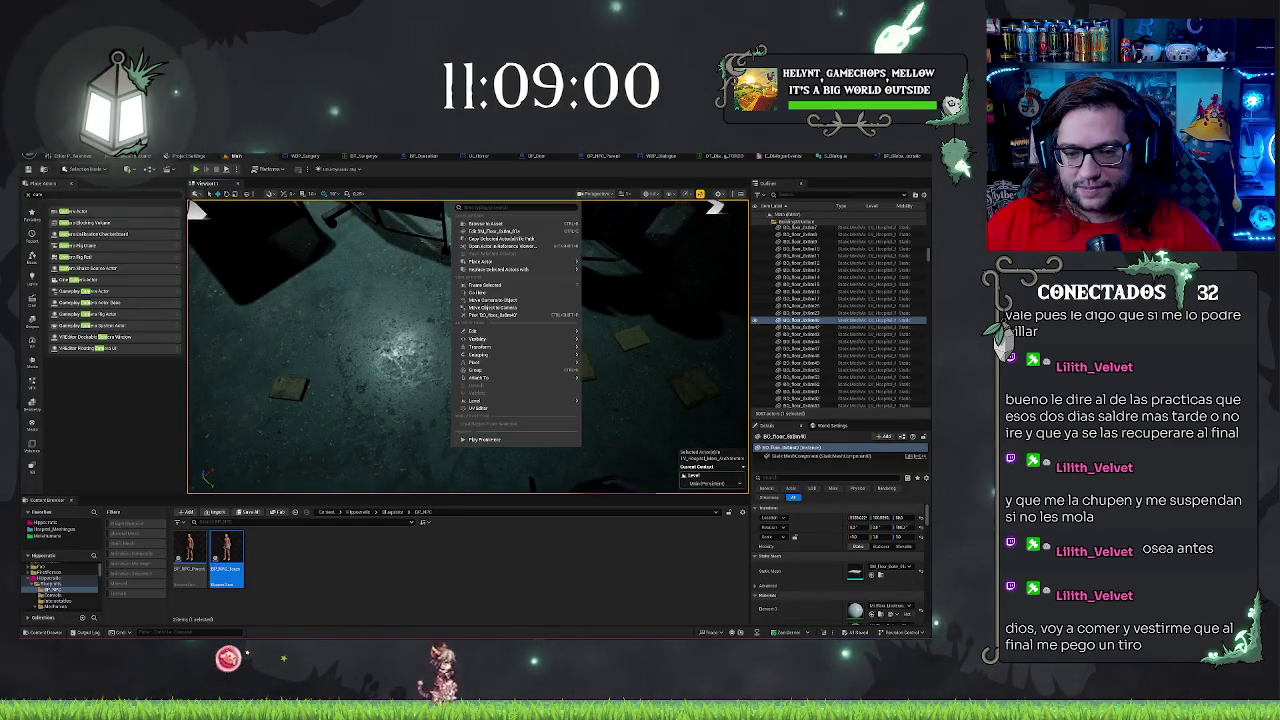
{"action": "right_click", "coordinate": [455, 445]}
{"action": "key", "text": "Escape"}
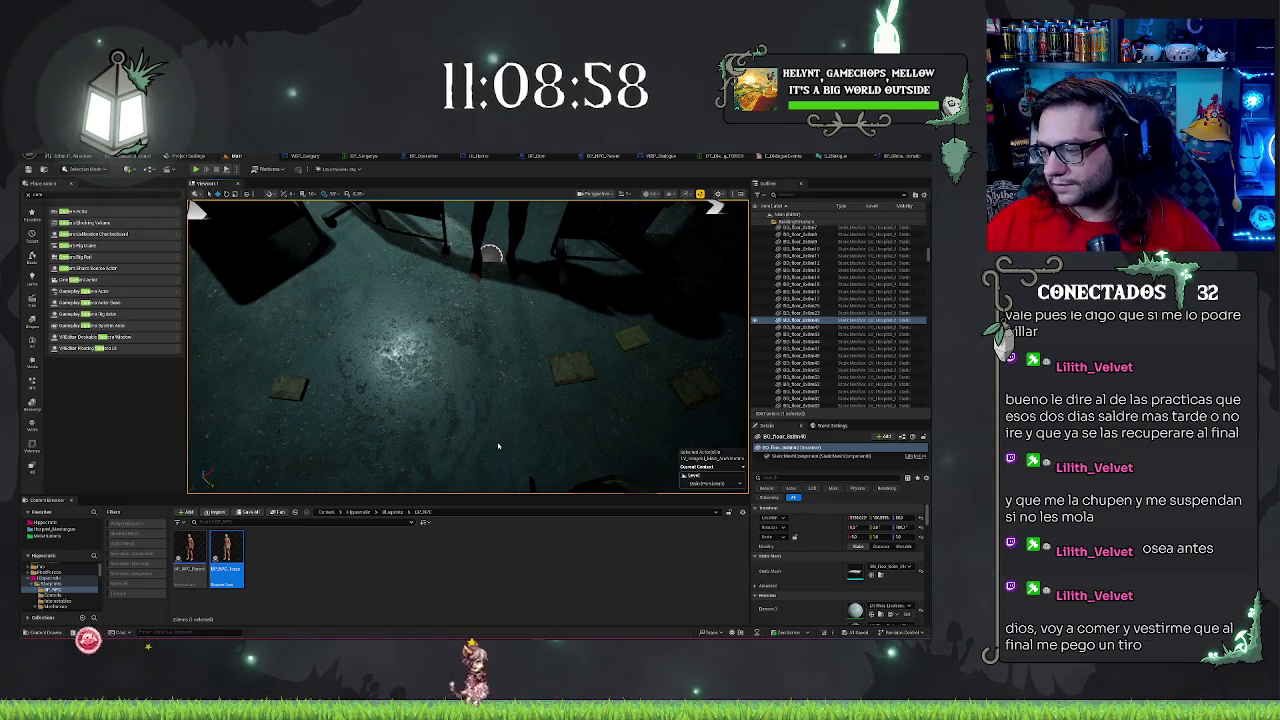
{"action": "left_click", "coordinate": [467, 346]}
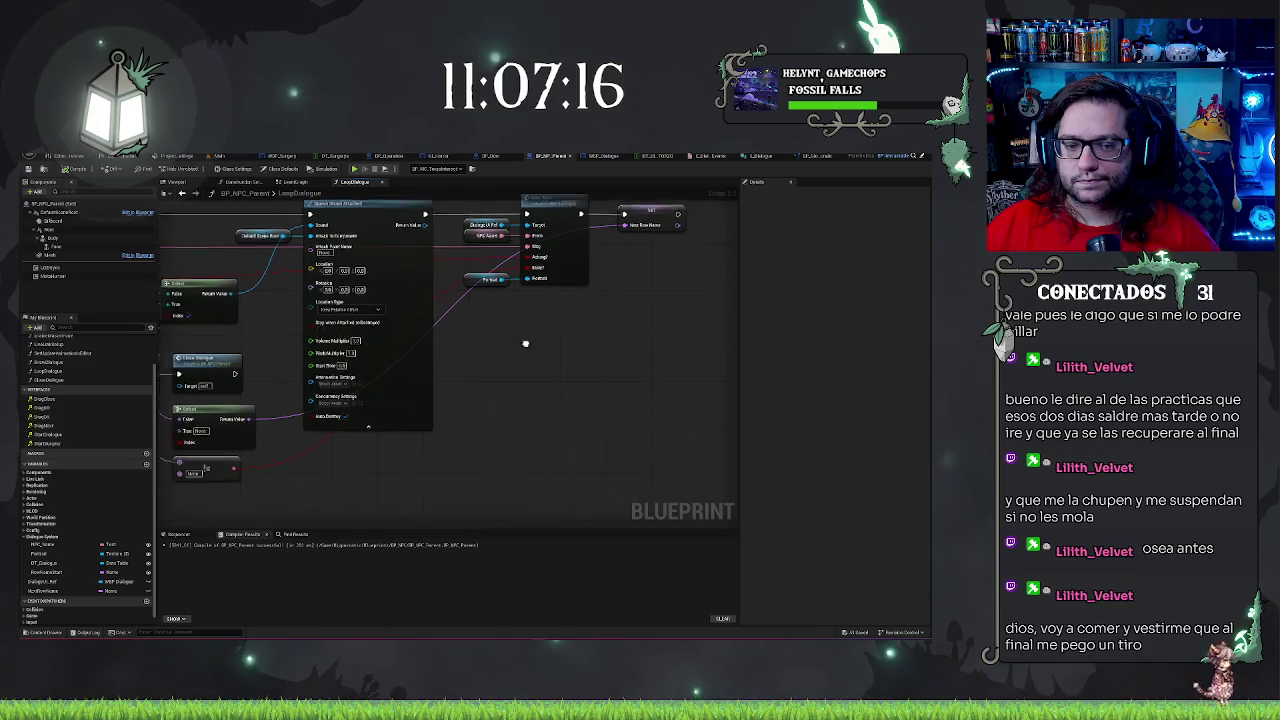
Pan around the LoopDialogue graph to review Break S Dialogue and the nodes it feeds
{"action": "left_click_drag", "start_coordinate": [525, 343], "coordinate": [642, 328]}
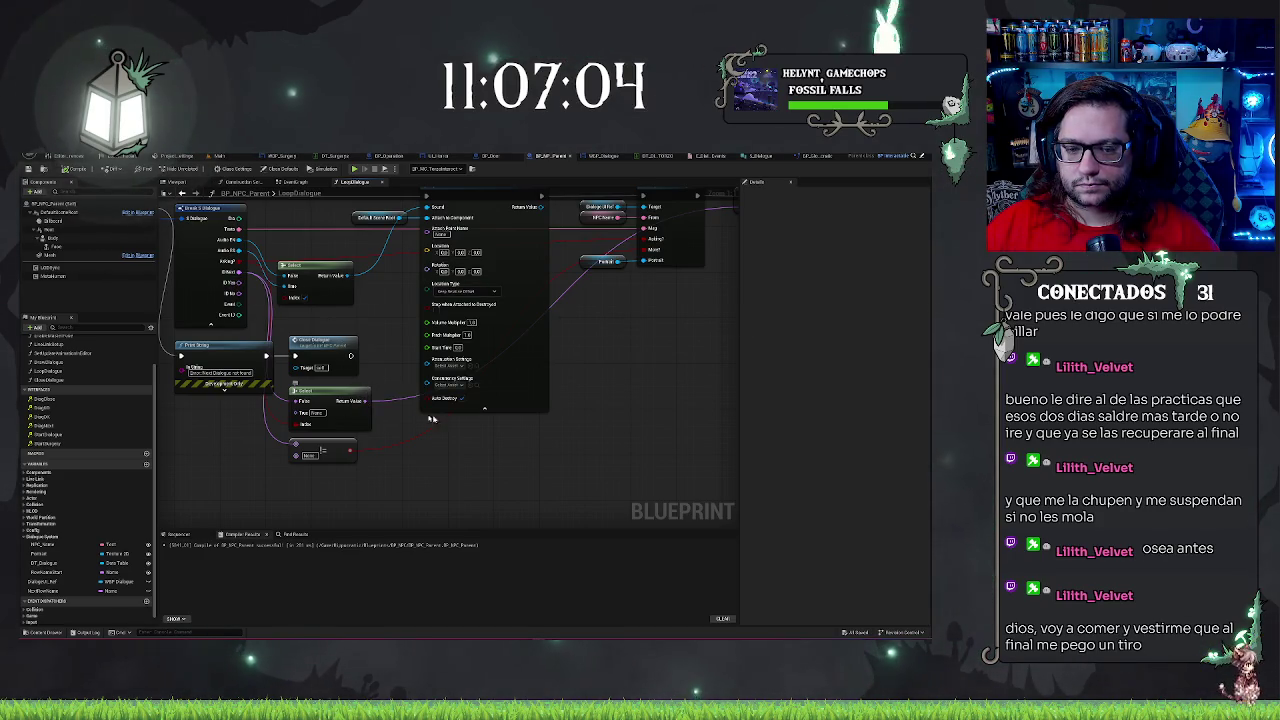
{"action": "left_click_drag", "start_coordinate": [513, 456], "coordinate": [587, 471]}
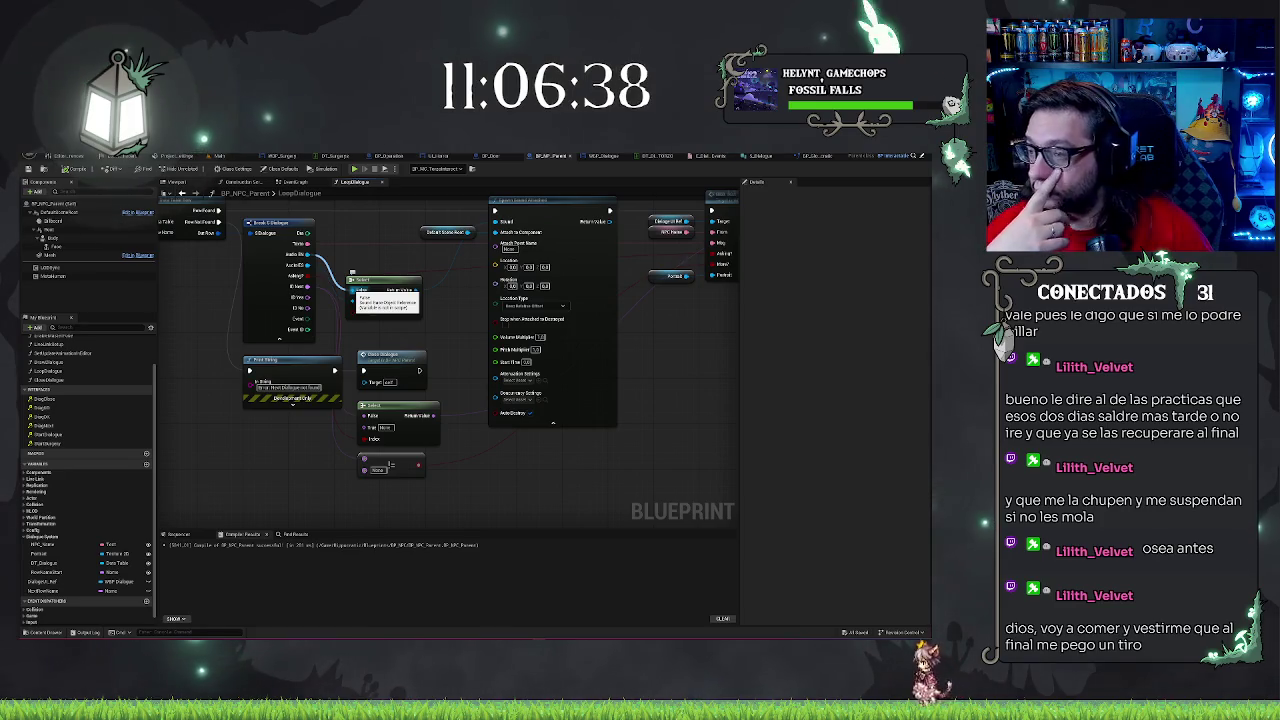
{"action": "left_click_drag", "start_coordinate": [160, 353], "coordinate": [314, 408]}
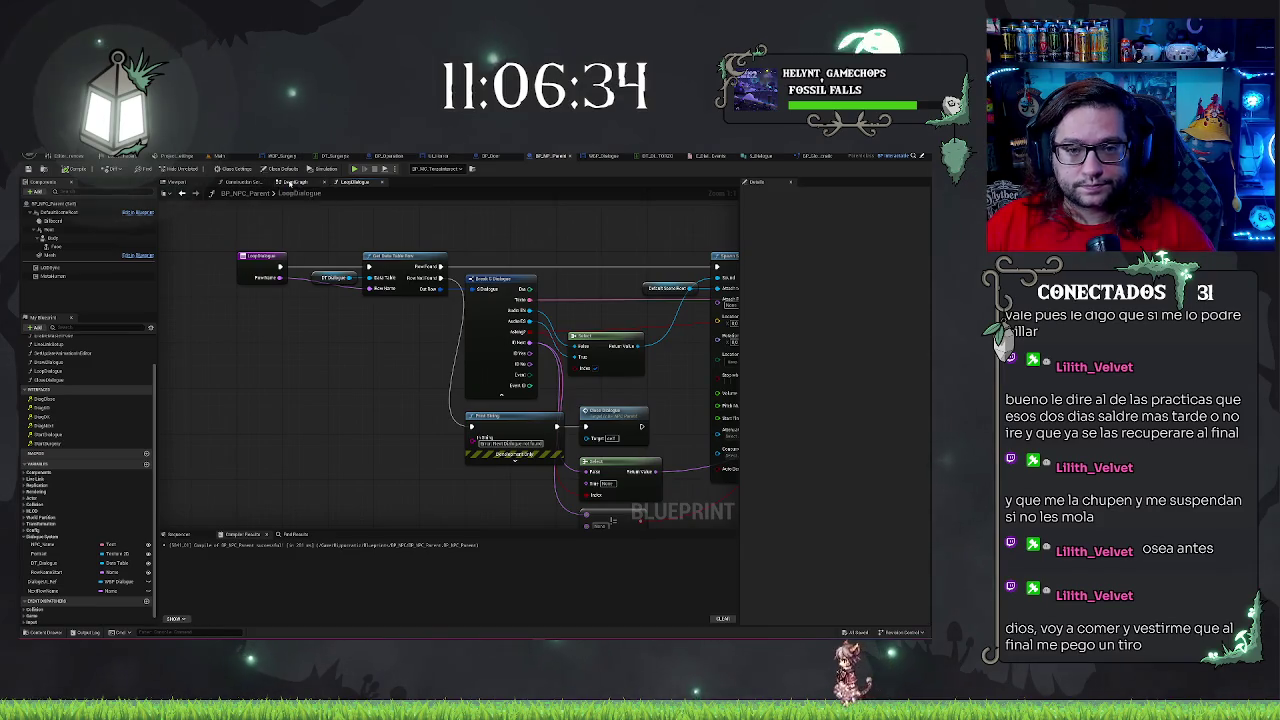
Wire a Next Row Name getter into Loop Dialogue's Row Name input
{"action": "left_click", "coordinate": [293, 182]}
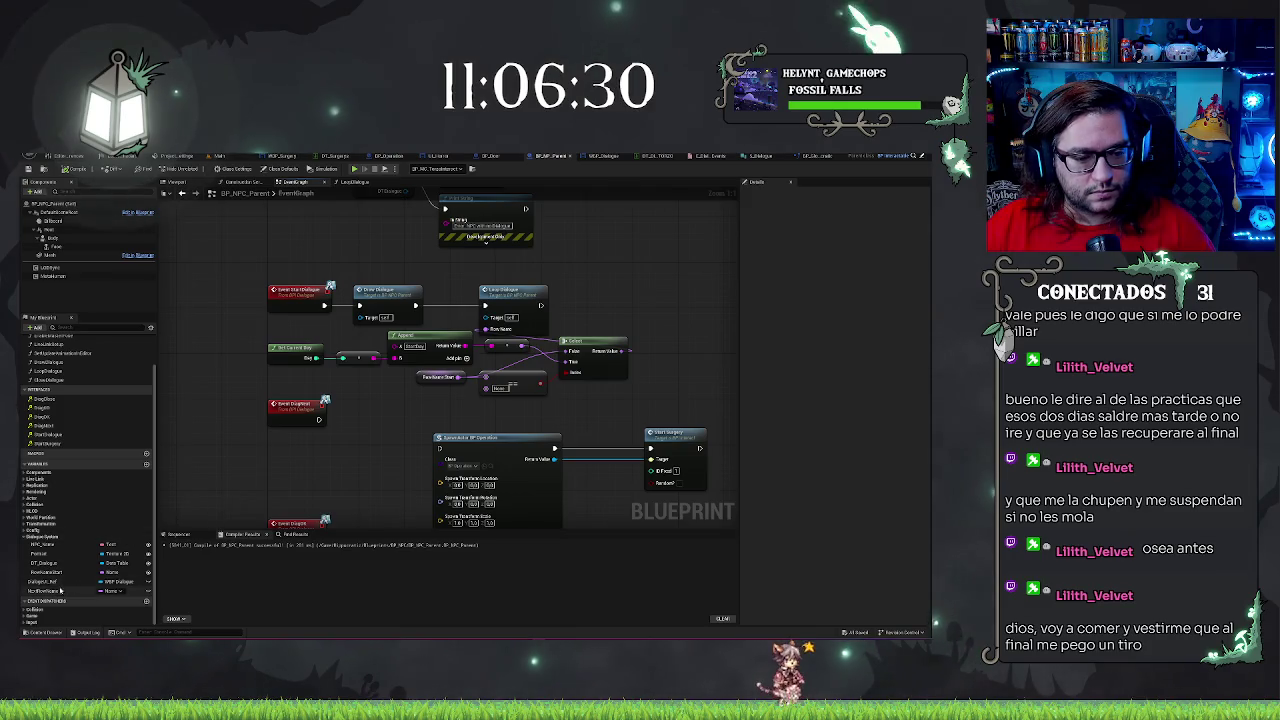
{"action": "left_click_drag", "start_coordinate": [45, 591], "coordinate": [613, 306]}
{"action": "left_click", "coordinate": [520, 290]}
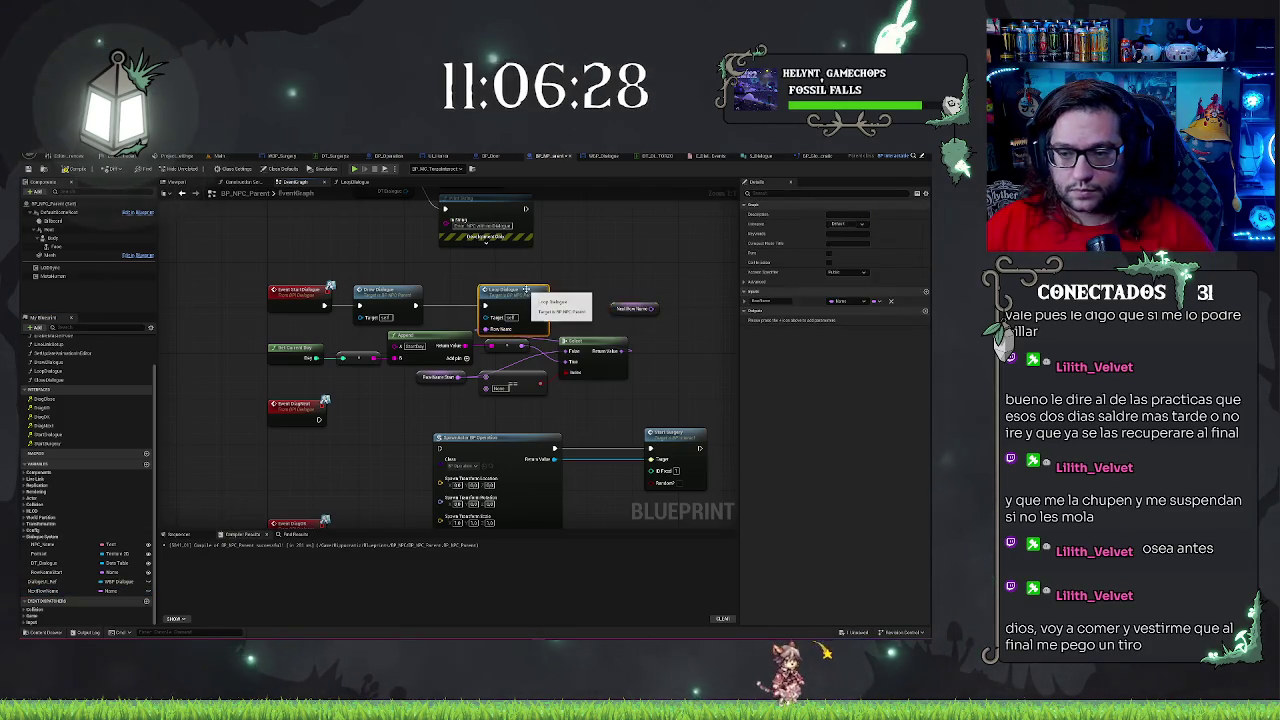
{"action": "left_click_drag", "start_coordinate": [525, 289], "coordinate": [734, 291]}
{"action": "left_click_drag", "start_coordinate": [655, 308], "coordinate": [703, 329]}
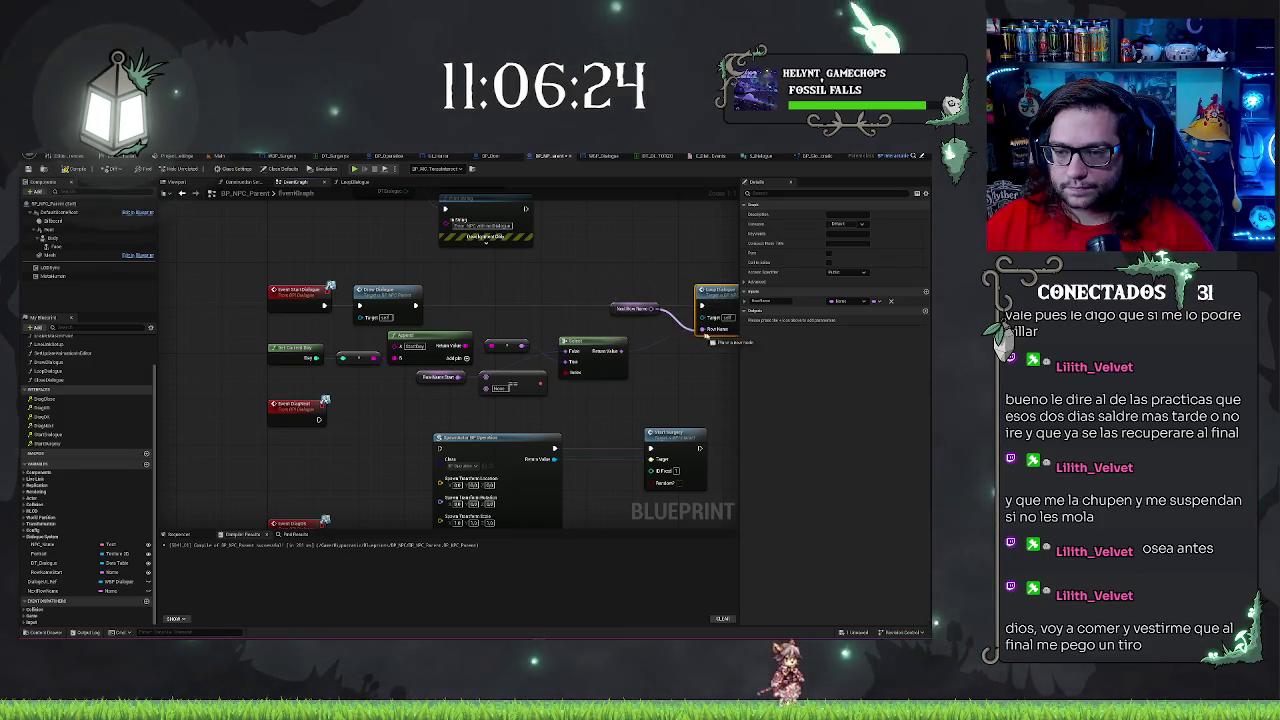
{"action": "left_click_drag", "start_coordinate": [619, 314], "coordinate": [644, 337]}
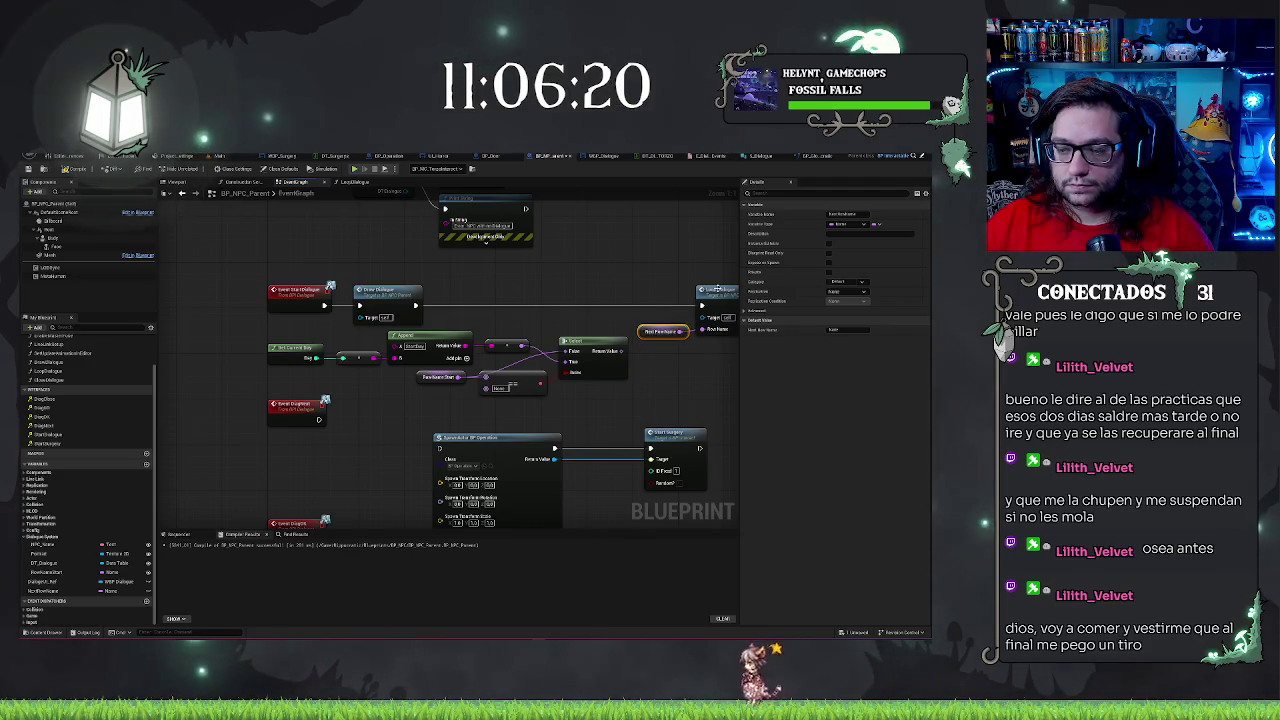
{"action": "left_click", "coordinate": [690, 380]}
{"action": "left_click_drag", "start_coordinate": [655, 336], "coordinate": [607, 332]}
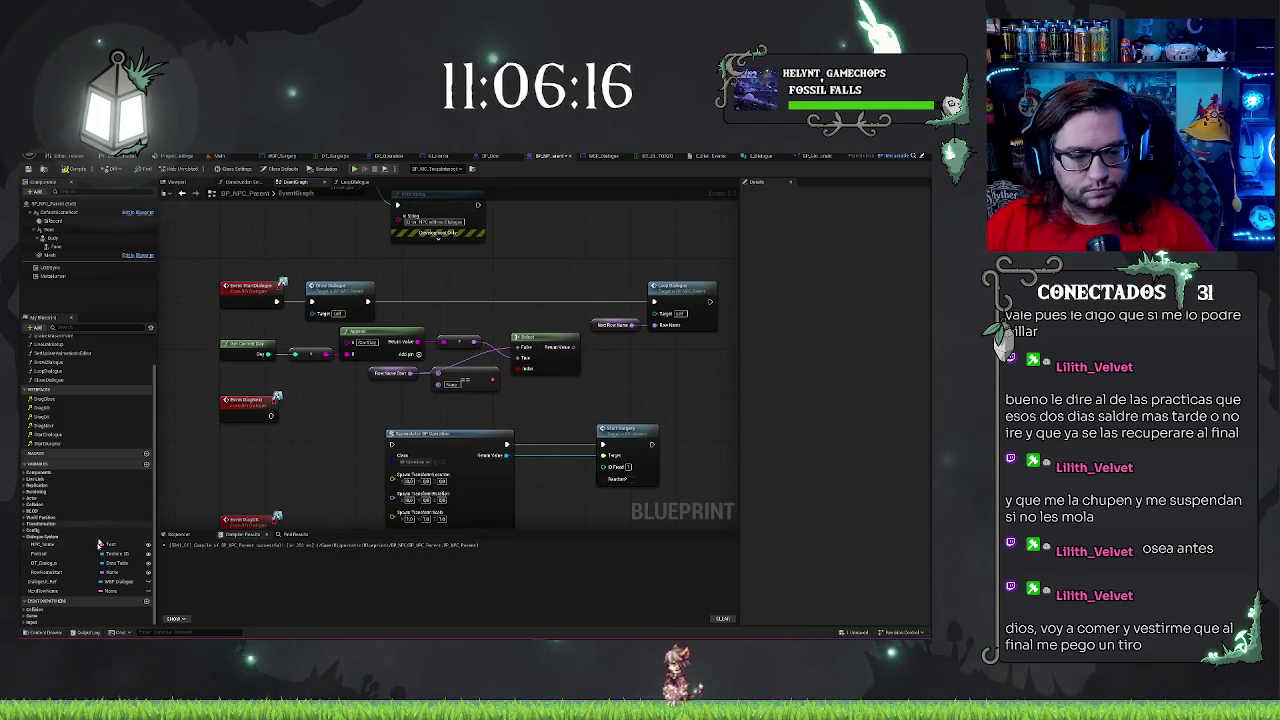
Insert a SET Next Row Name node between Show Dialogue and Loop Dialogue in the execution chain
{"action": "mouse_move", "coordinate": [38, 591]}
{"action": "left_mouse_down"}
{"action": "mouse_move", "coordinate": [540, 310]}
{"action": "mouse_move", "coordinate": [505, 313]}
{"action": "left_mouse_up"}
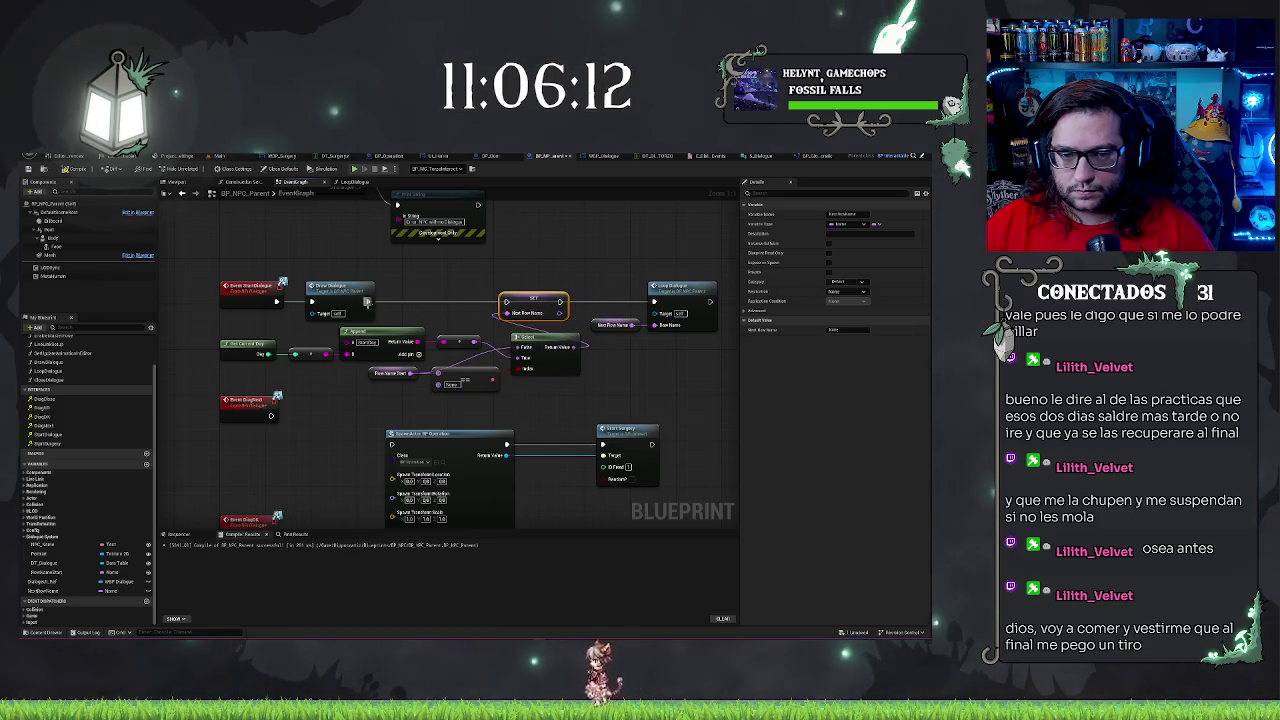
{"action": "left_click_drag", "start_coordinate": [365, 302], "coordinate": [652, 302]}
{"action": "left_click", "coordinate": [618, 260]}
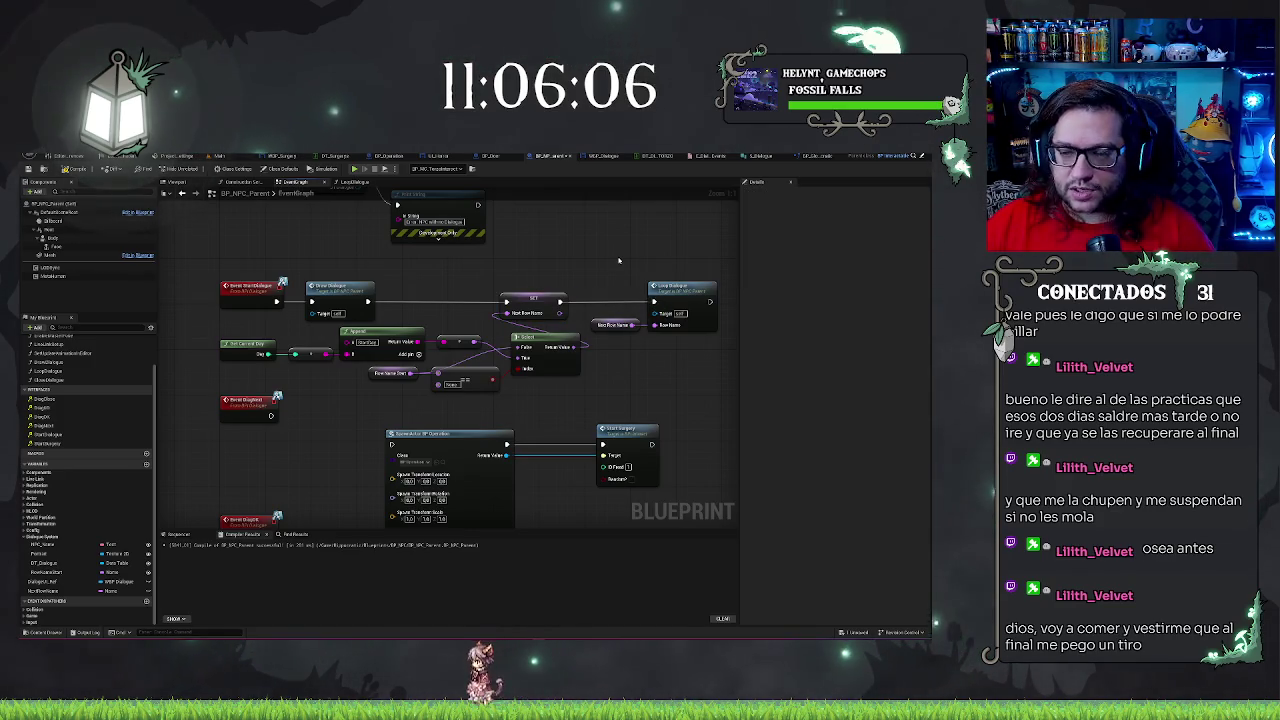
{"action": "left_click_drag", "start_coordinate": [522, 323], "coordinate": [317, 301]}
Move the spawn, Start Dialogue and three lower event nodes down to make room
{"action": "scroll", "coordinate": [300, 310], "scroll_direction": "down", "scroll_amount": 2}
{"action": "mouse_move", "coordinate": [398, 315]}
{"action": "left_mouse_down"}
{"action": "mouse_move", "coordinate": [527, 492]}
{"action": "mouse_move", "coordinate": [523, 266]}
{"action": "mouse_move", "coordinate": [366, 263]}
{"action": "mouse_move", "coordinate": [510, 349]}
{"action": "mouse_move", "coordinate": [571, 420]}
{"action": "left_mouse_up"}
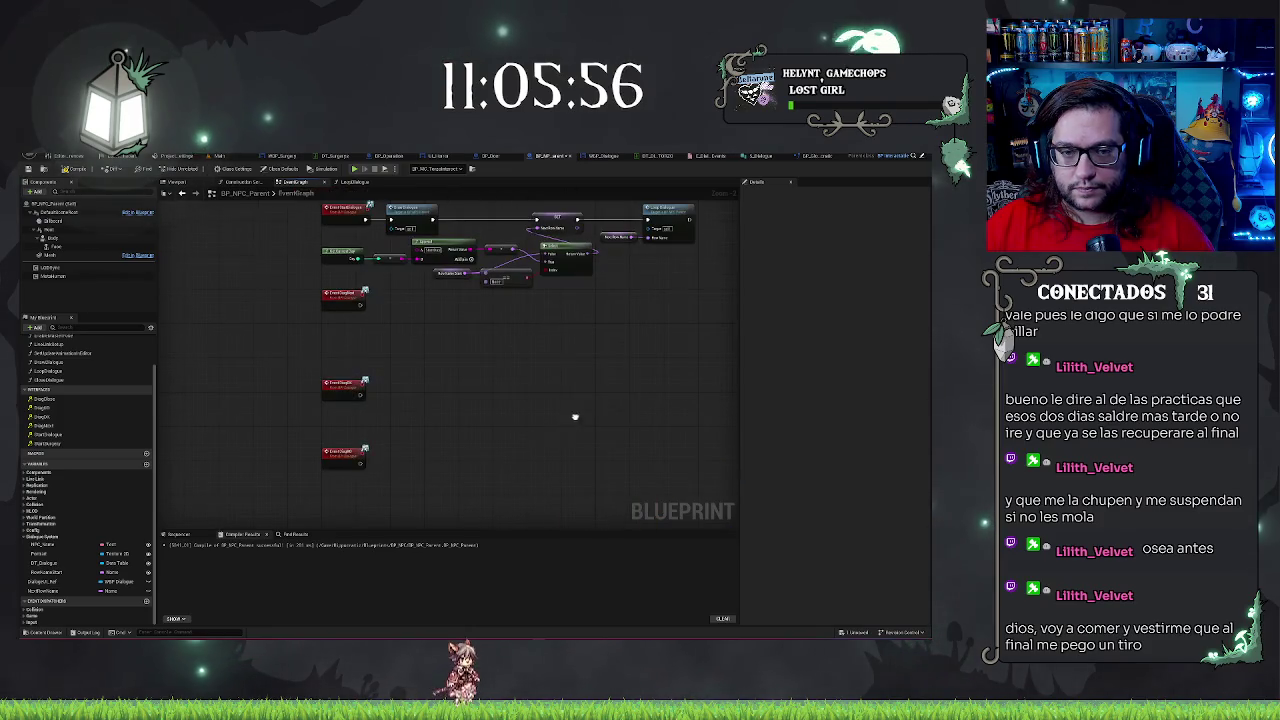
{"action": "scroll", "coordinate": [571, 420], "scroll_direction": "down", "scroll_amount": 2}
{"action": "left_click_drag", "start_coordinate": [266, 366], "coordinate": [301, 261]}
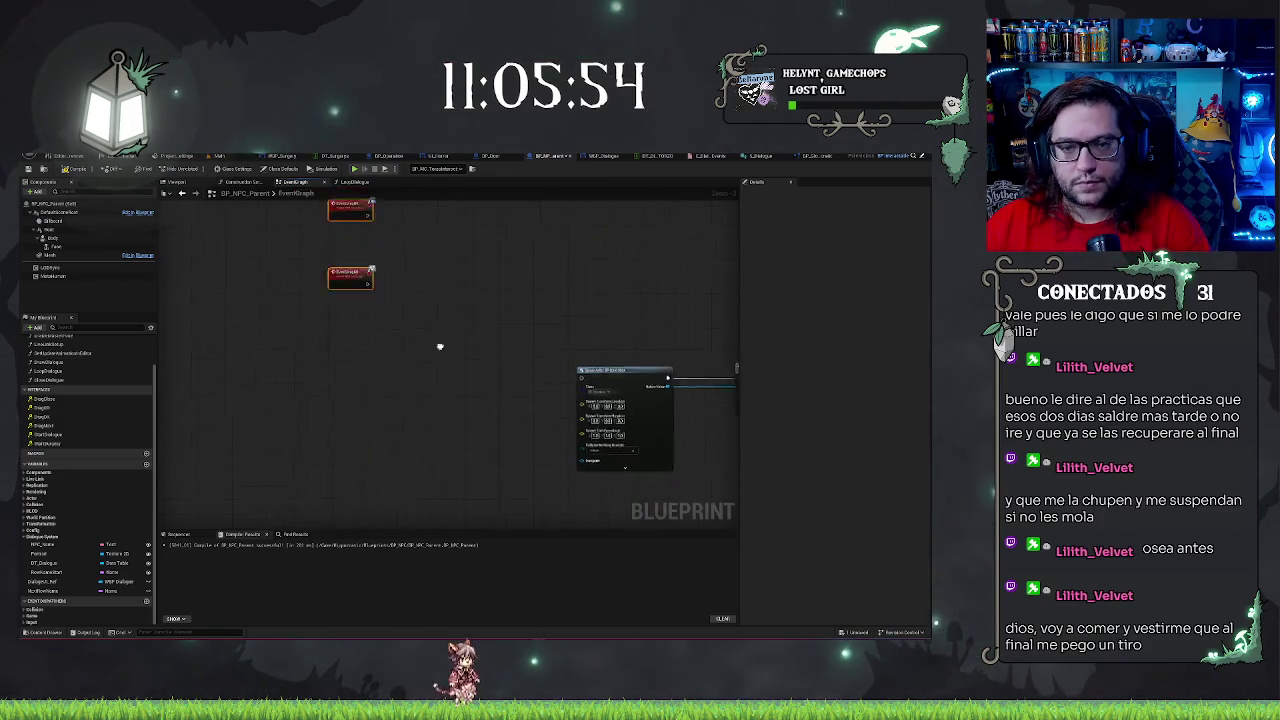
{"action": "left_click_drag", "start_coordinate": [443, 329], "coordinate": [368, 464]}
{"action": "left_click_drag", "start_coordinate": [265, 305], "coordinate": [433, 481]}
{"action": "left_click_drag", "start_coordinate": [304, 422], "coordinate": [304, 457]}
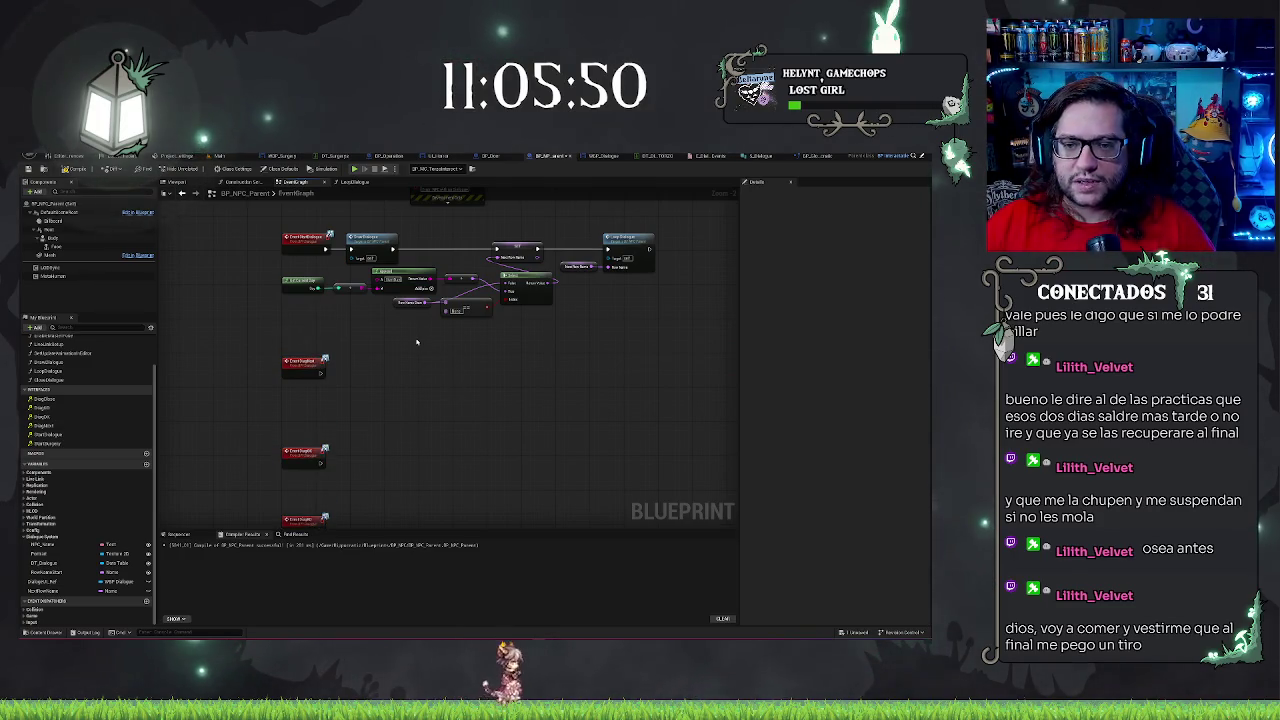
{"action": "left_click_drag", "start_coordinate": [517, 246], "coordinate": [586, 265]}
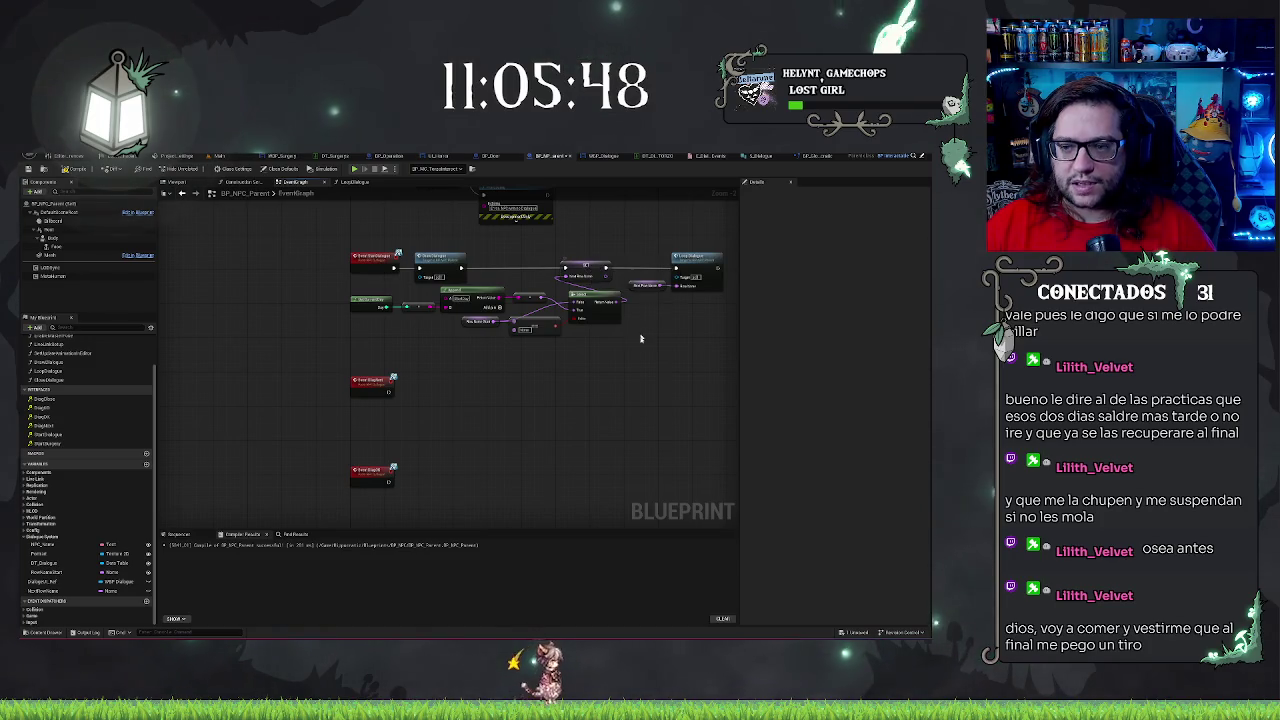
Paste a copy of Loop Dialogue and the Next Row Name getter under the lower event
{"action": "scroll", "coordinate": [461, 399], "scroll_direction": "up", "scroll_amount": 2}
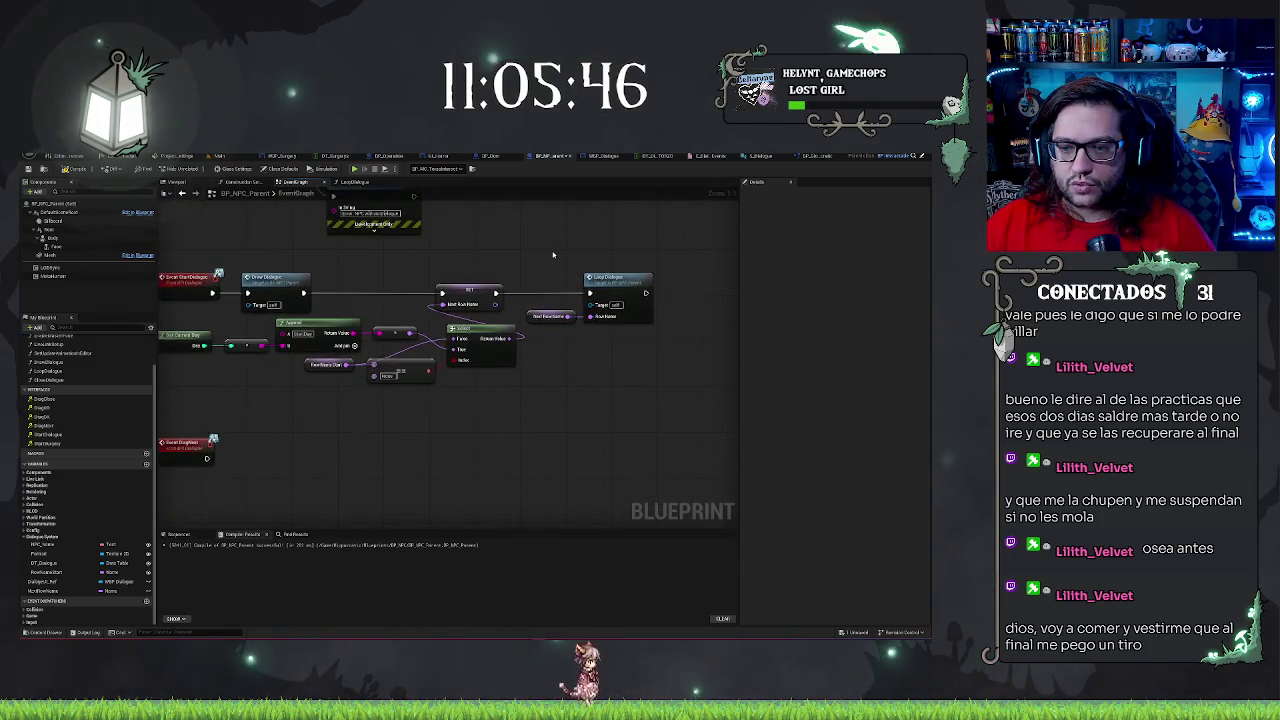
{"action": "mouse_move", "coordinate": [308, 482]}
{"action": "left_mouse_down"}
{"action": "mouse_move", "coordinate": [491, 443]}
{"action": "mouse_move", "coordinate": [462, 407]}
{"action": "mouse_move", "coordinate": [415, 420]}
{"action": "mouse_move", "coordinate": [426, 418]}
{"action": "left_mouse_up"}
{"action": "key", "text": "ctrl+v"}
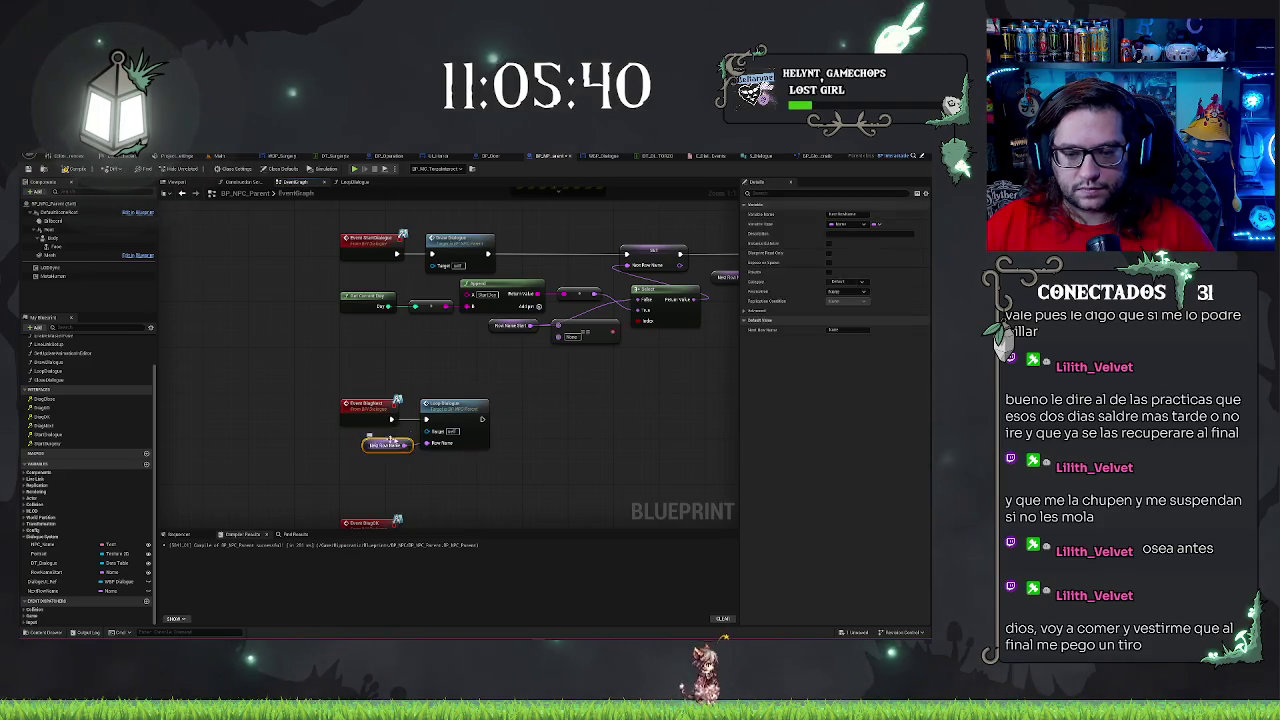
{"action": "left_click", "coordinate": [504, 396]}
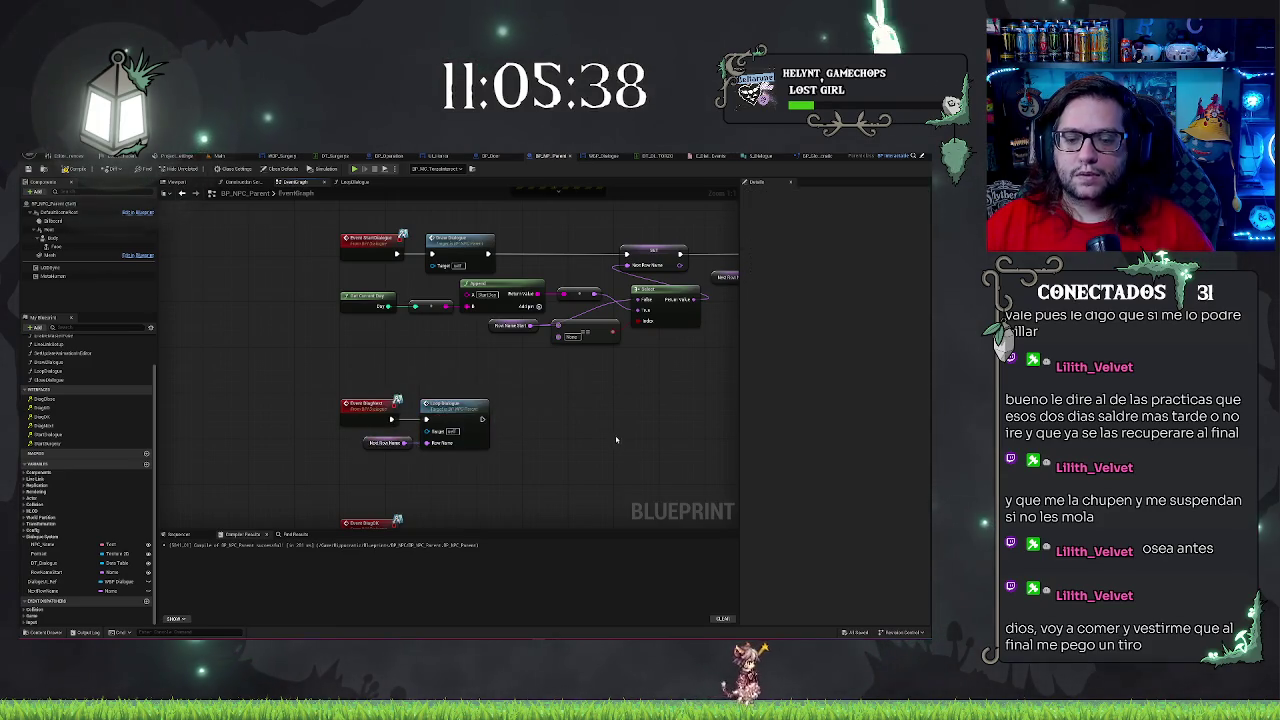
{"action": "scroll", "coordinate": [546, 365], "scroll_direction": "down", "scroll_amount": 2}
{"action": "left_click_drag", "start_coordinate": [571, 336], "coordinate": [522, 370]}
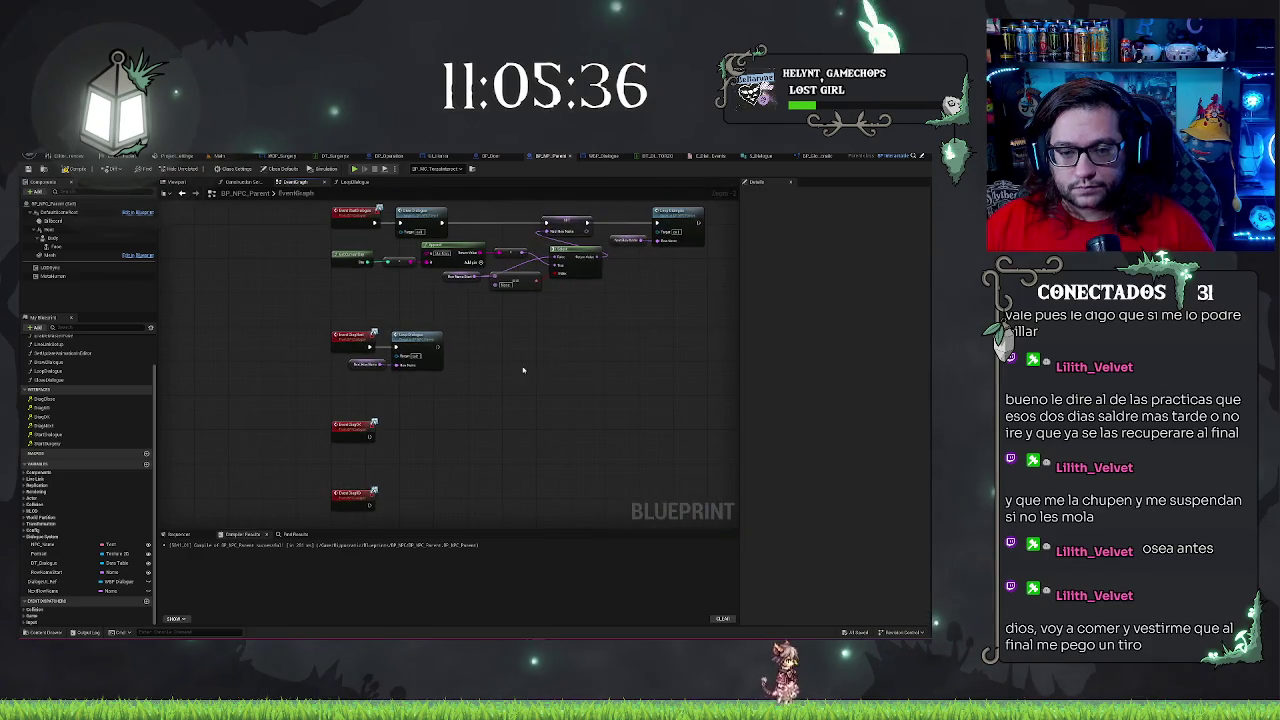
{"action": "left_click_drag", "start_coordinate": [396, 444], "coordinate": [548, 437]}
{"action": "left_click_drag", "start_coordinate": [548, 340], "coordinate": [522, 315]}
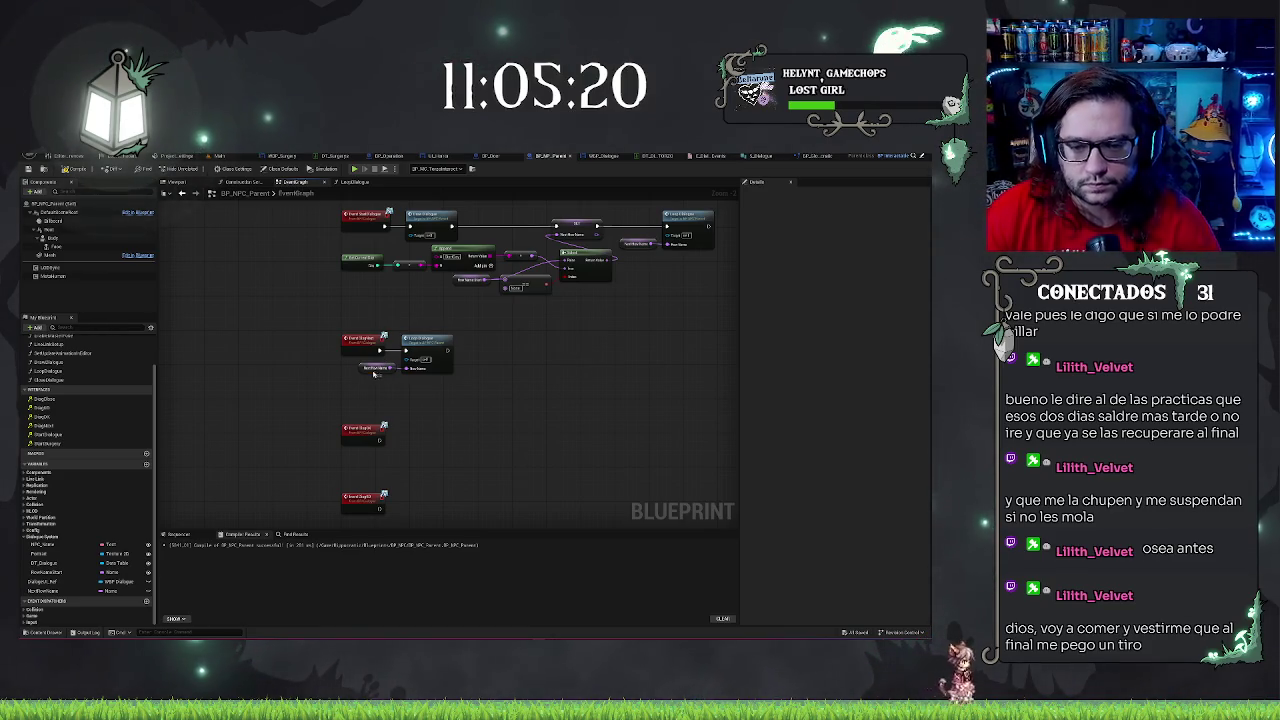
{"action": "left_click", "coordinate": [376, 367]}
{"action": "left_click", "coordinate": [603, 363]}
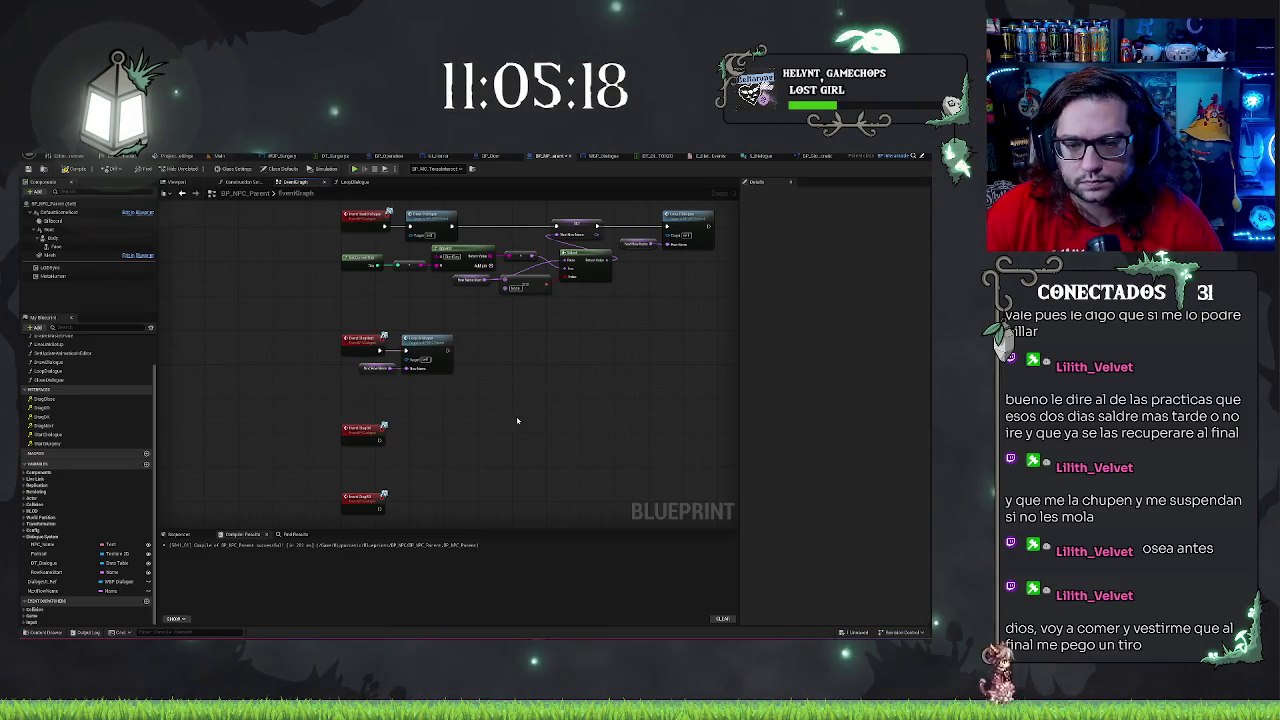
{"action": "left_click_drag", "start_coordinate": [520, 423], "coordinate": [543, 442]}
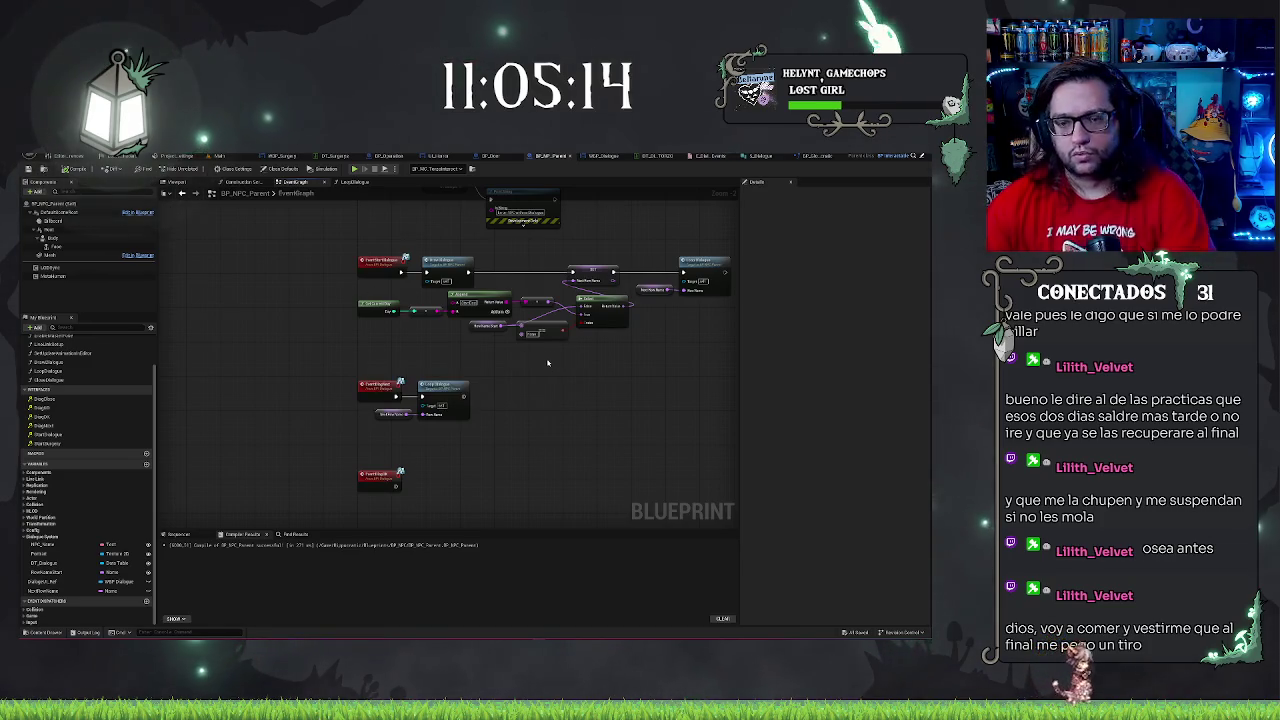
Review the SET Next Row Name node and the lower event's new Loop Dialogue call
{"action": "scroll", "coordinate": [548, 363], "scroll_direction": "up", "scroll_amount": 2}
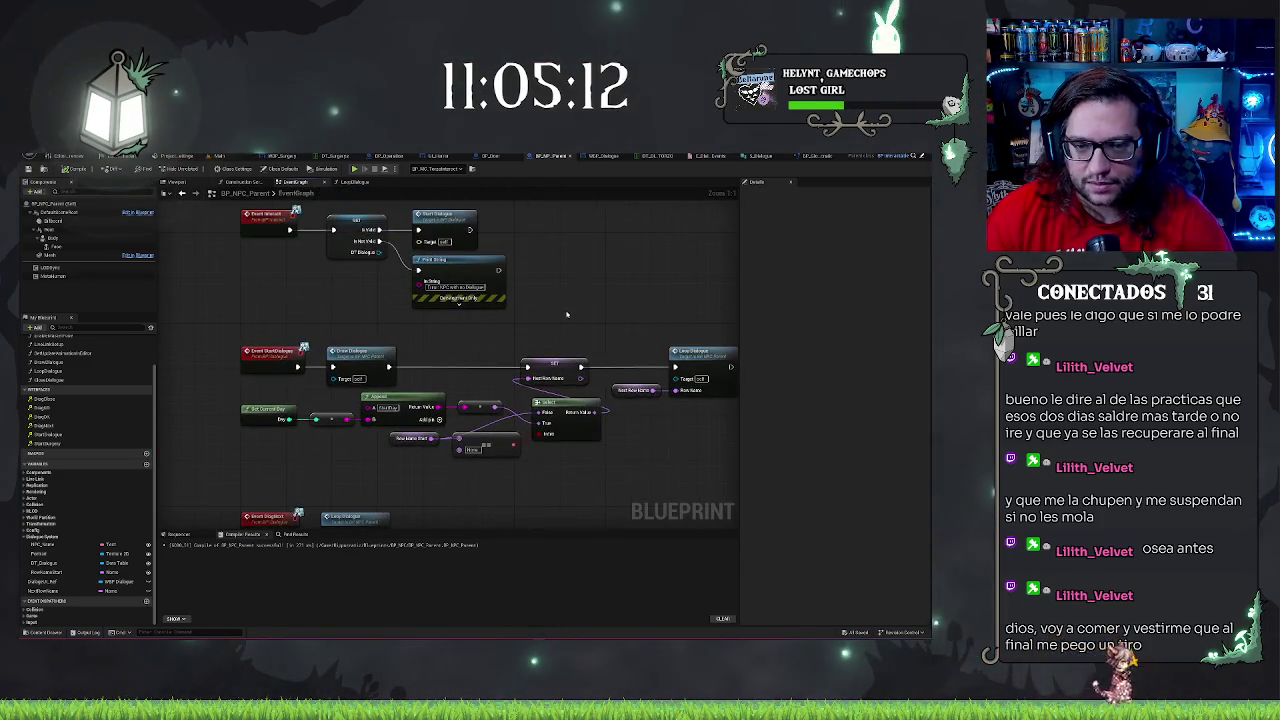
{"action": "scroll", "coordinate": [566, 314], "scroll_direction": "down", "scroll_amount": 3}
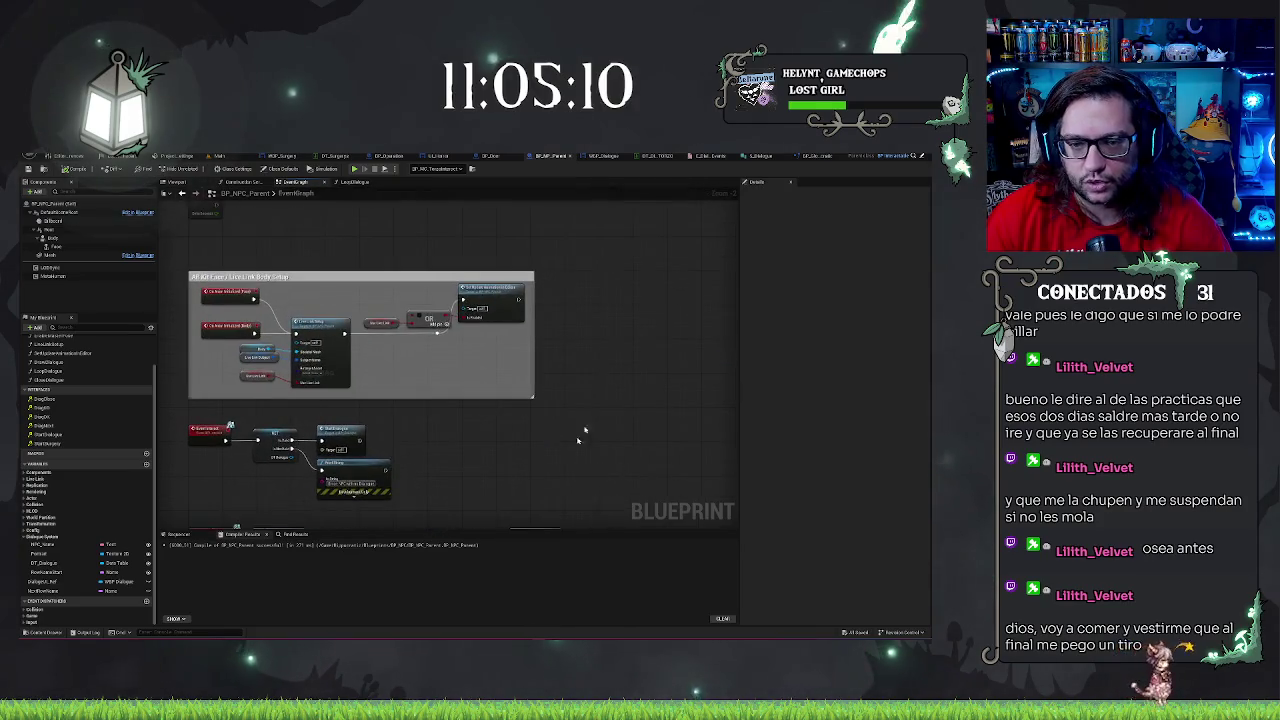
{"action": "left_click_drag", "start_coordinate": [591, 418], "coordinate": [656, 262]}
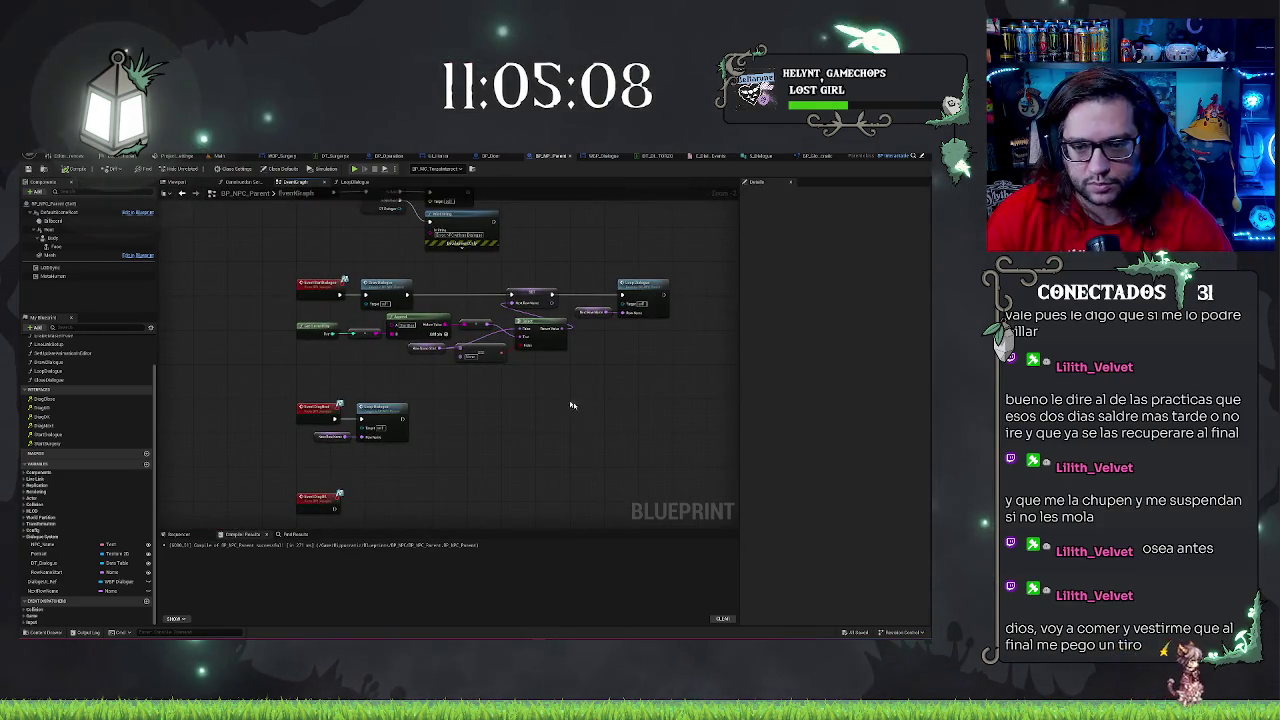
{"action": "scroll", "coordinate": [590, 400], "scroll_direction": "up", "scroll_amount": 3}
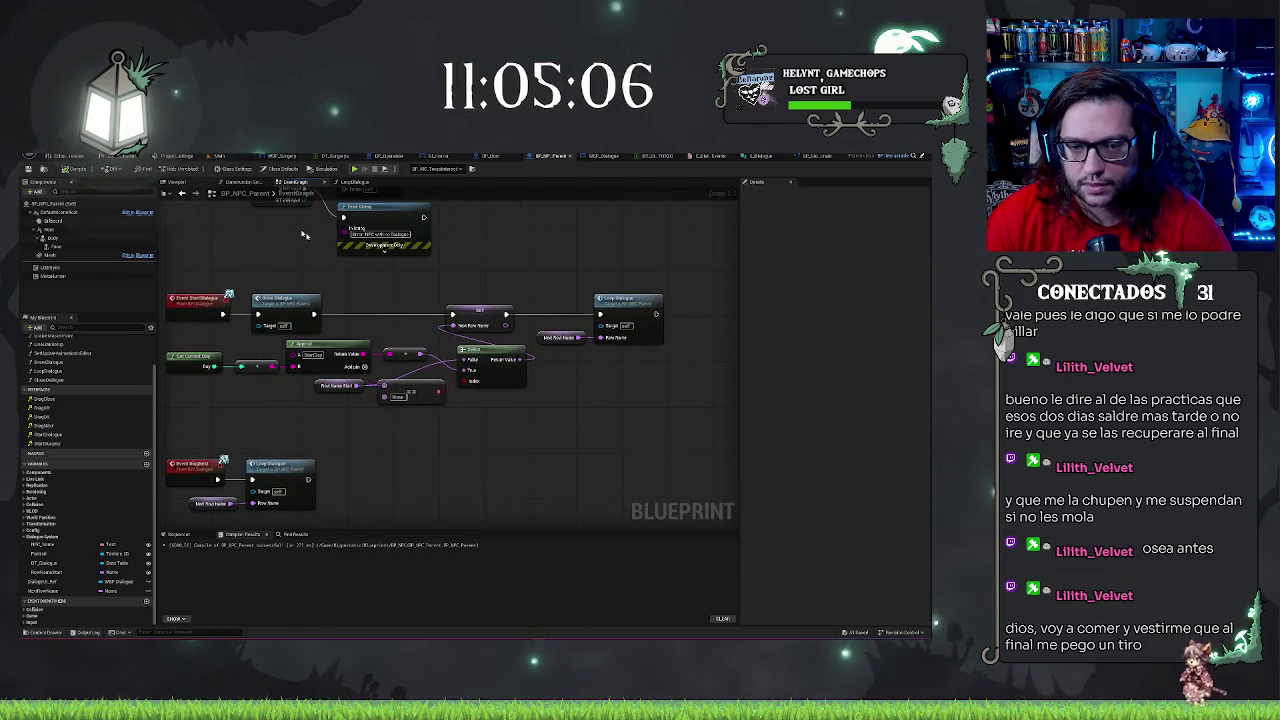
{"action": "left_click_drag", "start_coordinate": [249, 279], "coordinate": [314, 269]}
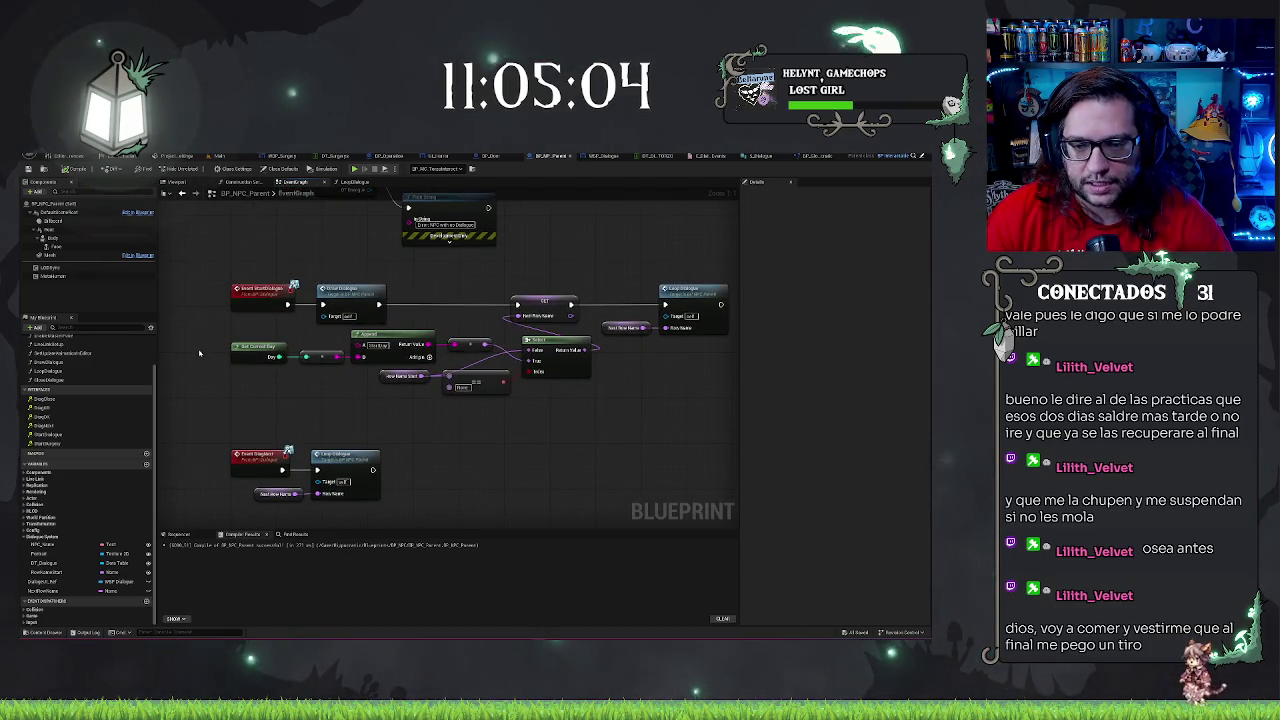
{"action": "left_click", "coordinate": [543, 303]}
{"action": "mouse_move", "coordinate": [608, 275]}
{"action": "left_mouse_down"}
{"action": "mouse_move", "coordinate": [582, 276]}
{"action": "mouse_move", "coordinate": [694, 337]}
{"action": "mouse_move", "coordinate": [727, 380]}
{"action": "left_mouse_up"}
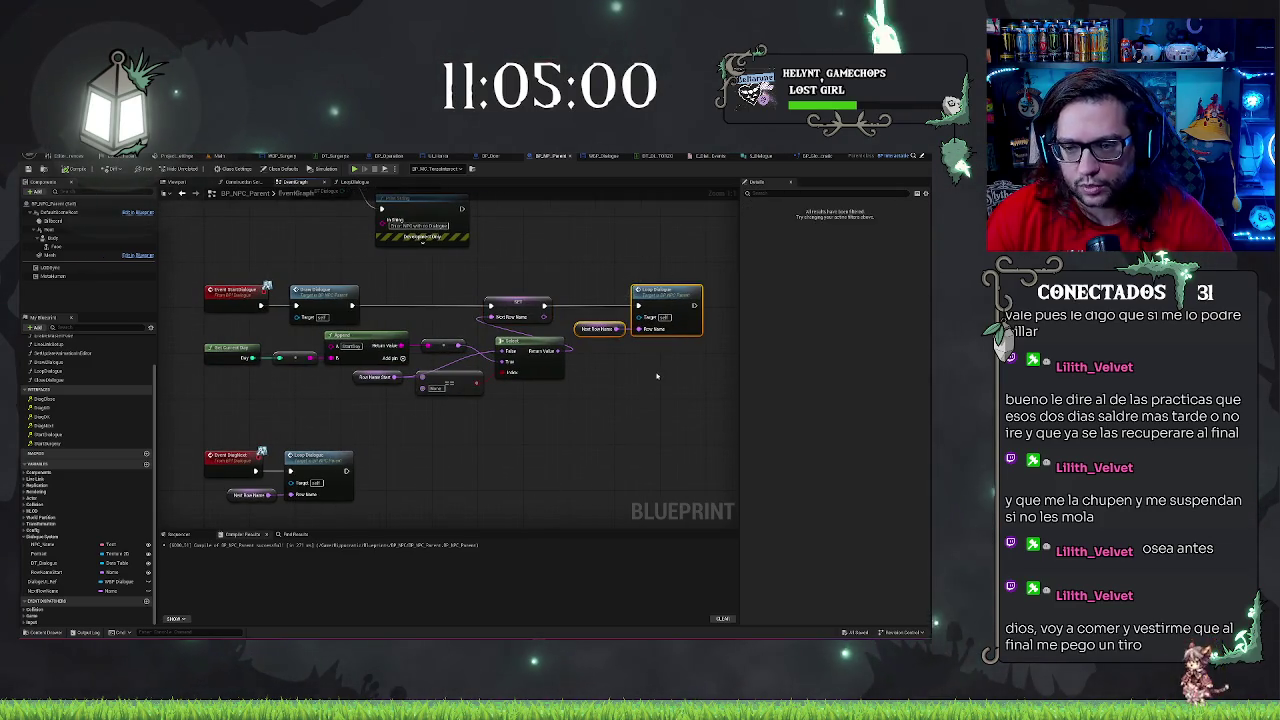
{"action": "left_click_drag", "start_coordinate": [580, 433], "coordinate": [617, 376]}
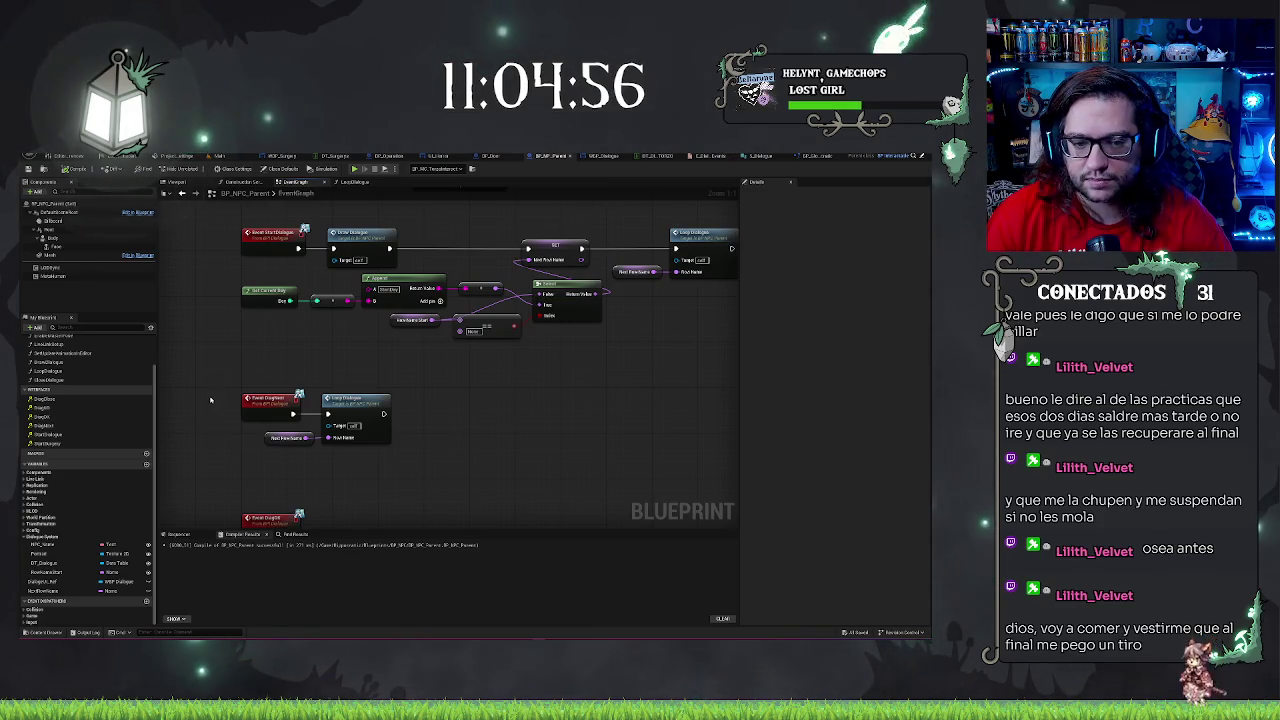
{"action": "left_click", "coordinate": [272, 406]}
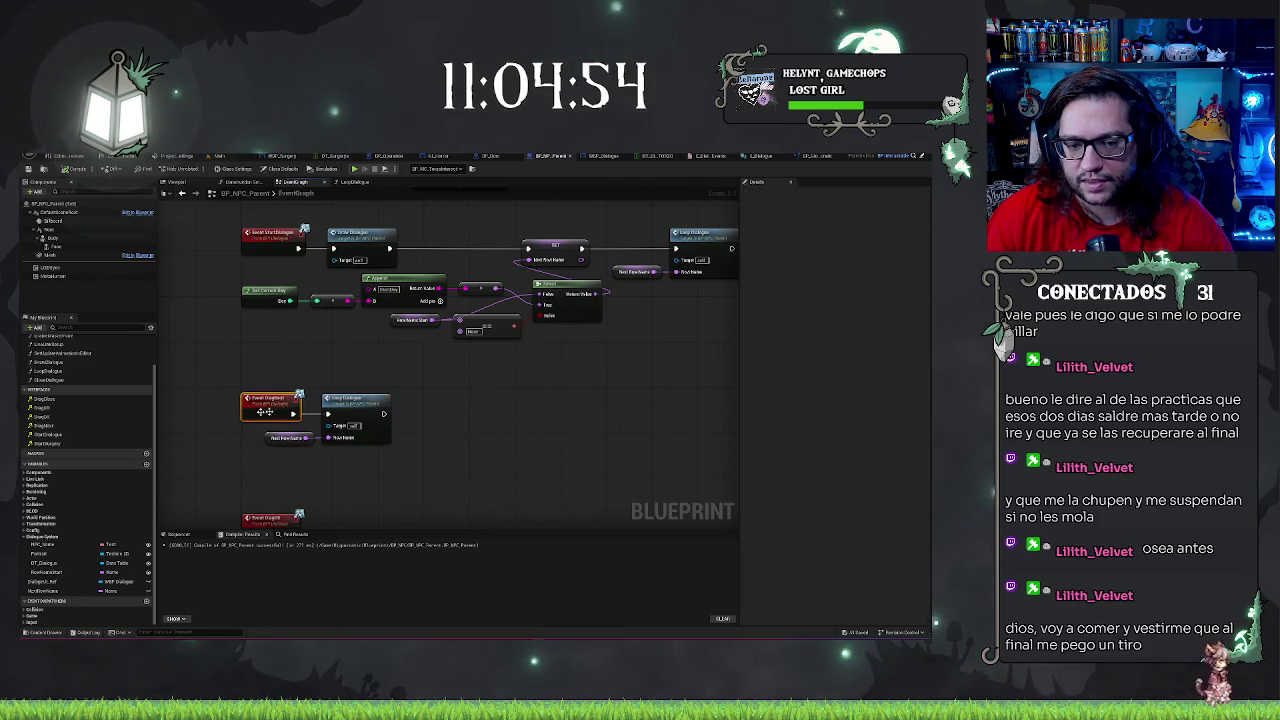
{"action": "mouse_move", "coordinate": [214, 390]}
{"action": "left_mouse_down"}
{"action": "mouse_move", "coordinate": [394, 456]}
{"action": "mouse_move", "coordinate": [469, 391]}
{"action": "left_mouse_up"}
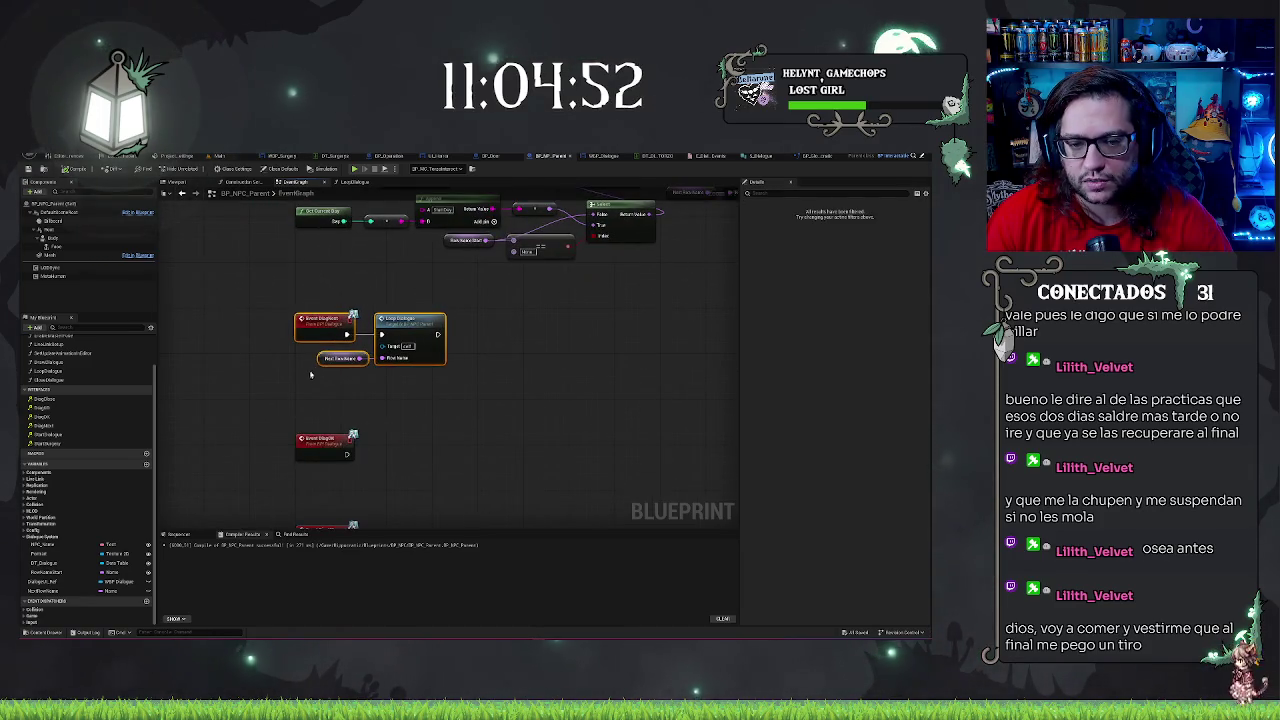
{"action": "mouse_move", "coordinate": [518, 418]}
{"action": "left_mouse_down"}
{"action": "mouse_move", "coordinate": [543, 358]}
{"action": "mouse_move", "coordinate": [535, 343]}
{"action": "left_mouse_up"}
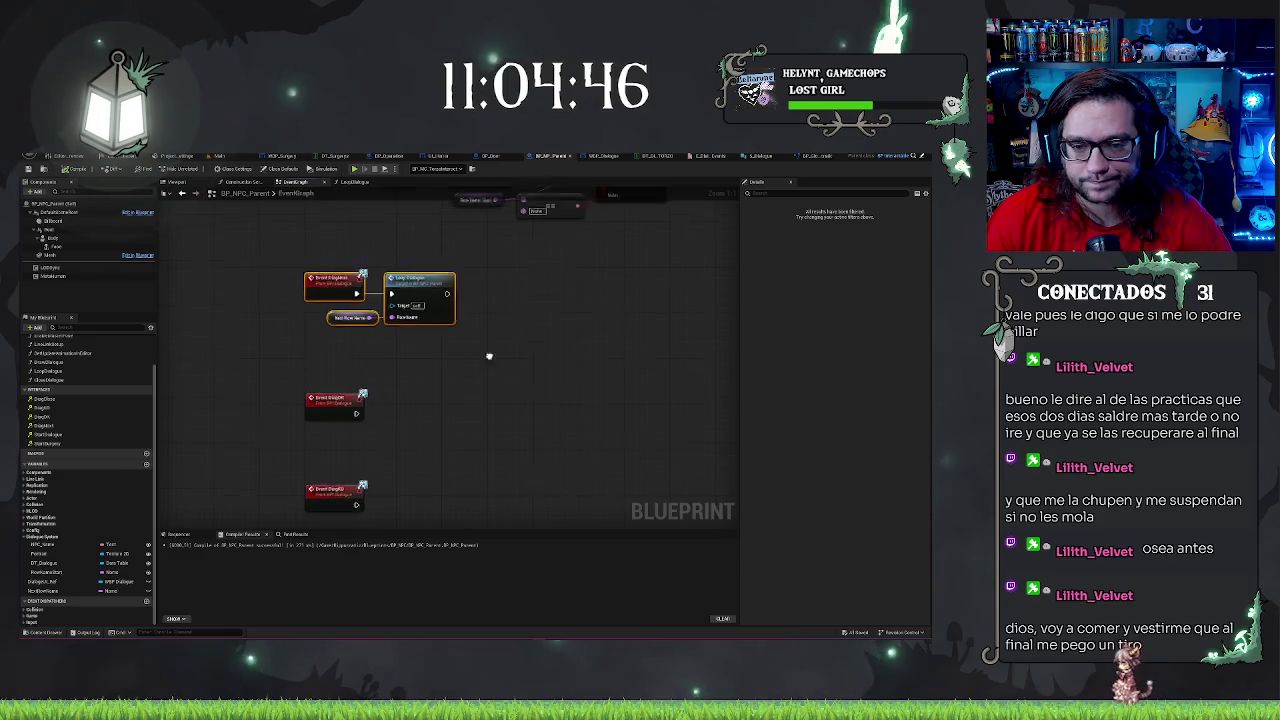
{"action": "double_click", "coordinate": [636, 232]}
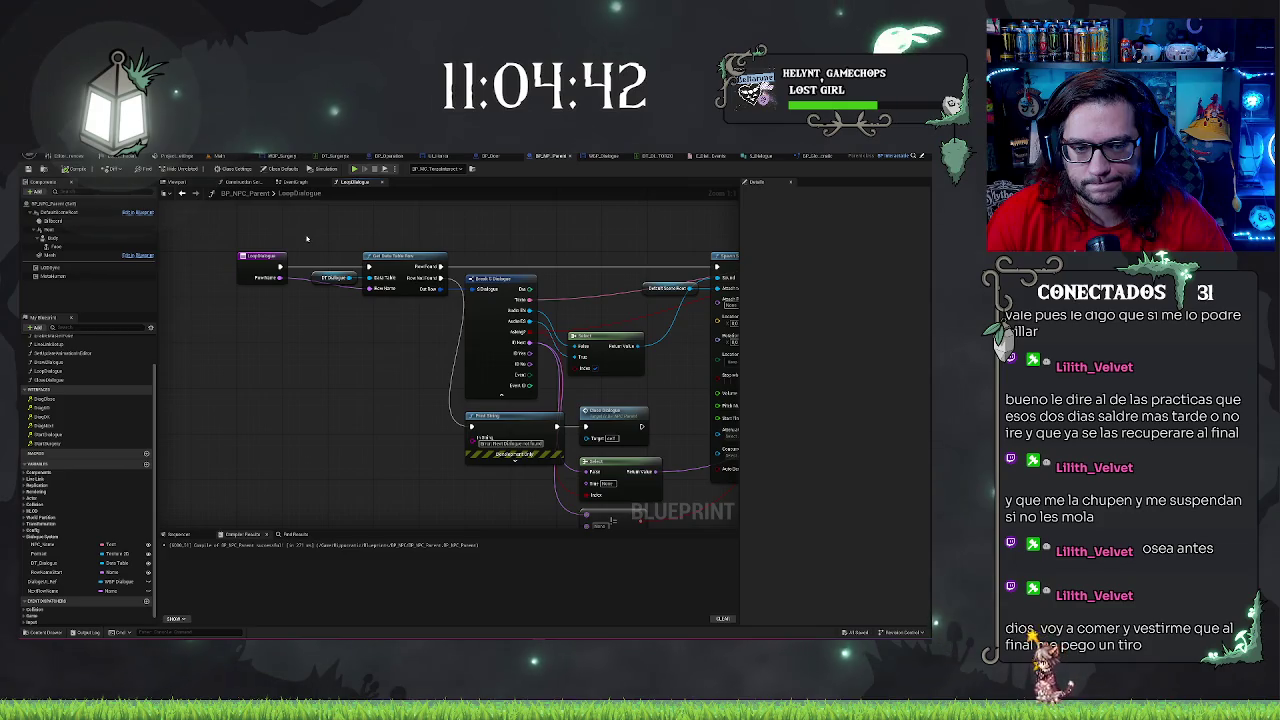
Copy the DT_Dialogue Get Data Table Row lookup into the EventGraph with a Next Row Name getter
{"action": "left_click_drag", "start_coordinate": [315, 237], "coordinate": [389, 344]}
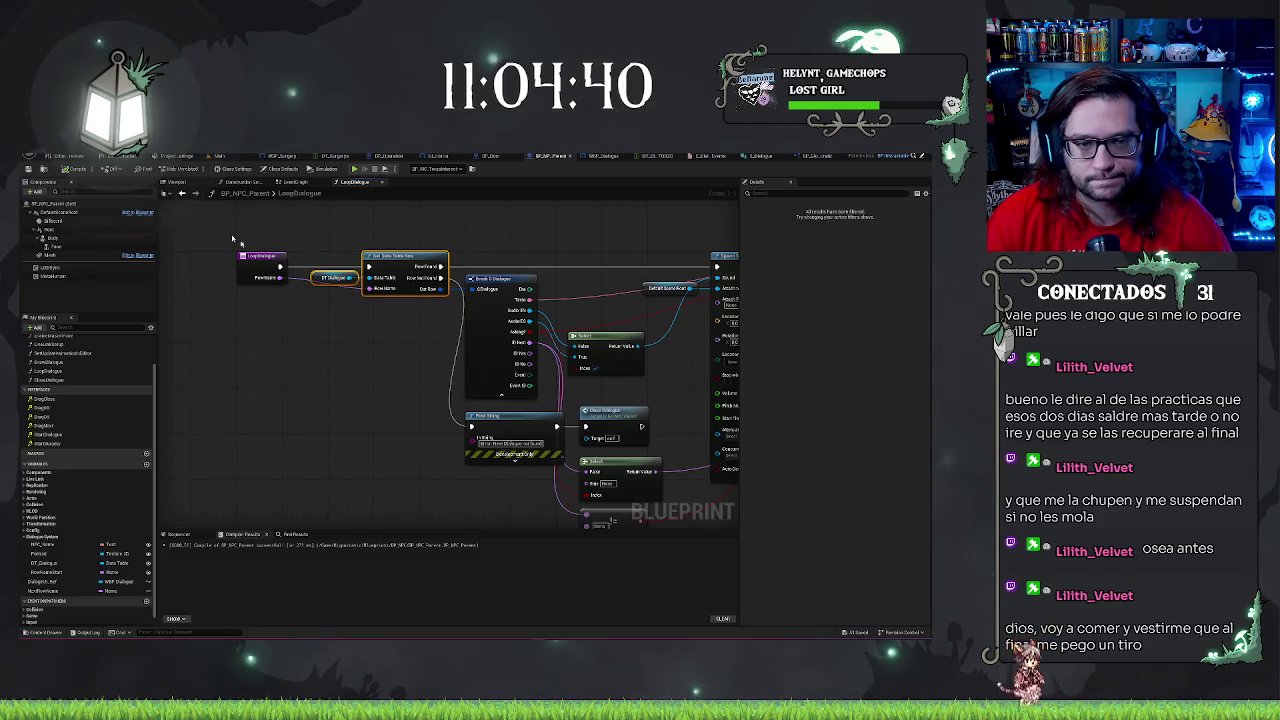
{"action": "left_click", "coordinate": [295, 181]}
{"action": "scroll", "coordinate": [485, 265], "scroll_direction": "up", "scroll_amount": 2}
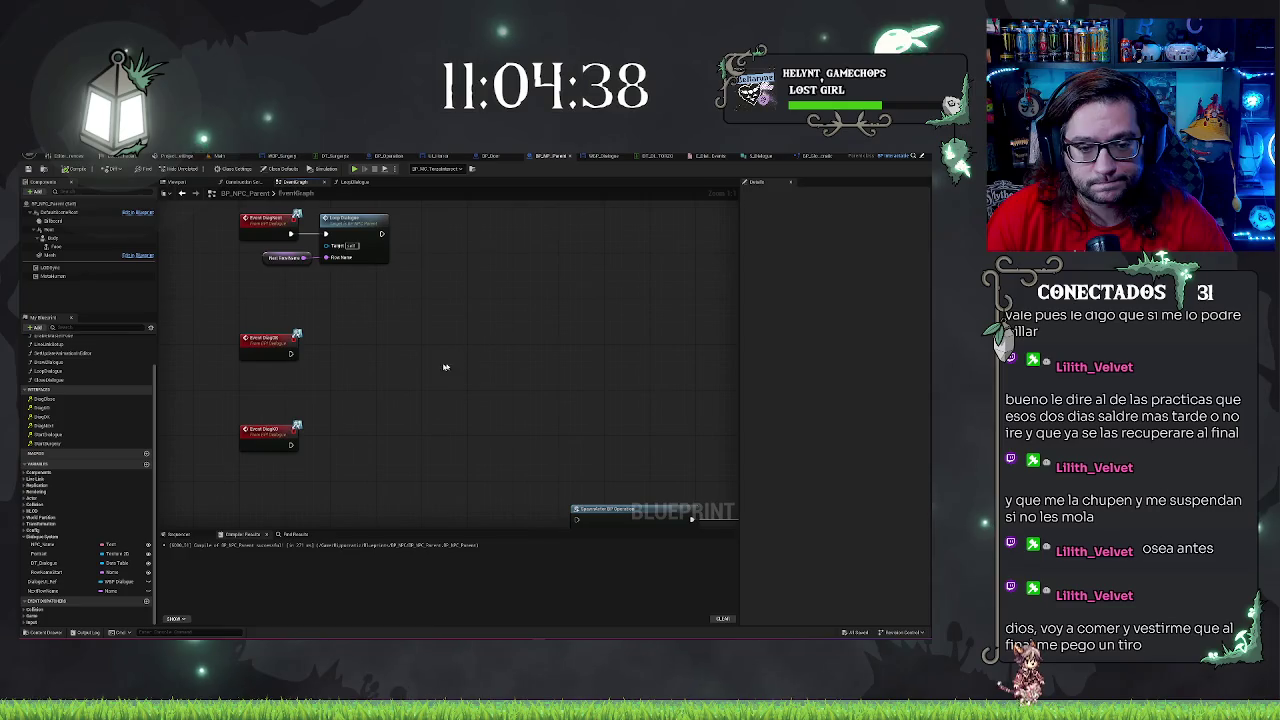
{"action": "key", "text": "ctrl+v"}
{"action": "left_click_drag", "start_coordinate": [498, 355], "coordinate": [418, 361]}
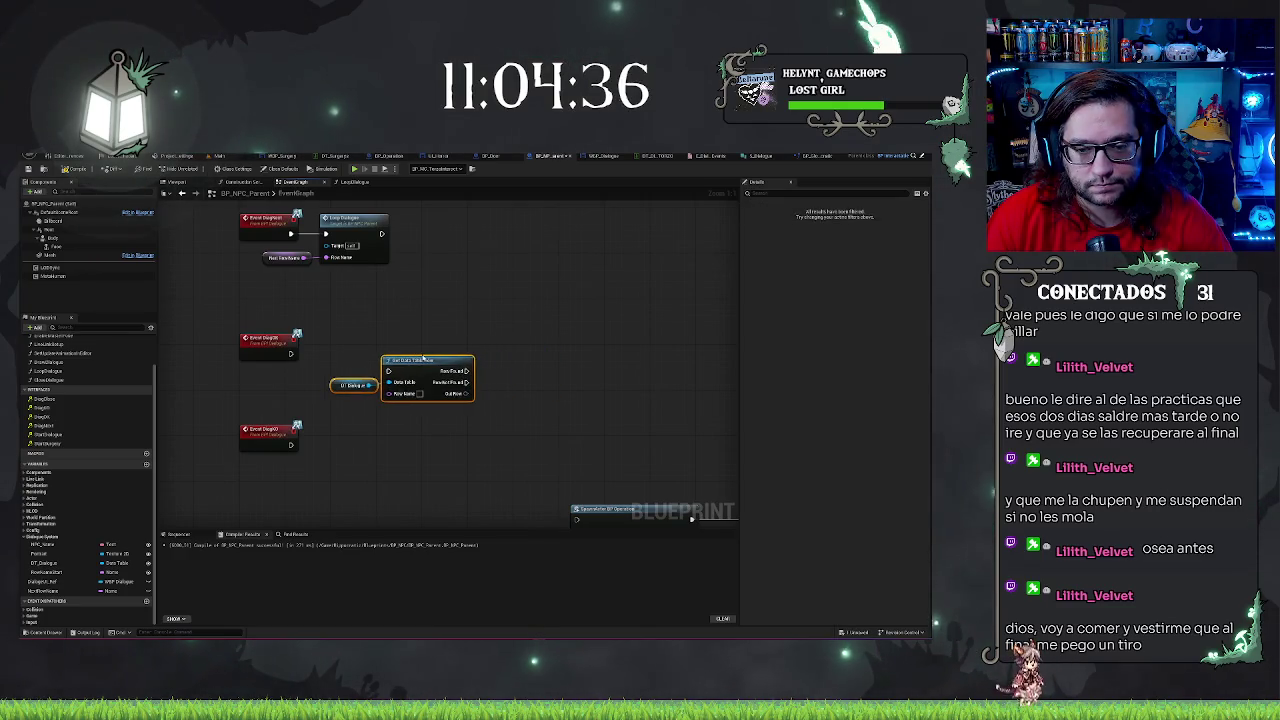
{"action": "left_click_drag", "start_coordinate": [38, 592], "coordinate": [389, 393]}
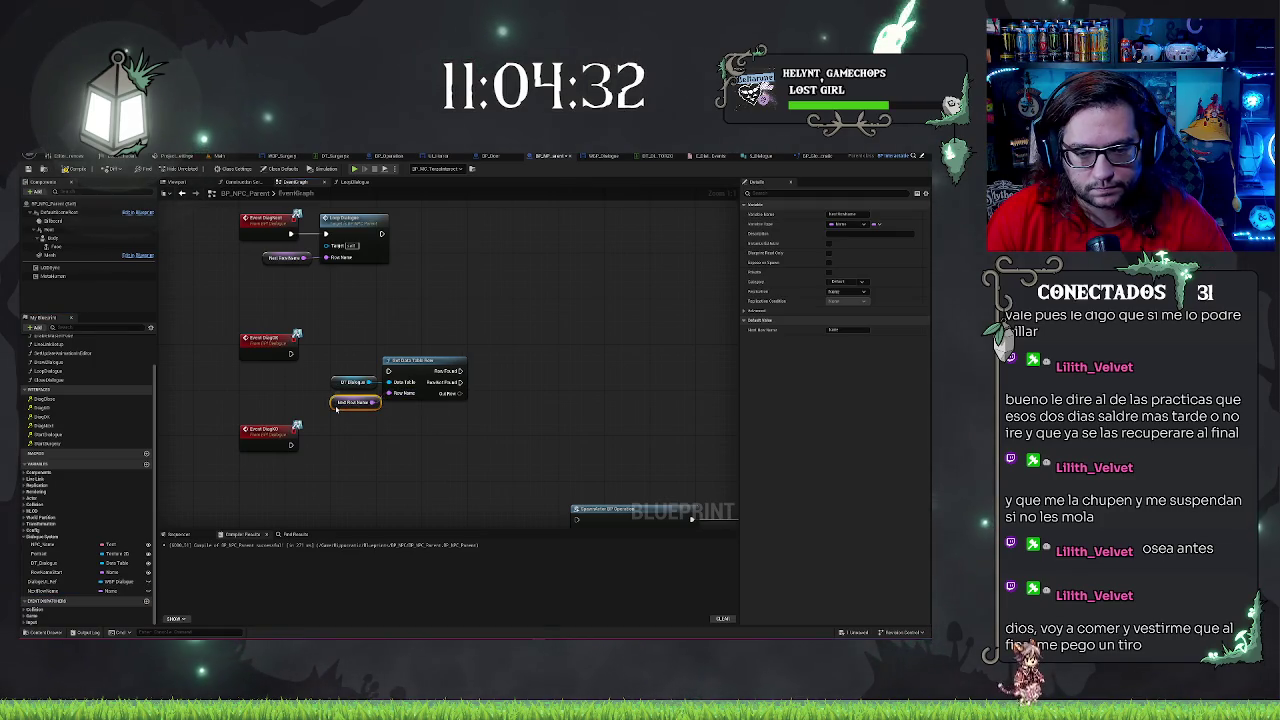
{"action": "left_click_drag", "start_coordinate": [300, 376], "coordinate": [351, 430]}
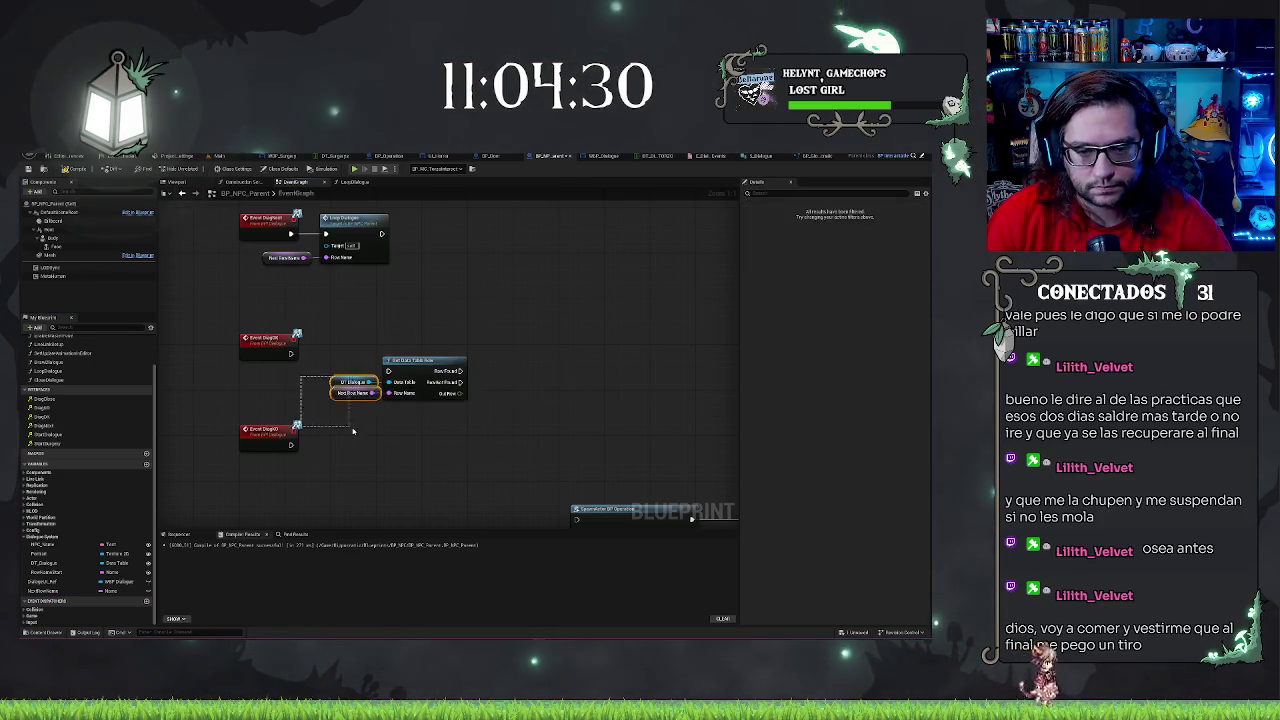
{"action": "key", "text": "Left"}
{"action": "key", "text": "Left"}
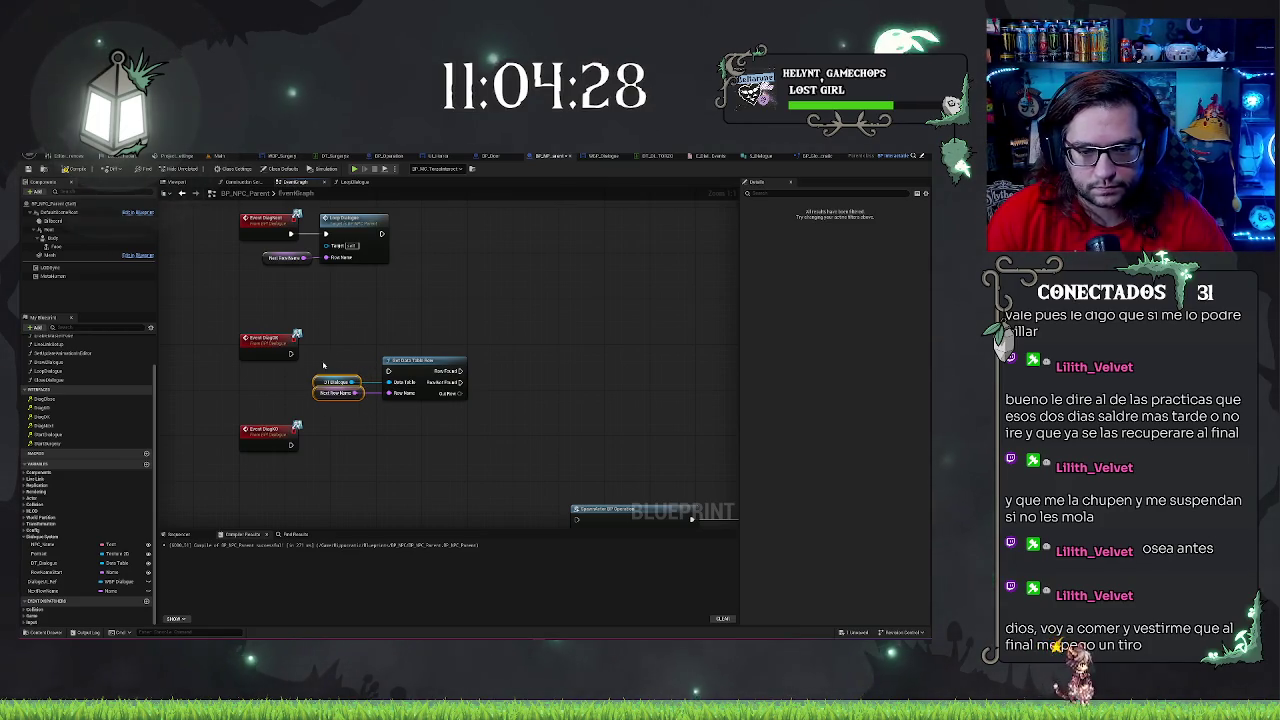
{"action": "left_click", "coordinate": [410, 360], "text": "shift"}
{"action": "left_click_drag", "start_coordinate": [410, 360], "coordinate": [386, 365]}
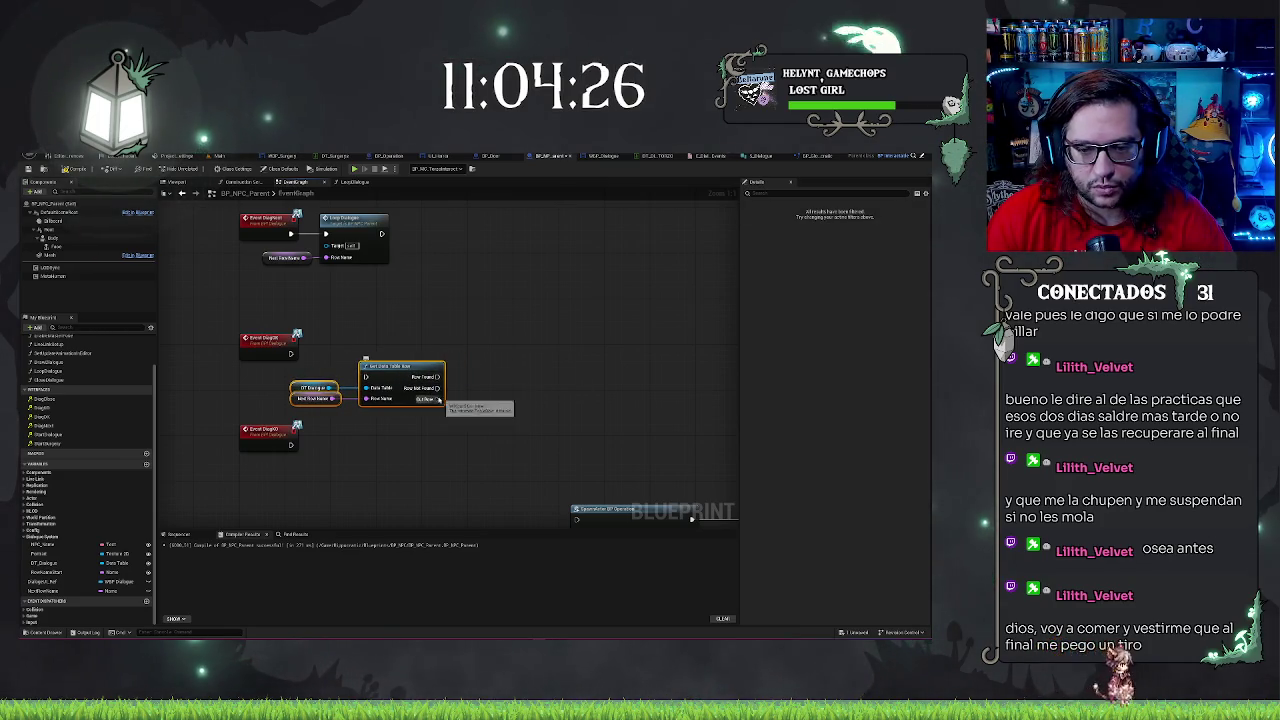
Break Out Row into S_Dialogue fields and wire them into two SET Next Row Name nodes
{"action": "left_click_drag", "start_coordinate": [439, 400], "coordinate": [459, 401]}
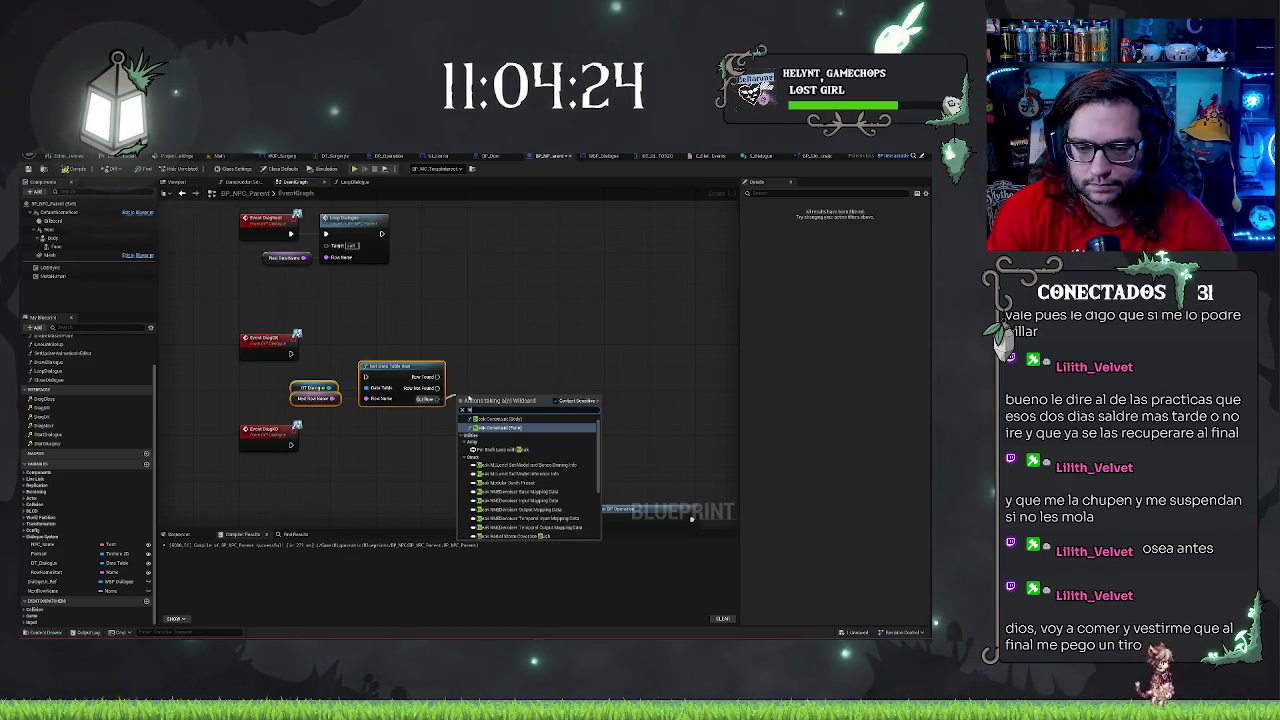
{"action": "type", "text": "reak dialo"}
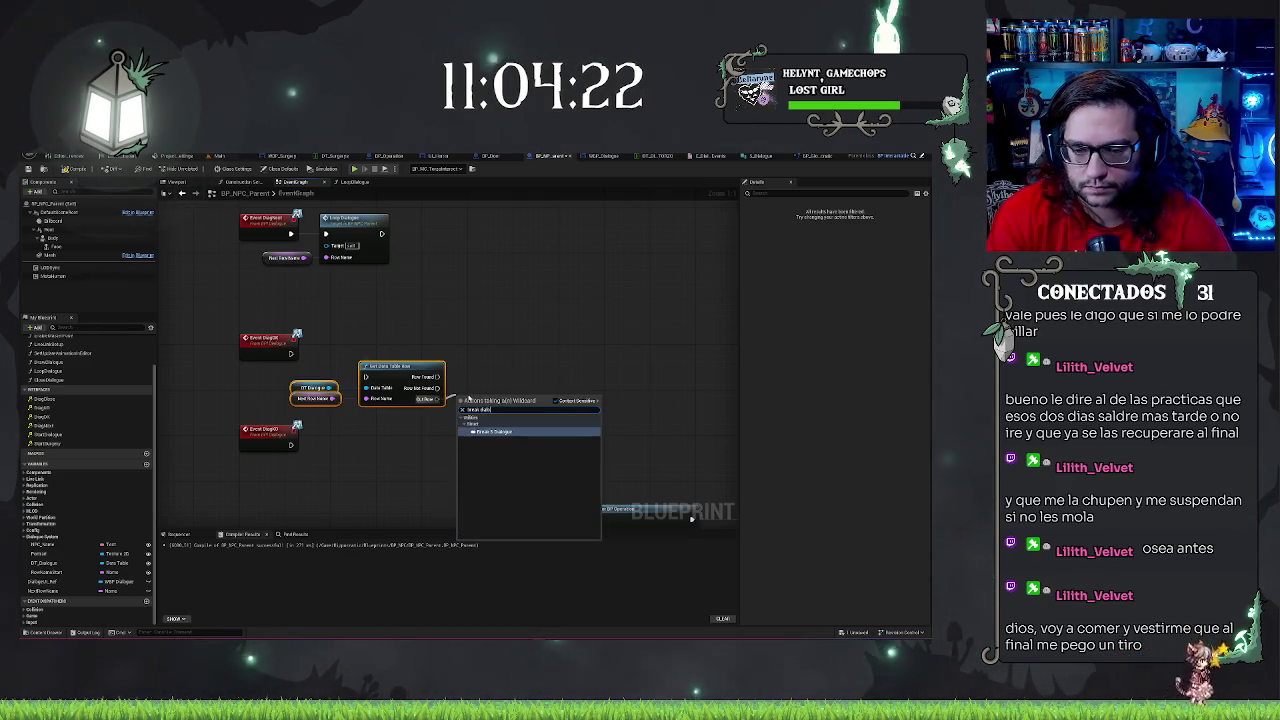
{"action": "key", "text": "Return"}
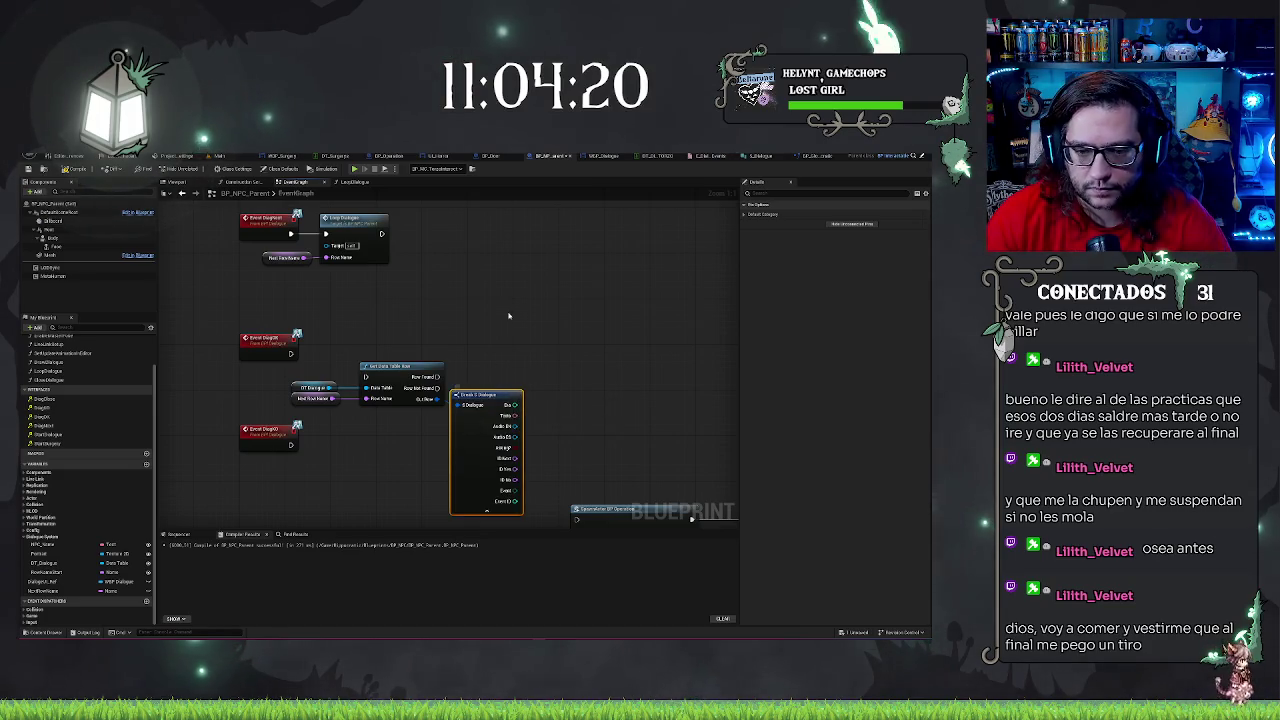
{"action": "left_click_drag", "start_coordinate": [45, 591], "coordinate": [598, 337]}
{"action": "key", "text": "ctrl+c"}
{"action": "key", "text": "ctrl+v"}
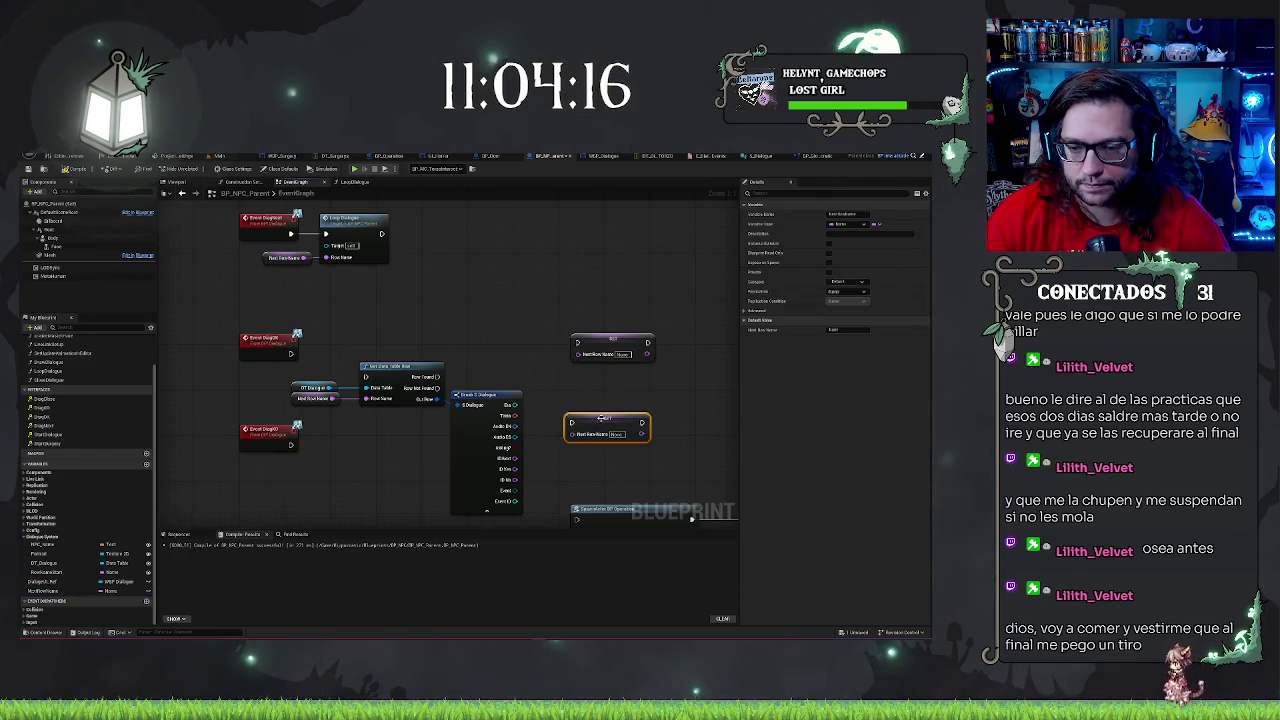
{"action": "mouse_move", "coordinate": [515, 468]}
{"action": "left_mouse_down"}
{"action": "mouse_move", "coordinate": [577, 363]}
{"action": "mouse_move", "coordinate": [590, 366]}
{"action": "mouse_move", "coordinate": [577, 354]}
{"action": "left_mouse_up"}
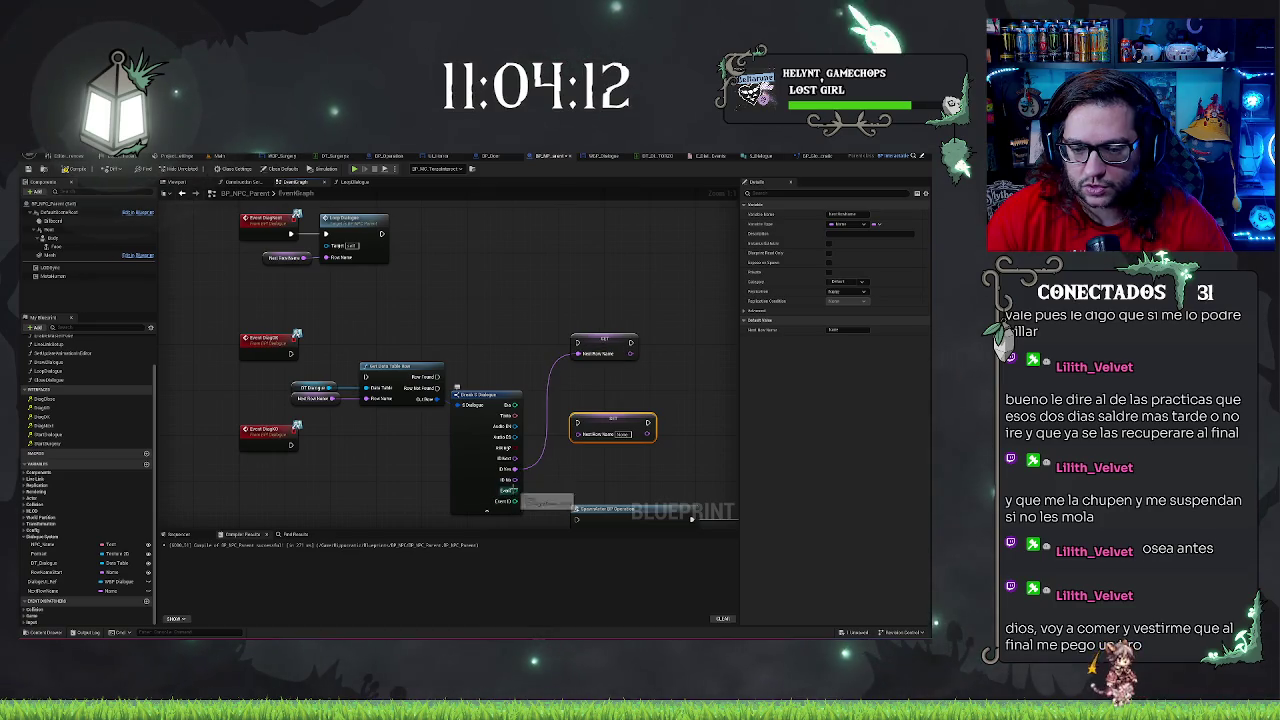
{"action": "left_click_drag", "start_coordinate": [515, 468], "coordinate": [585, 435]}
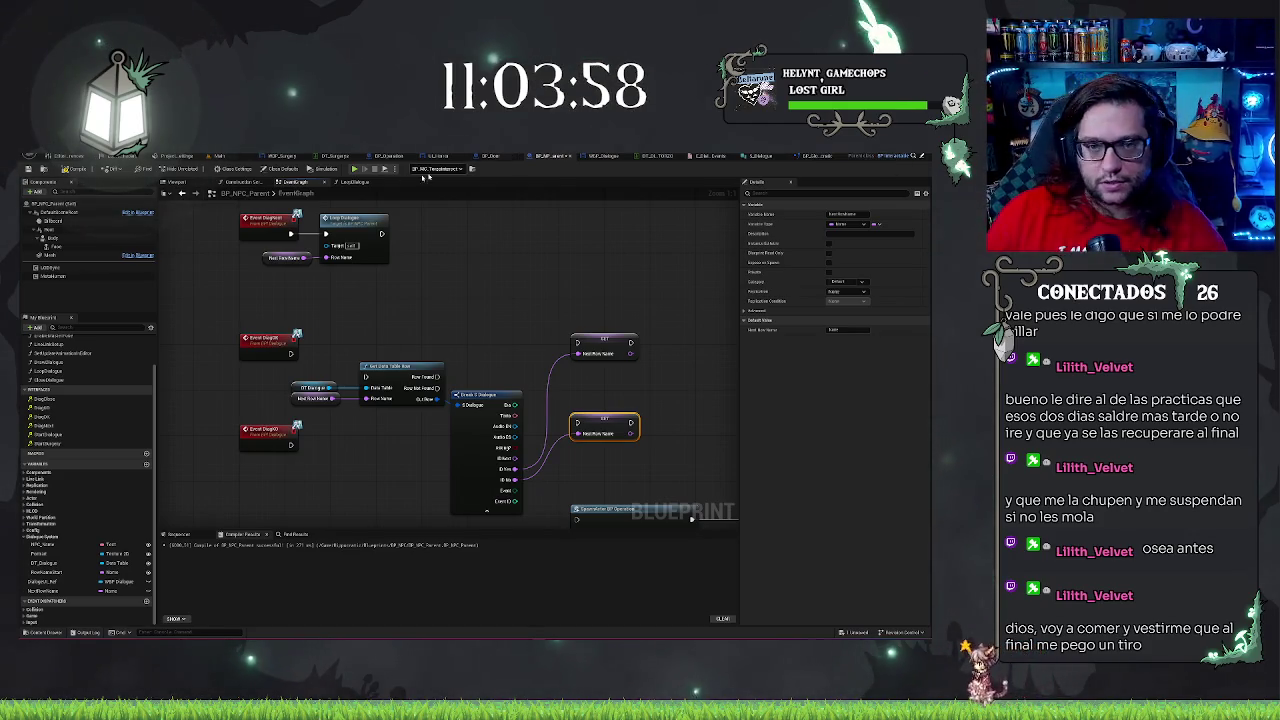
{"action": "double_click", "coordinate": [350, 218]}
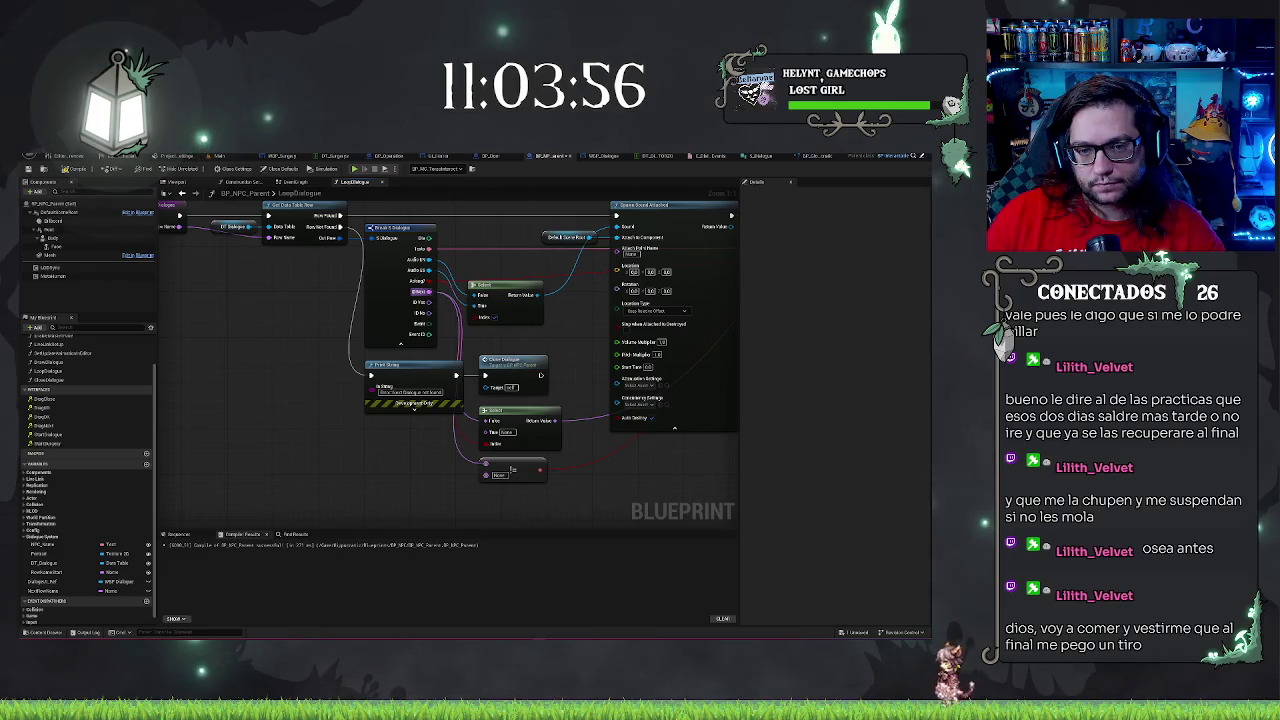
{"action": "left_click_drag", "start_coordinate": [530, 417], "coordinate": [487, 400]}
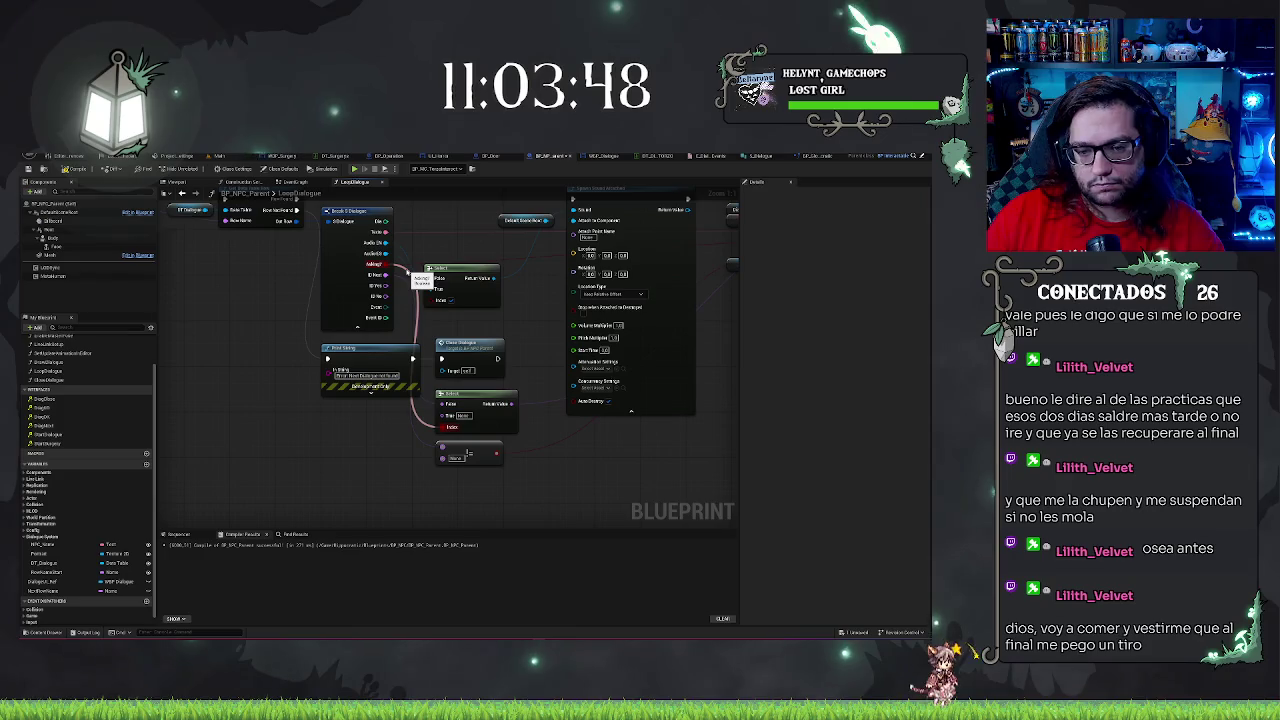
{"action": "mouse_move", "coordinate": [545, 345]}
{"action": "left_mouse_down"}
{"action": "mouse_move", "coordinate": [325, 395]}
{"action": "mouse_move", "coordinate": [549, 345]}
{"action": "mouse_move", "coordinate": [501, 389]}
{"action": "mouse_move", "coordinate": [486, 363]}
{"action": "left_mouse_up"}
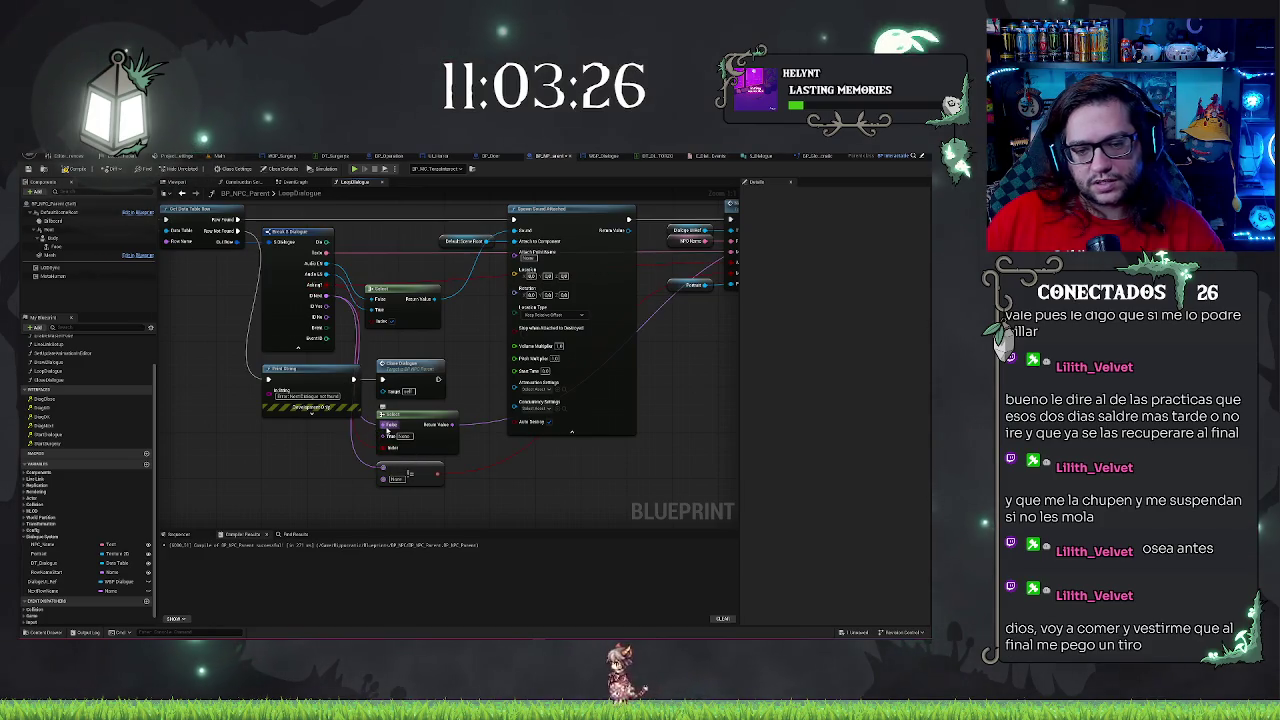
{"action": "left_click_drag", "start_coordinate": [169, 249], "coordinate": [419, 277]}
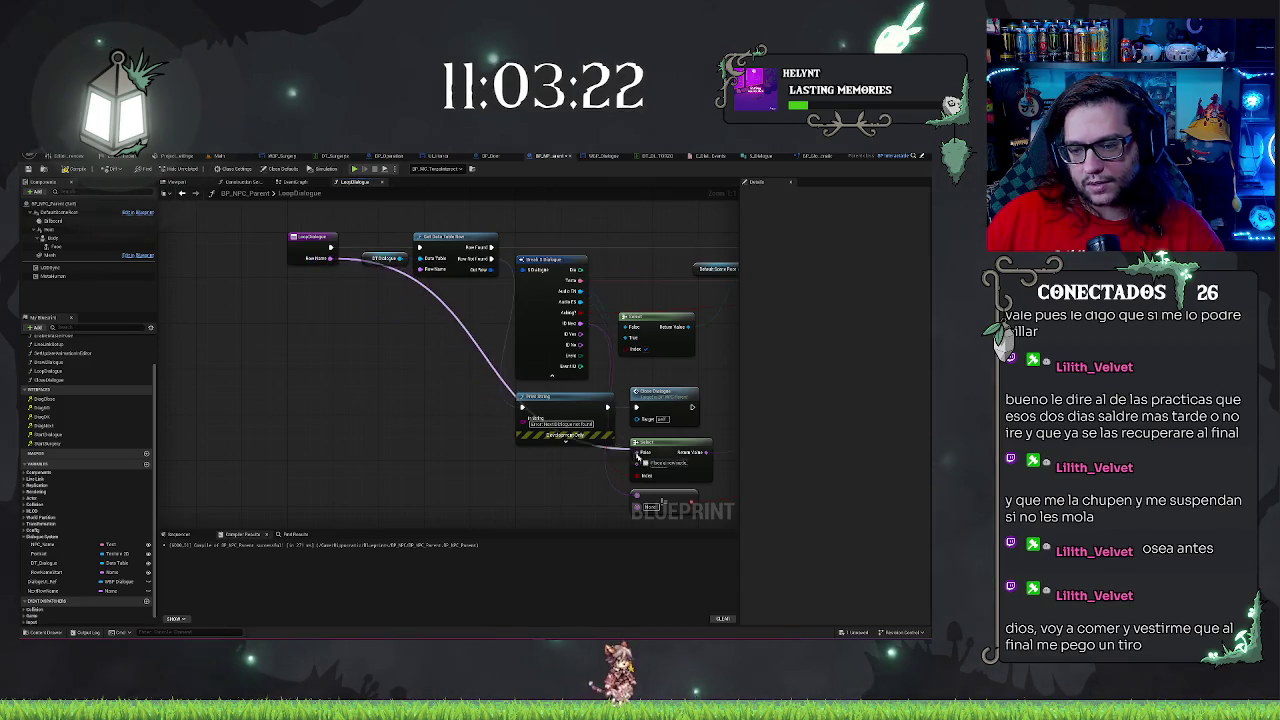
{"action": "left_click_drag", "start_coordinate": [497, 482], "coordinate": [249, 443]}
{"action": "left_click_drag", "start_coordinate": [674, 388], "coordinate": [515, 428]}
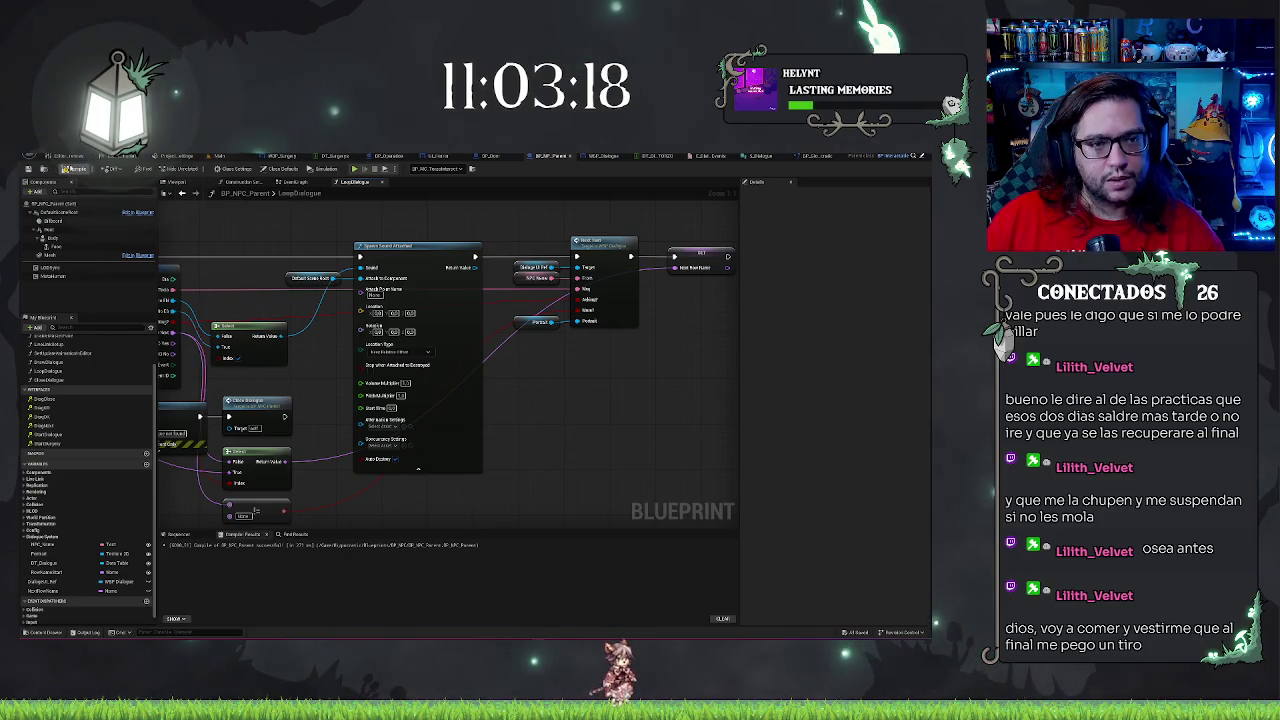
{"action": "left_click", "coordinate": [296, 182]}
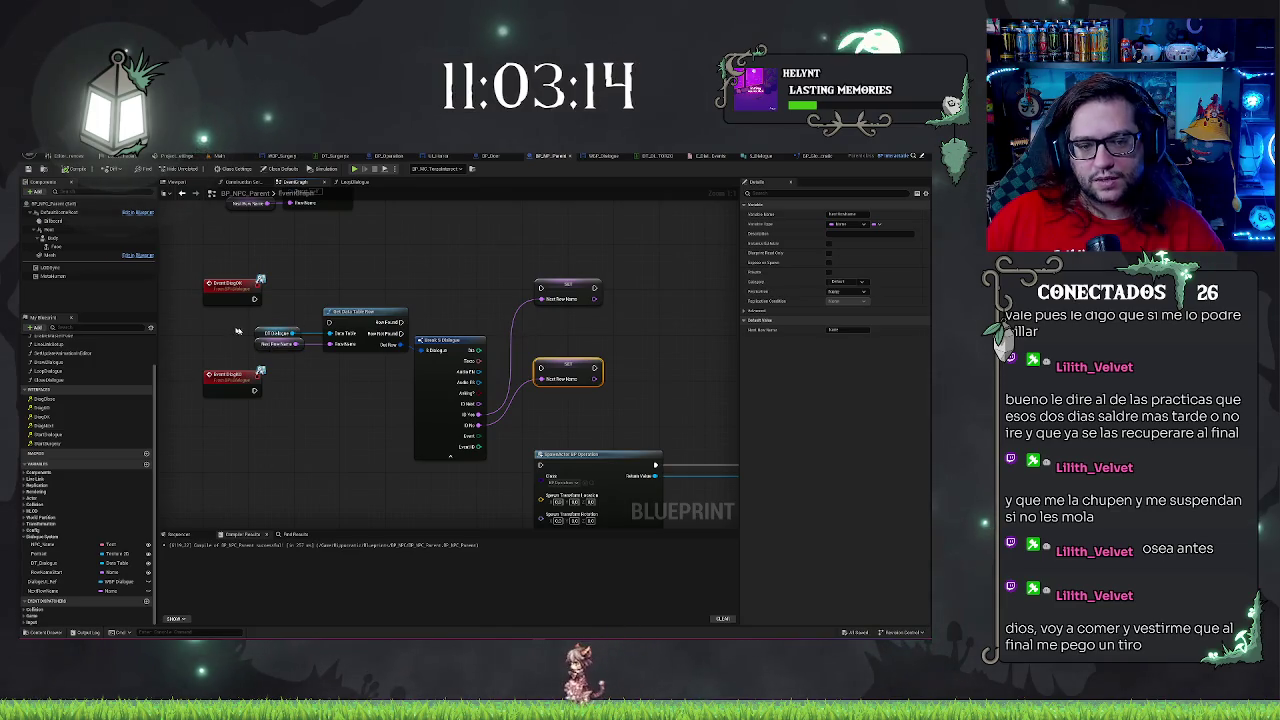
Wire Row Found into the upper SET Next Row Name and hide Break S Dialogue's unused pins
{"action": "left_click", "coordinate": [280, 333]}
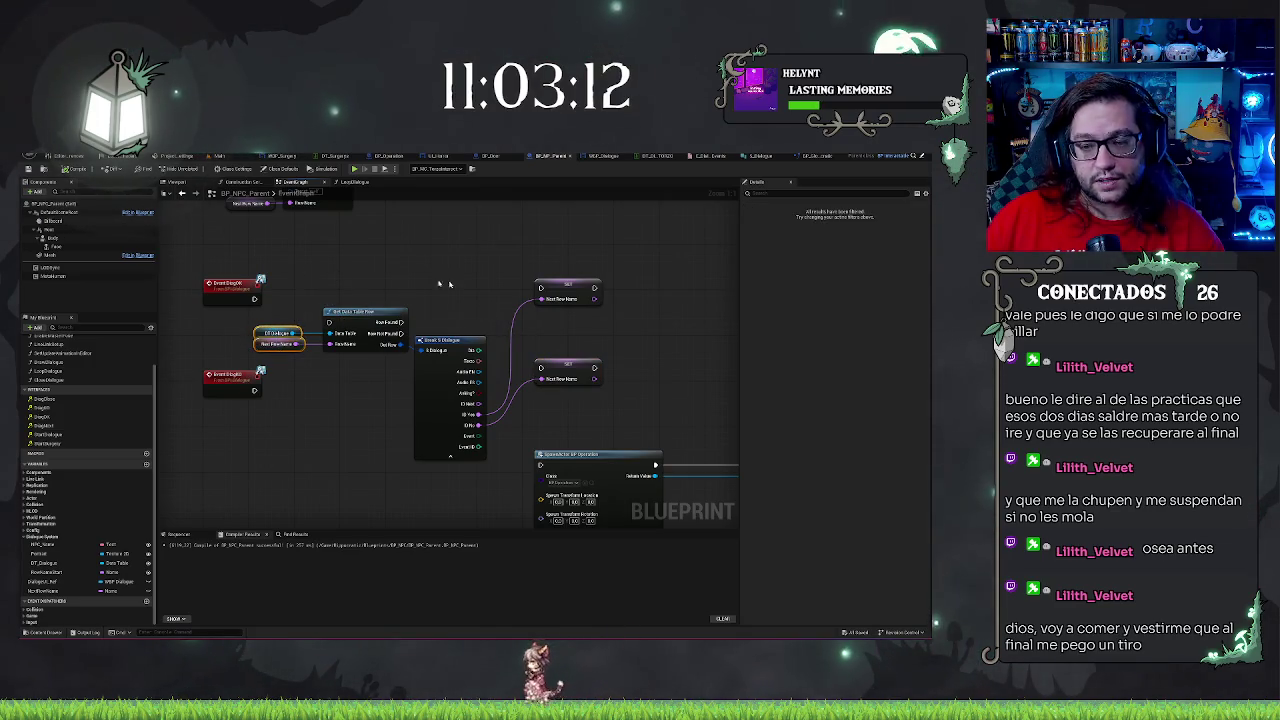
{"action": "left_click_drag", "start_coordinate": [405, 322], "coordinate": [541, 289]}
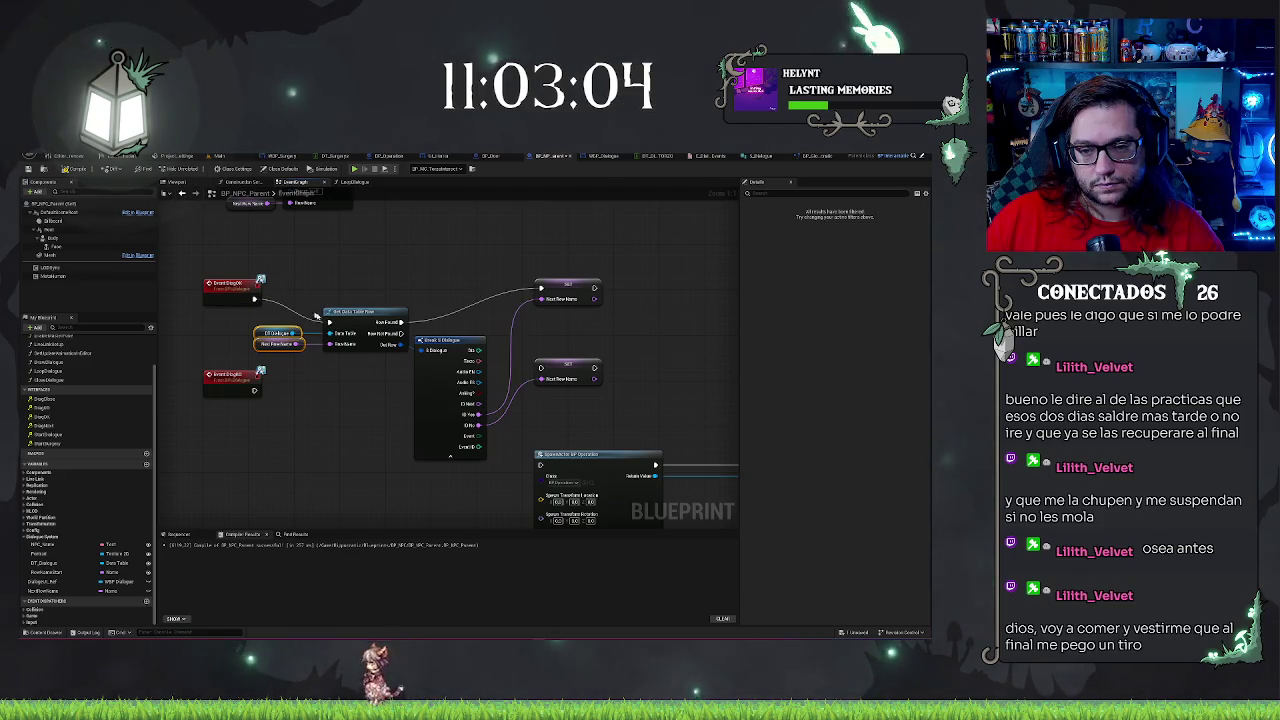
{"action": "left_click", "coordinate": [450, 458]}
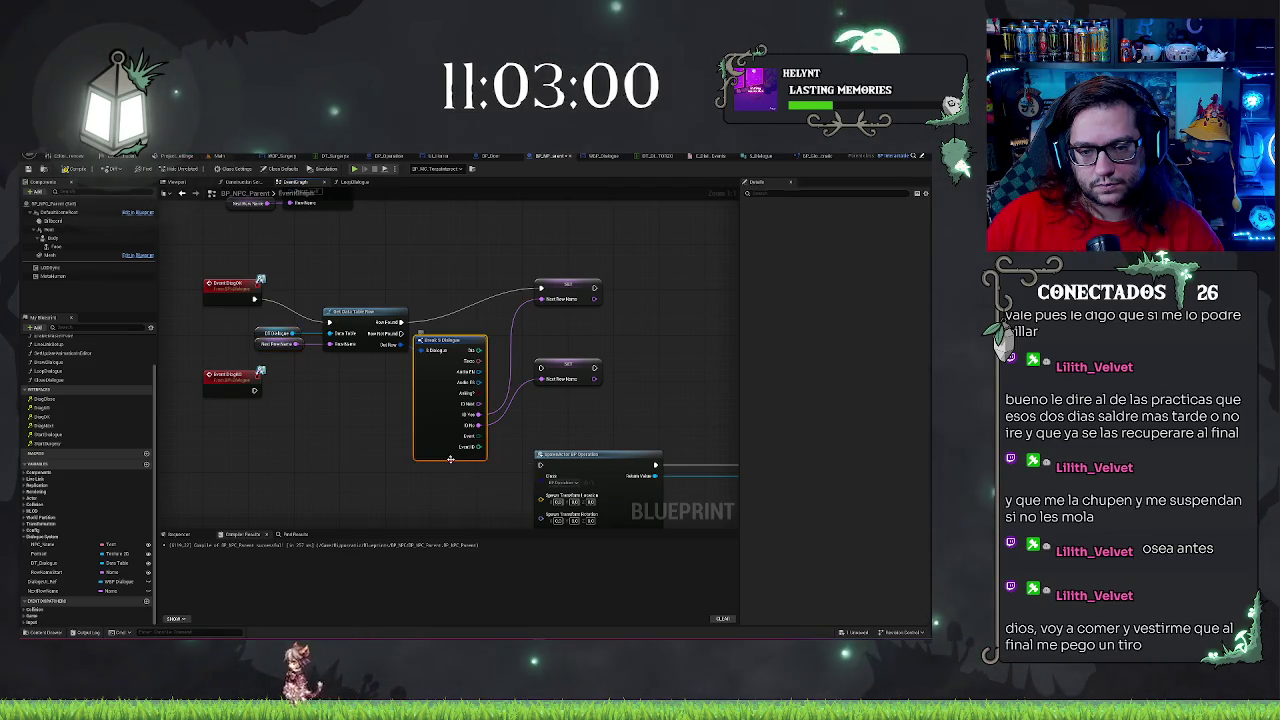
{"action": "left_click", "coordinate": [450, 458]}
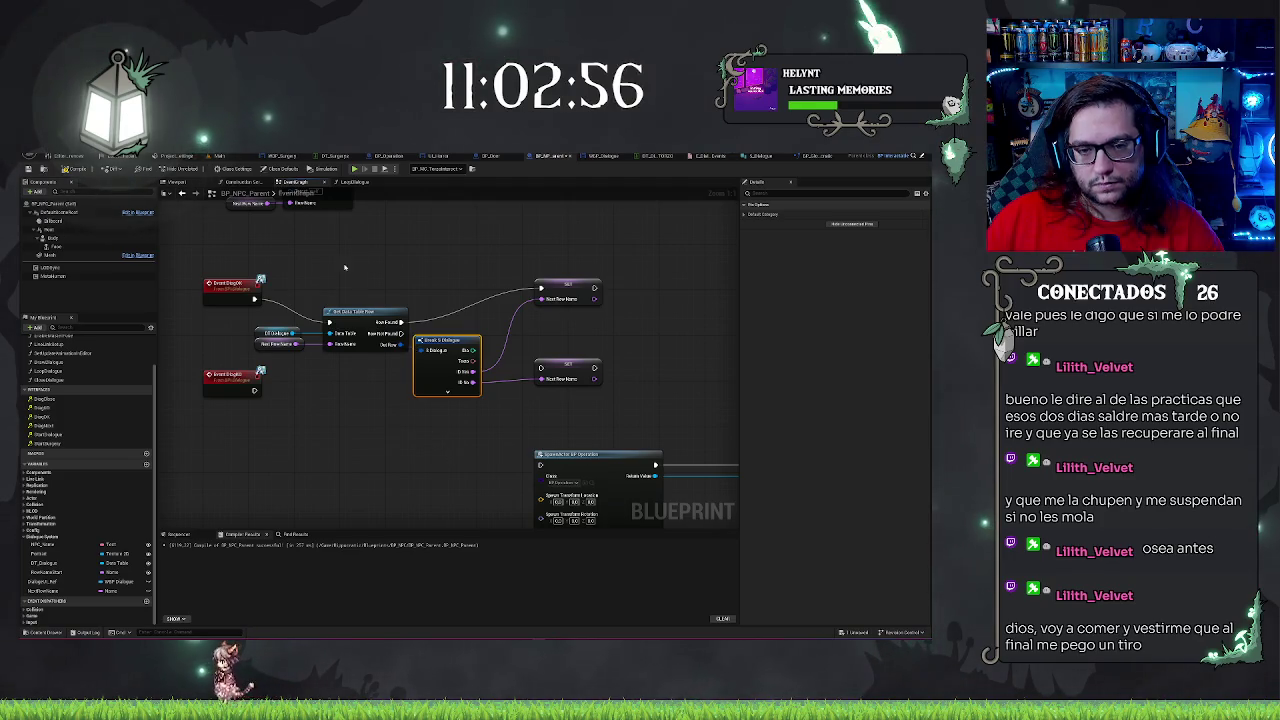
Duplicate the row lookup and Break S Dialogue nodes for the second event and wire ID No onward
{"action": "mouse_move", "coordinate": [250, 300]}
{"action": "left_mouse_down"}
{"action": "mouse_move", "coordinate": [410, 358]}
{"action": "mouse_move", "coordinate": [431, 352]}
{"action": "left_mouse_up"}
{"action": "key", "text": "ctrl+c"}
{"action": "key", "text": "ctrl+v"}
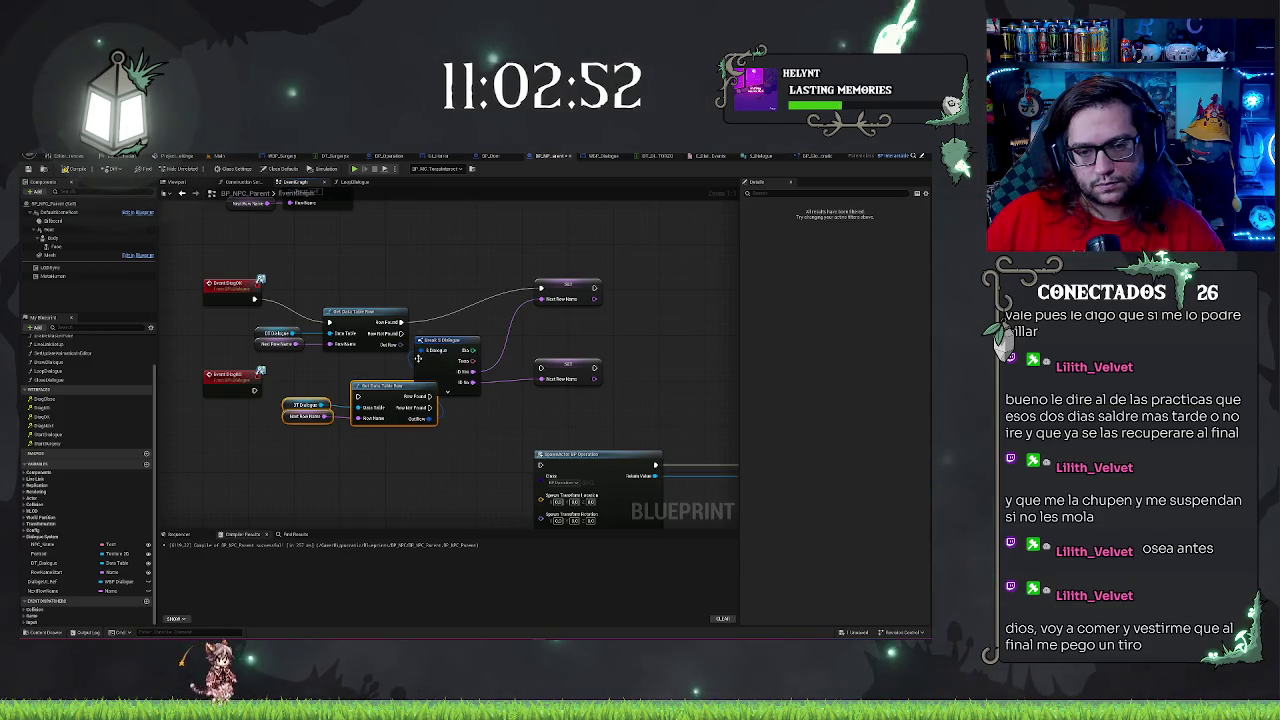
{"action": "key", "text": "ctrl+z"}
{"action": "key", "text": "ctrl+c"}
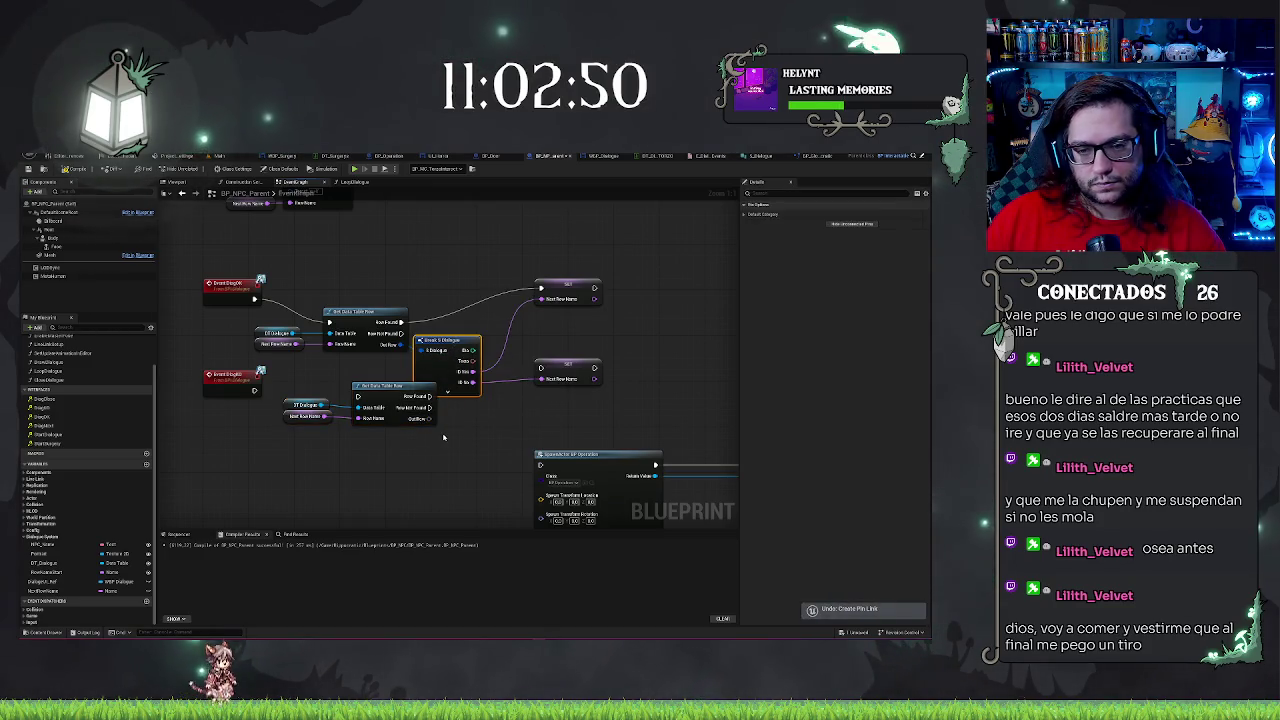
{"action": "key", "text": "ctrl+v"}
{"action": "mouse_move", "coordinate": [490, 396]}
{"action": "left_mouse_down"}
{"action": "mouse_move", "coordinate": [460, 388]}
{"action": "mouse_move", "coordinate": [493, 449]}
{"action": "left_mouse_up"}
{"action": "left_click", "coordinate": [485, 467]}
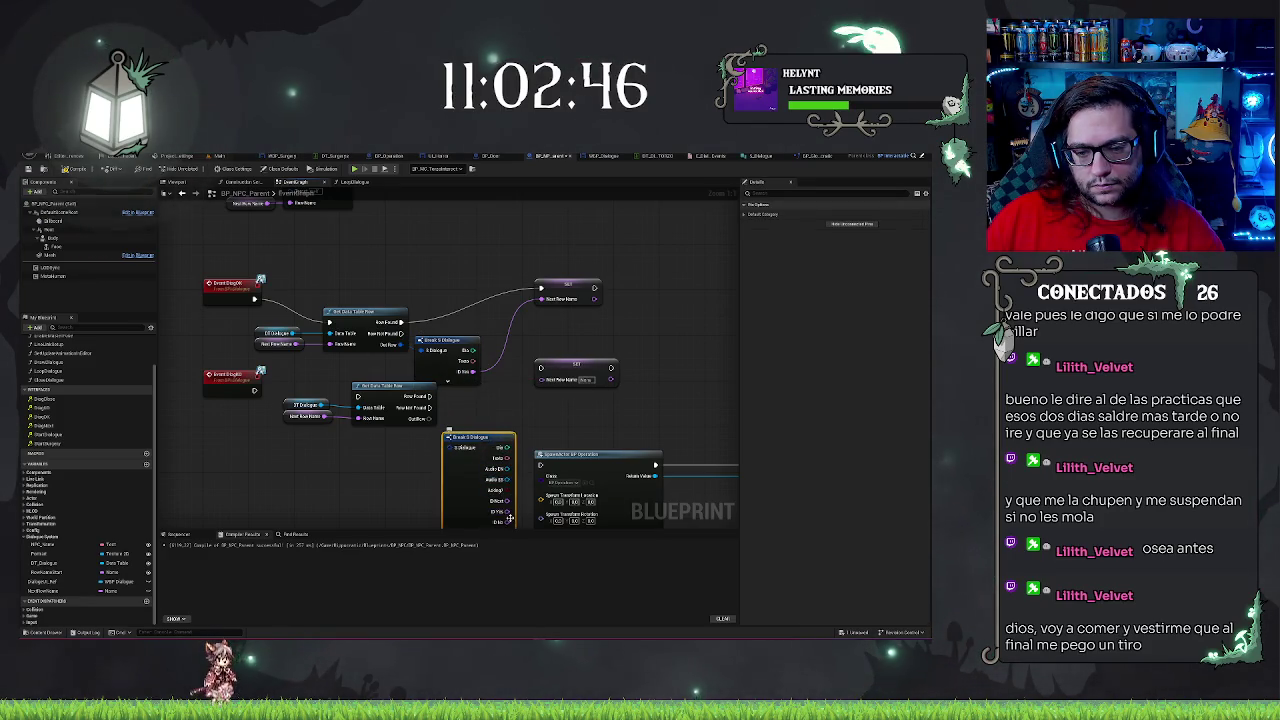
{"action": "left_click_drag", "start_coordinate": [509, 517], "coordinate": [520, 493]}
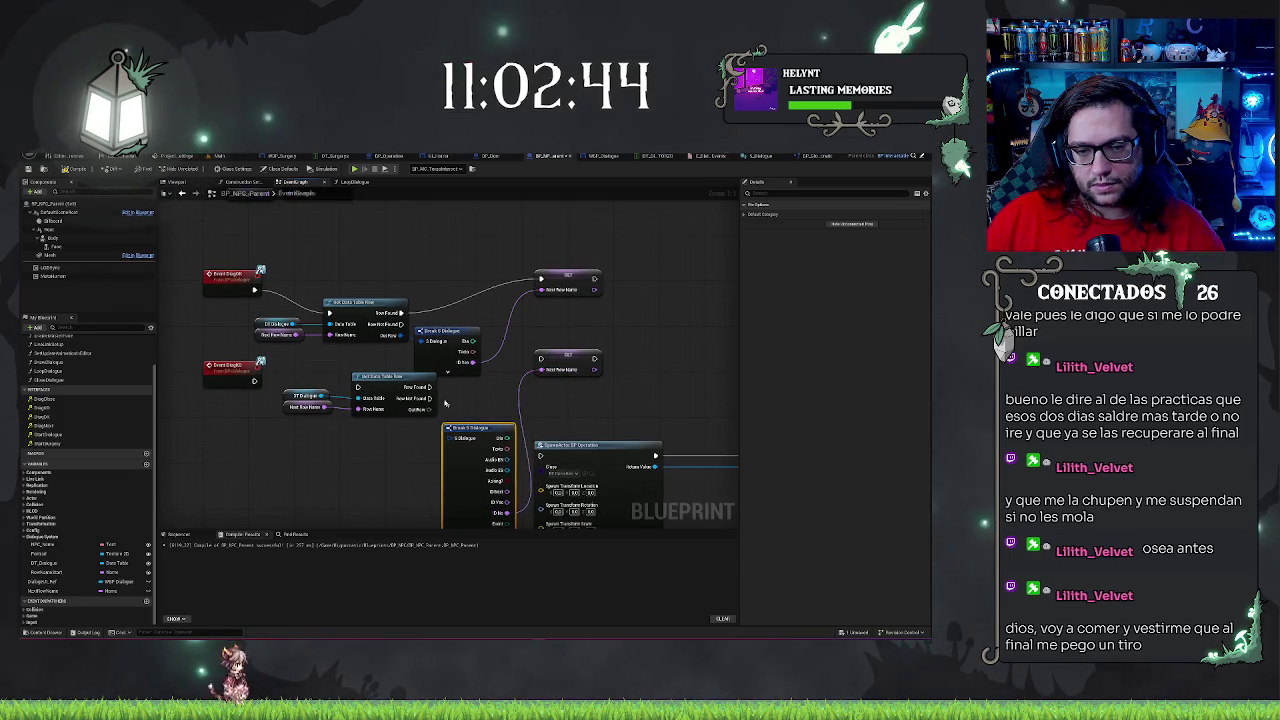
Connect the lower event to the copied row lookup and hide the copied Break's unused pins
{"action": "mouse_move", "coordinate": [430, 393]}
{"action": "left_mouse_down"}
{"action": "mouse_move", "coordinate": [563, 375]}
{"action": "mouse_move", "coordinate": [440, 392]}
{"action": "left_mouse_up"}
{"action": "left_click_drag", "start_coordinate": [357, 392], "coordinate": [253, 383]}
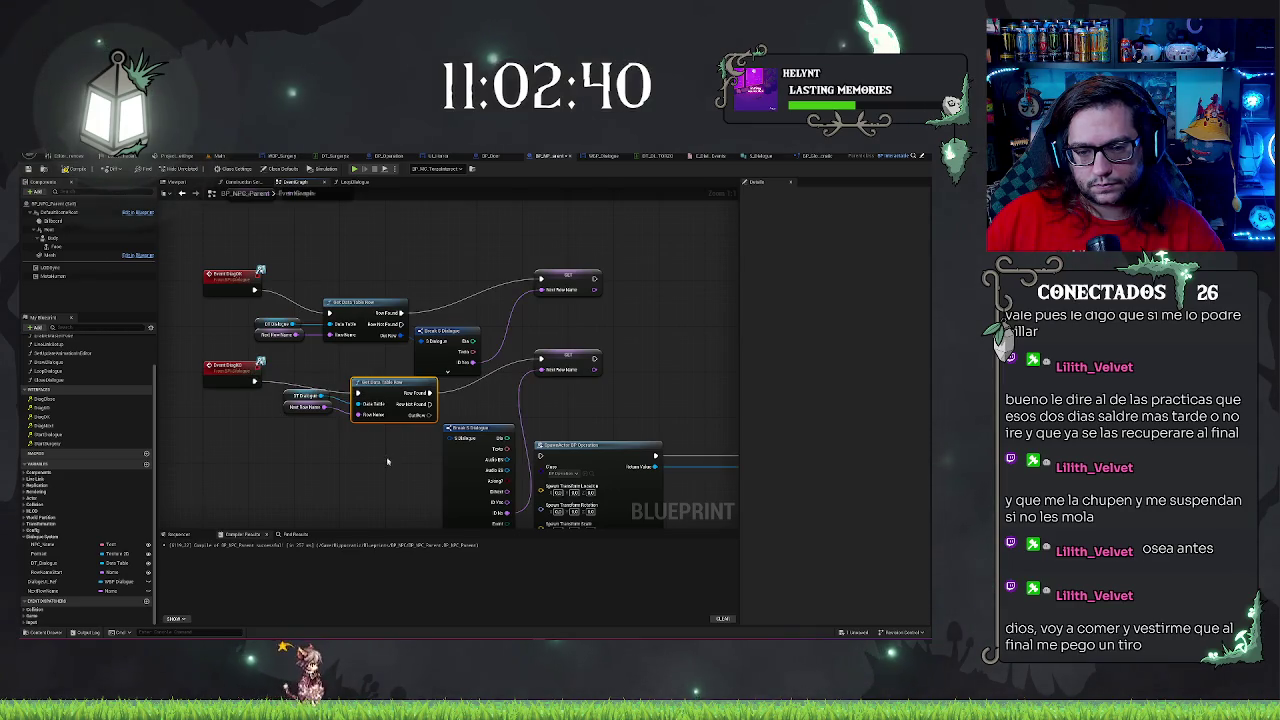
{"action": "left_click_drag", "start_coordinate": [474, 430], "coordinate": [486, 323]}
{"action": "left_click", "coordinate": [486, 323]}
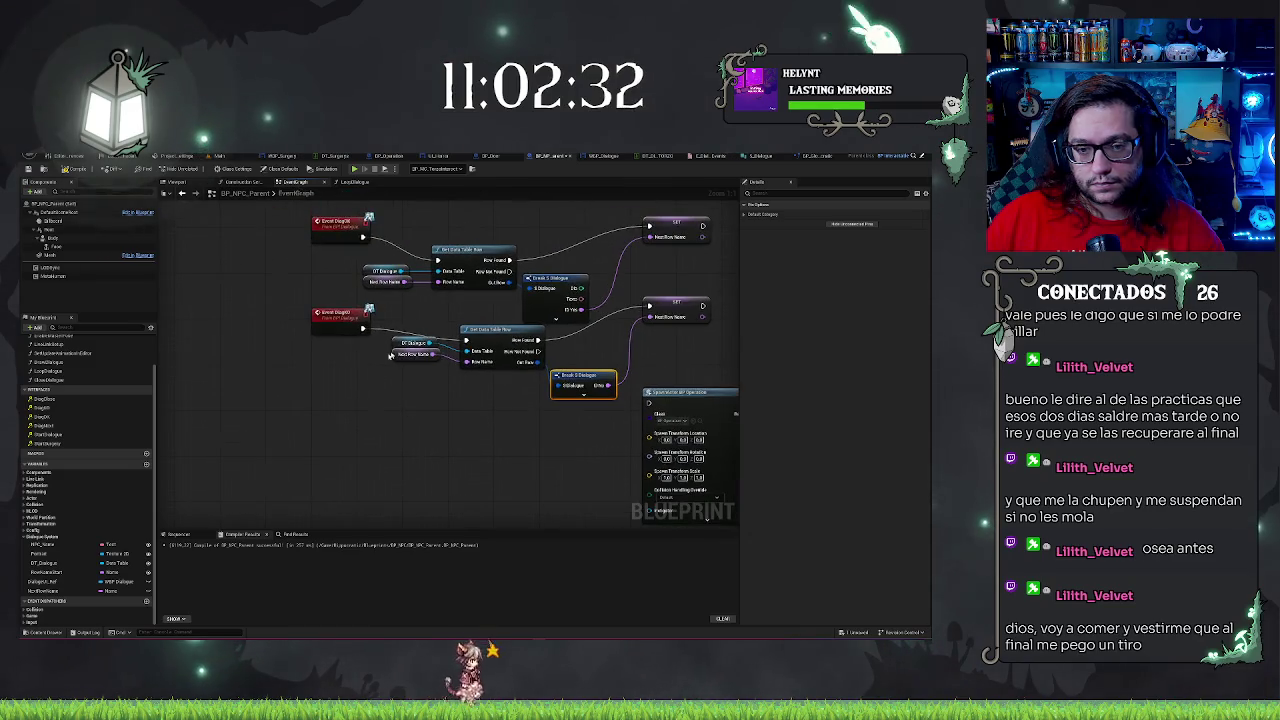
{"action": "left_click_drag", "start_coordinate": [283, 277], "coordinate": [700, 385]}
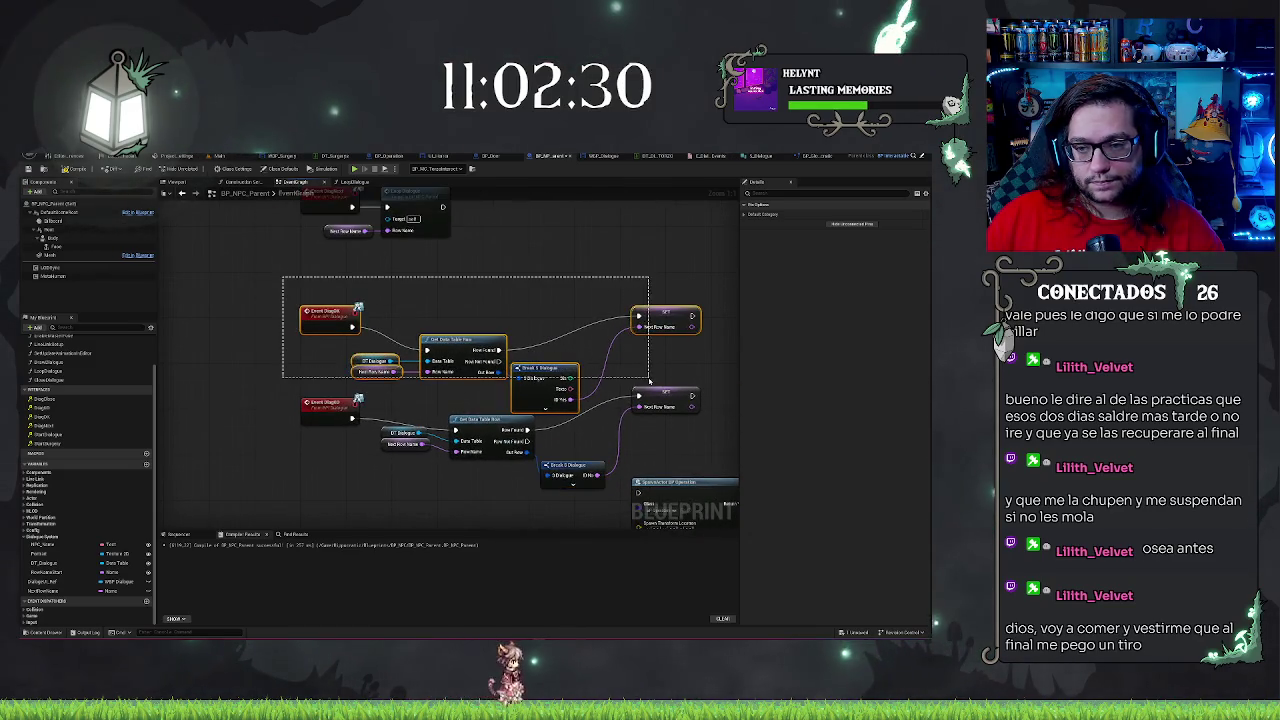
Straighten the second event chain's nodes into one row and move it up
{"action": "key", "text": "q"}
{"action": "left_click_drag", "start_coordinate": [314, 332], "coordinate": [314, 277]}
{"action": "left_click", "coordinate": [404, 268]}
{"action": "left_click_drag", "start_coordinate": [404, 268], "coordinate": [370, 292]}
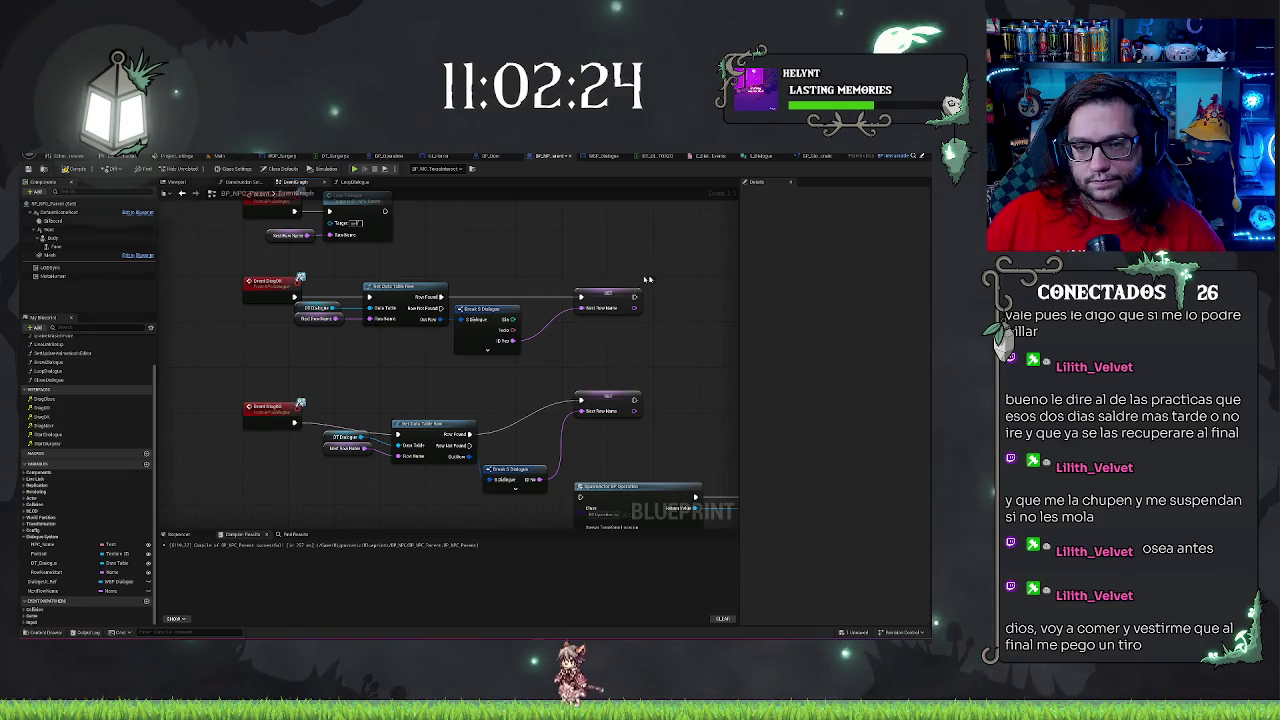
{"action": "left_click_drag", "start_coordinate": [622, 292], "coordinate": [493, 325]}
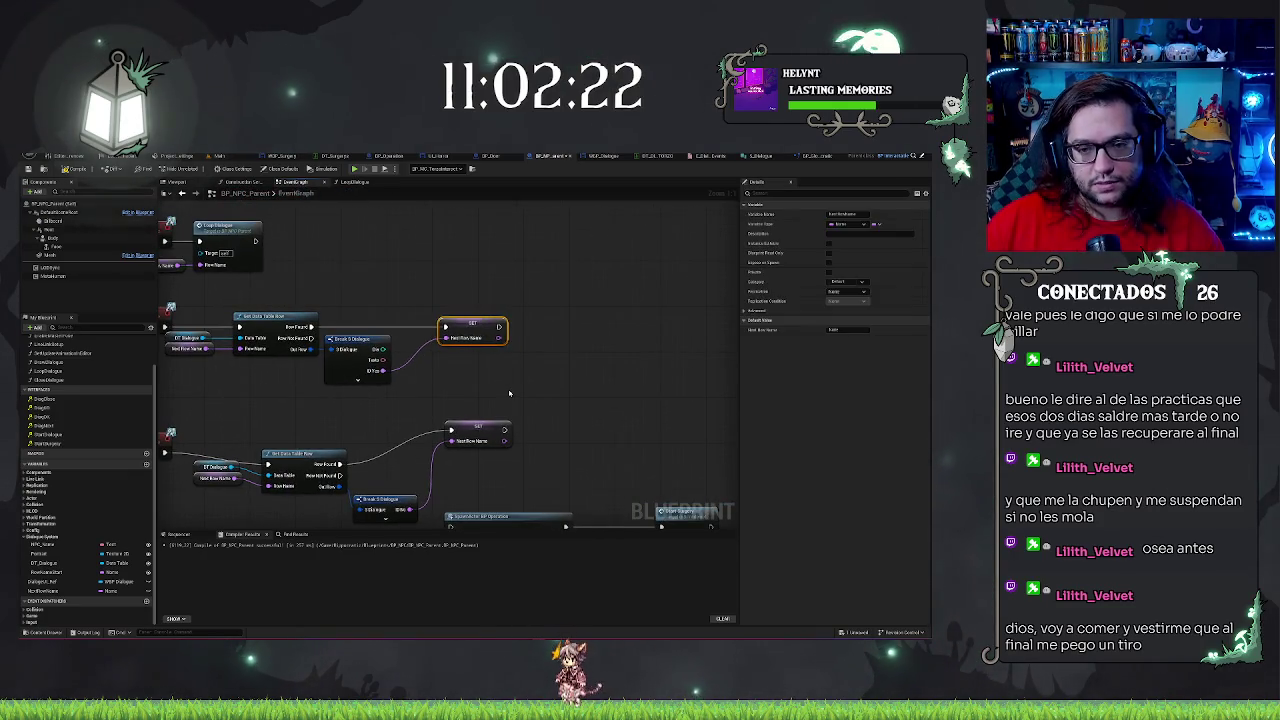
{"action": "key", "text": "ctrl+z"}
{"action": "mouse_move", "coordinate": [509, 393]}
{"action": "left_mouse_down"}
{"action": "mouse_move", "coordinate": [551, 426]}
{"action": "mouse_move", "coordinate": [603, 428]}
{"action": "left_mouse_up"}
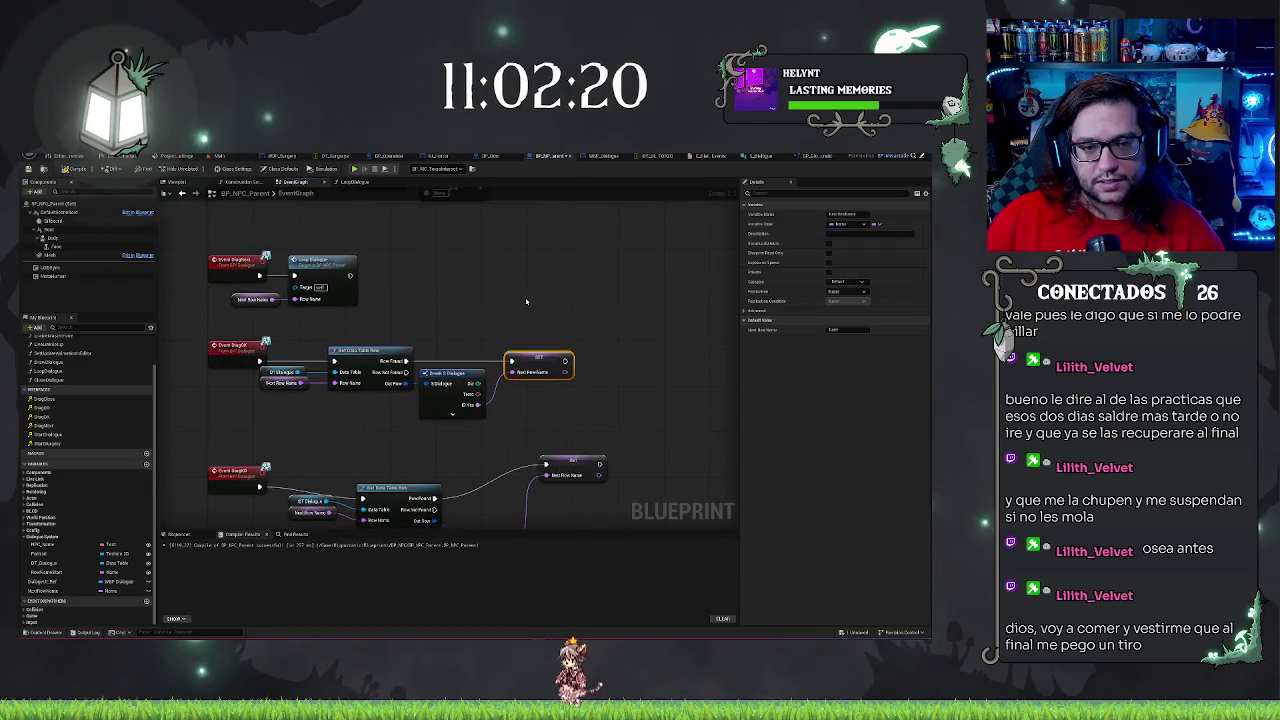
Add a Dlog Next call wired after the SET Next Row Name node
{"action": "left_click_drag", "start_coordinate": [565, 360], "coordinate": [594, 360]}
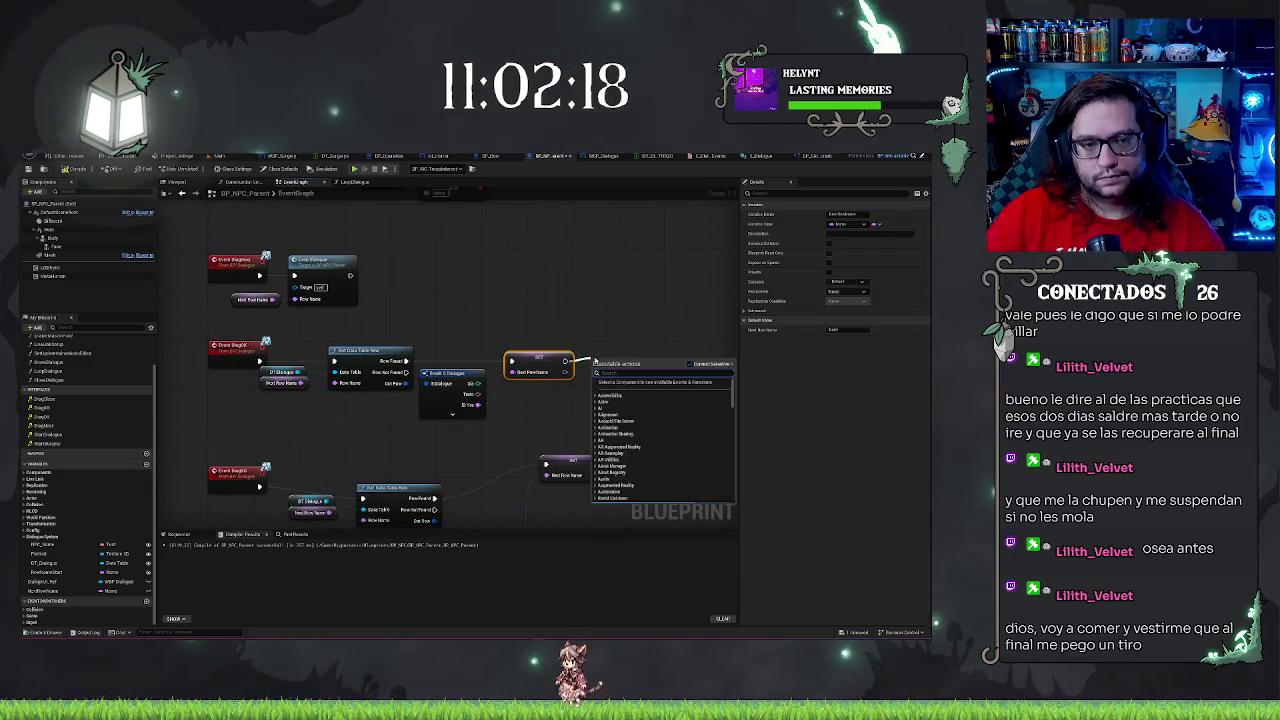
{"action": "type", "text": "dlog"}
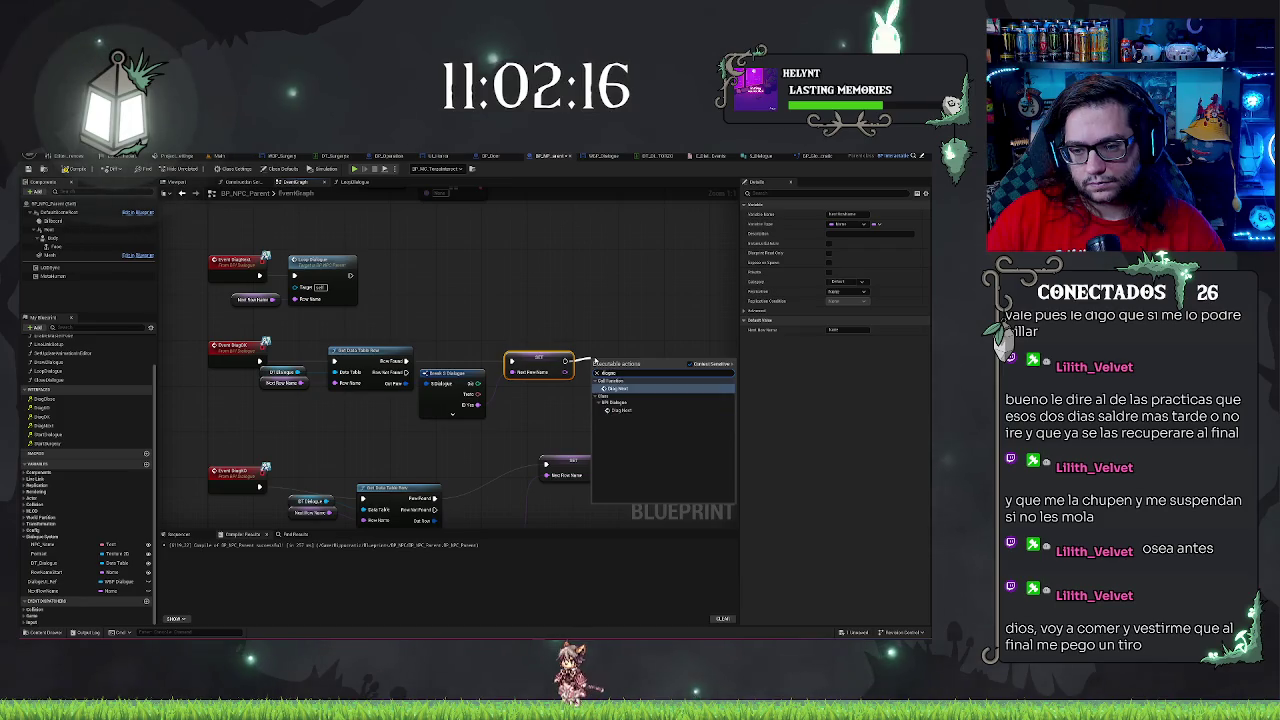
{"action": "left_click", "coordinate": [620, 406]}
{"action": "left_click", "coordinate": [540, 358]}
{"action": "left_click_drag", "start_coordinate": [486, 347], "coordinate": [566, 325]}
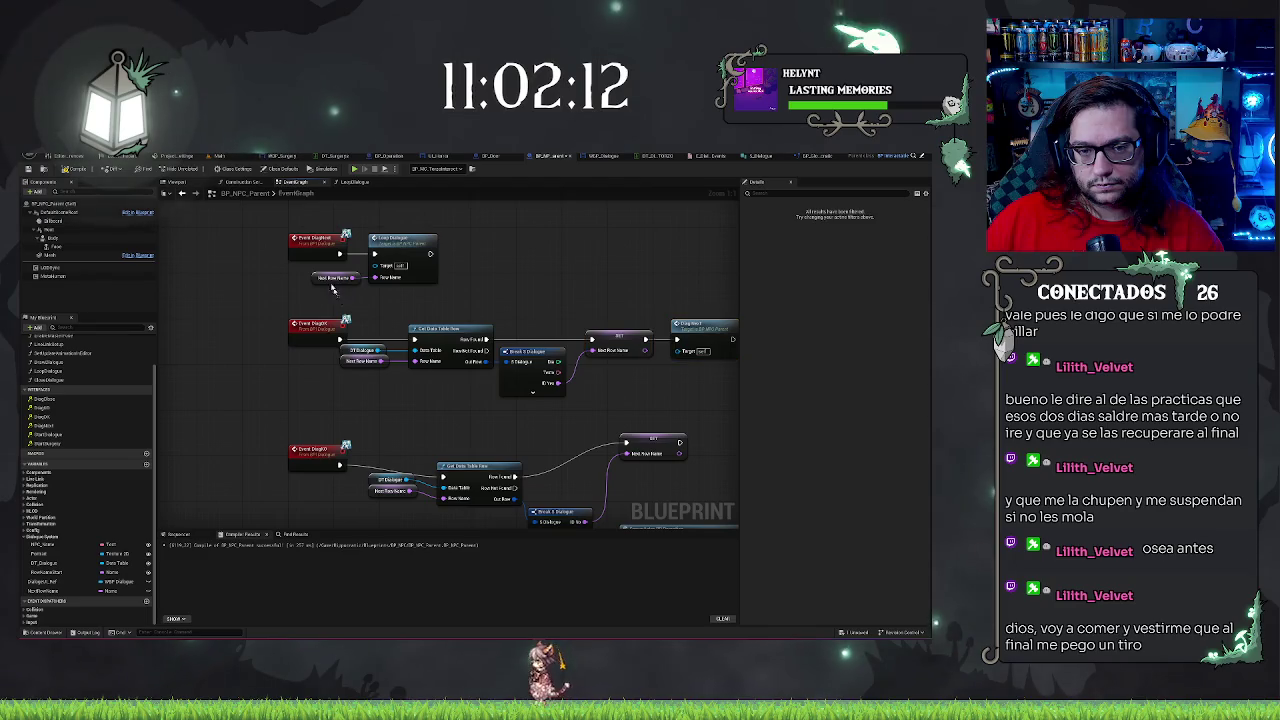
Move the Loop Dialogue node further right, clear of the new Dlog Next
{"action": "left_click_drag", "start_coordinate": [356, 290], "coordinate": [404, 241]}
{"action": "left_click", "coordinate": [414, 228]}
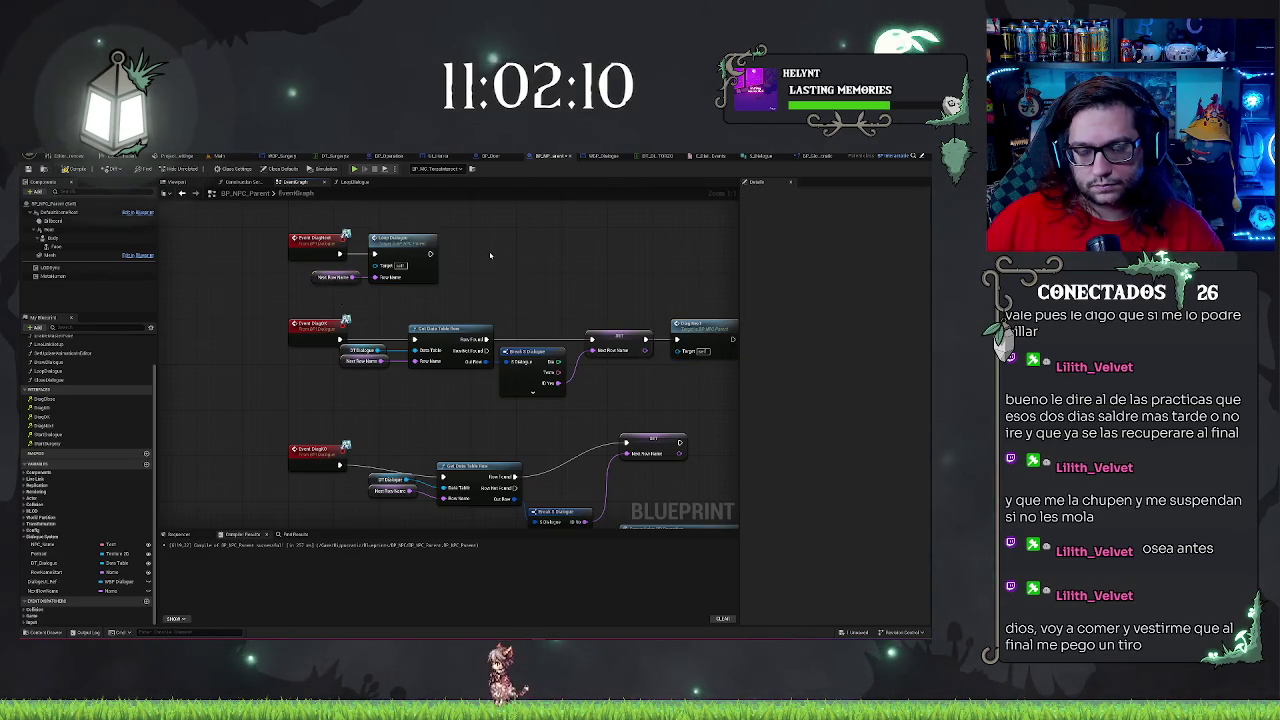
{"action": "left_click", "coordinate": [405, 242]}
{"action": "left_click_drag", "start_coordinate": [405, 242], "coordinate": [465, 247]}
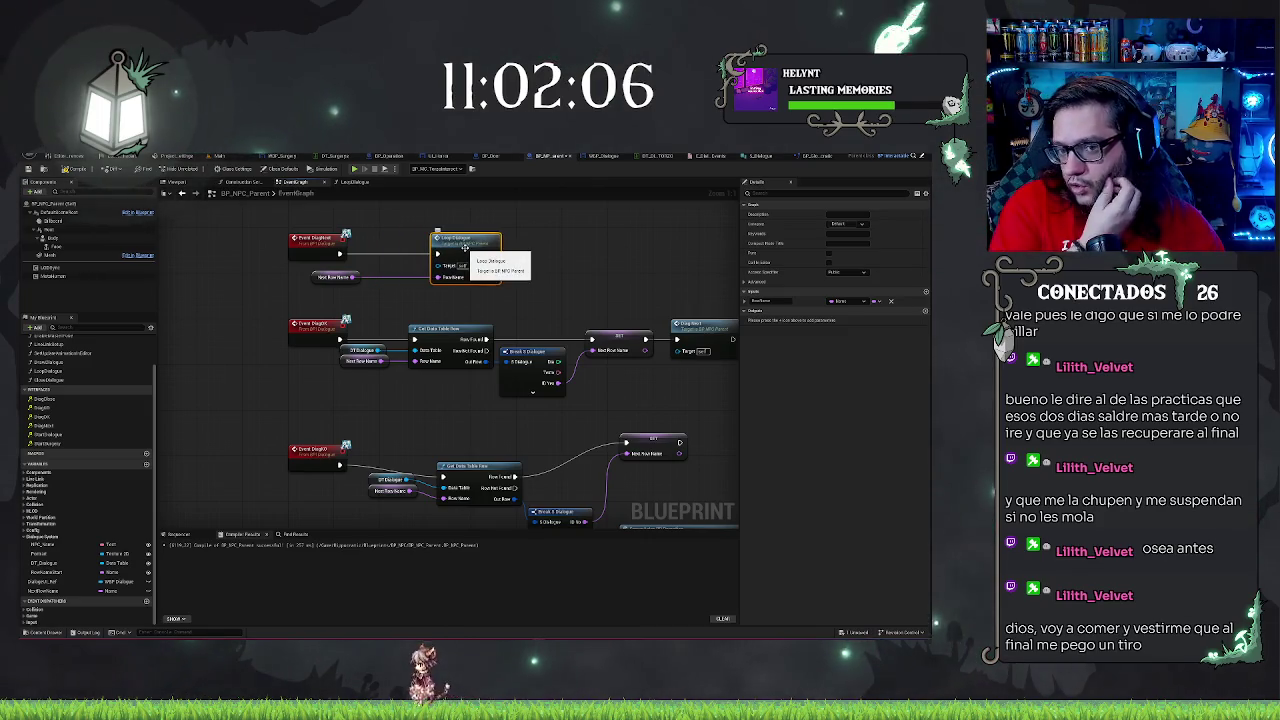
{"action": "scroll", "coordinate": [500, 280], "scroll_direction": "down", "scroll_amount": 2}
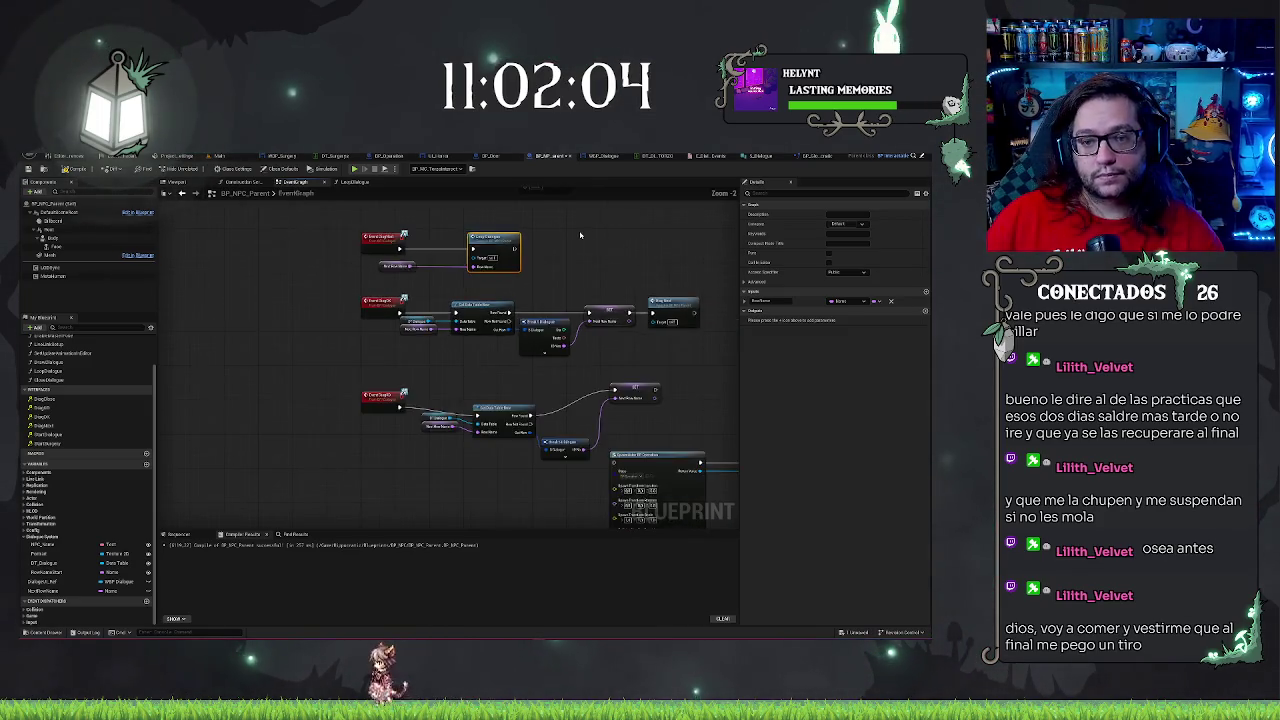
{"action": "scroll", "coordinate": [562, 323], "scroll_direction": "up", "scroll_amount": 2}
{"action": "left_click_drag", "start_coordinate": [345, 266], "coordinate": [390, 226]}
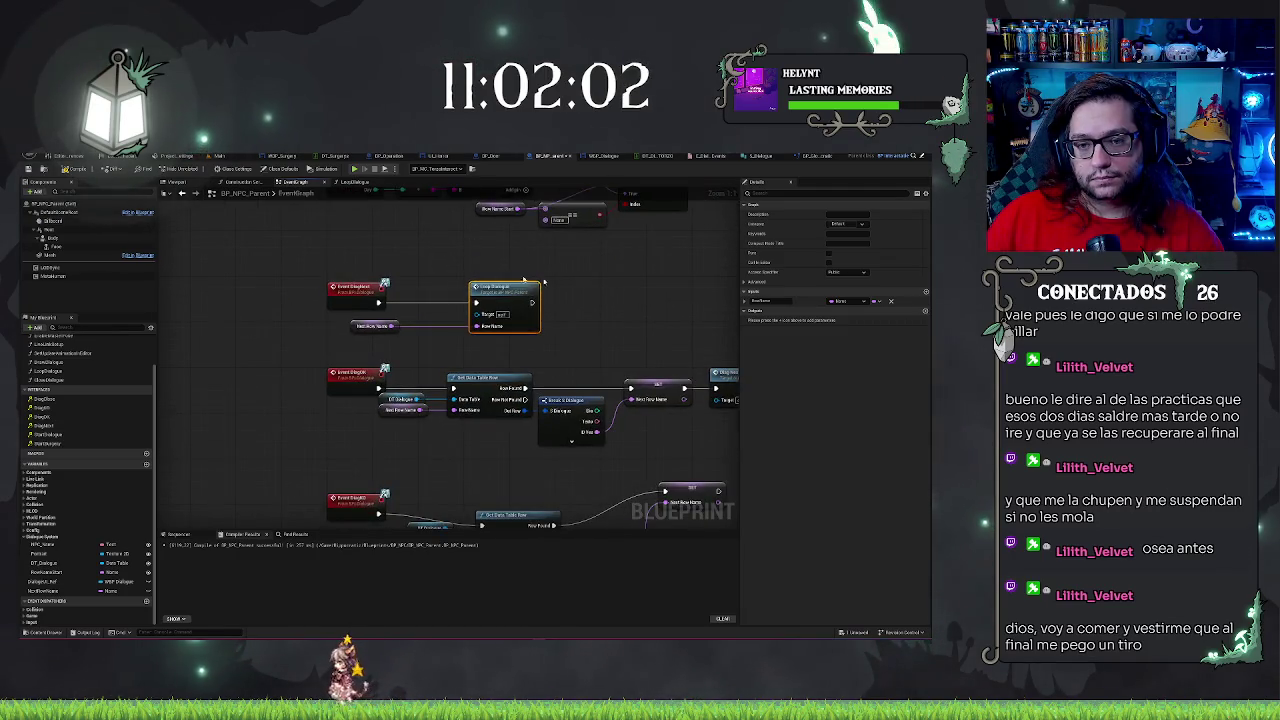
Straighten the third event chain's nodes into one aligned row
{"action": "scroll", "coordinate": [484, 376], "scroll_direction": "up", "scroll_amount": 1}
{"action": "mouse_move", "coordinate": [560, 400]}
{"action": "left_mouse_down"}
{"action": "mouse_move", "coordinate": [484, 376]}
{"action": "mouse_move", "coordinate": [275, 365]}
{"action": "left_mouse_up"}
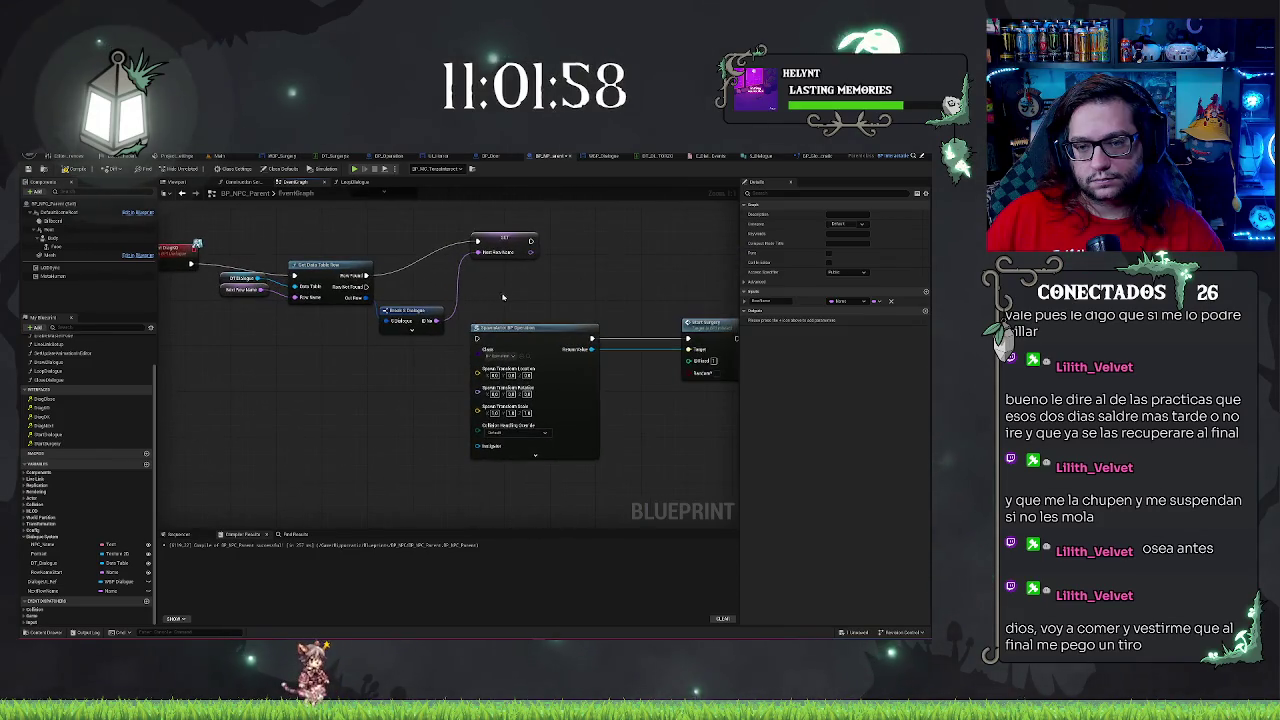
{"action": "left_click_drag", "start_coordinate": [500, 297], "coordinate": [440, 282]}
{"action": "left_click", "coordinate": [459, 368]}
{"action": "key", "text": "ctrl+z"}
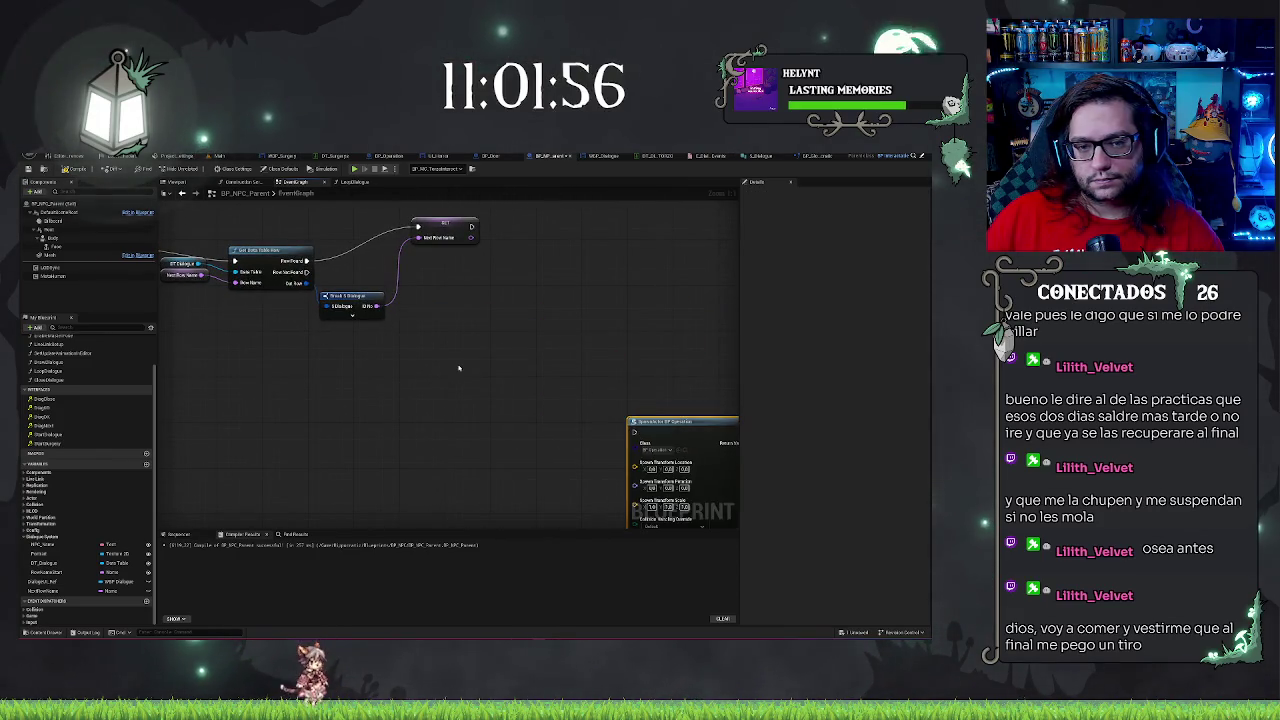
{"action": "right_click", "coordinate": [459, 368]}
{"action": "left_click_drag", "start_coordinate": [295, 280], "coordinate": [626, 395]}
{"action": "key", "text": "q"}
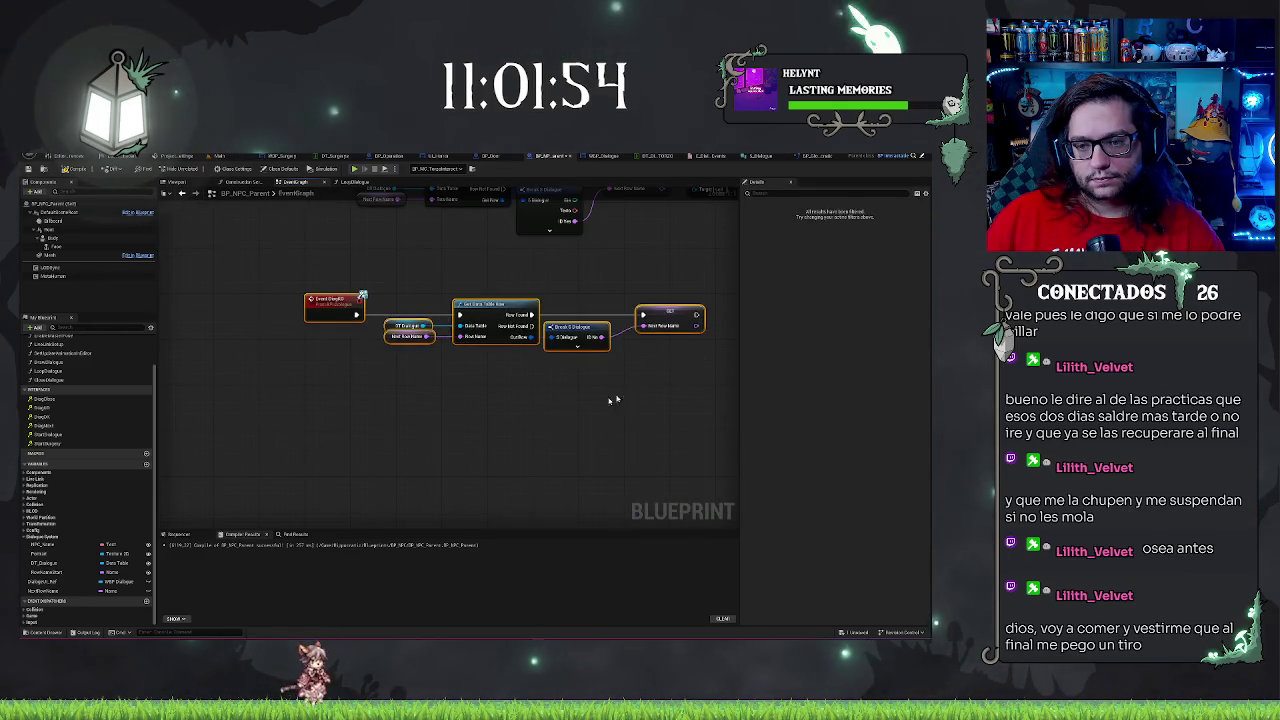
{"action": "left_click", "coordinate": [626, 395]}
{"action": "left_click_drag", "start_coordinate": [287, 285], "coordinate": [730, 410]}
{"action": "mouse_move", "coordinate": [330, 274]}
{"action": "left_mouse_down"}
{"action": "mouse_move", "coordinate": [393, 399]}
{"action": "mouse_move", "coordinate": [381, 424]}
{"action": "mouse_move", "coordinate": [383, 397]}
{"action": "left_mouse_up"}
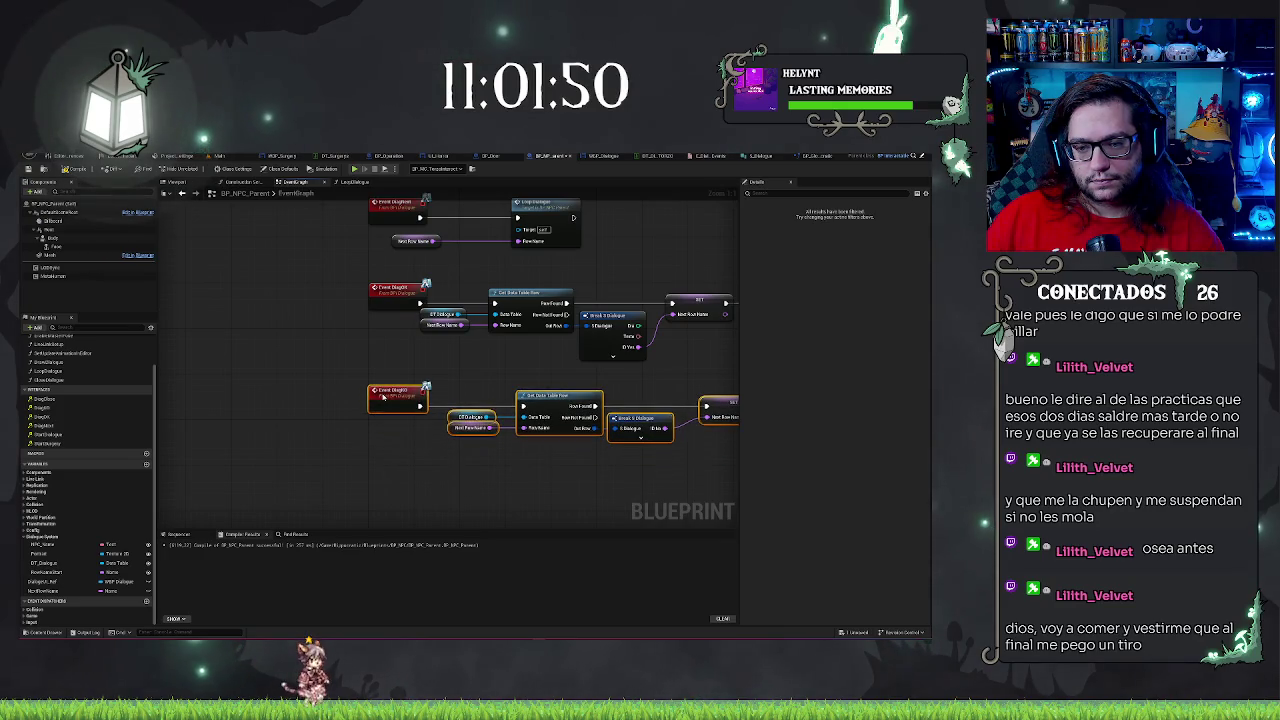
Nudge Get Data Table Row, its DT_Dialogue and Next Row Name inputs, and Break S_Dialogue left
{"action": "left_click", "coordinate": [558, 400]}
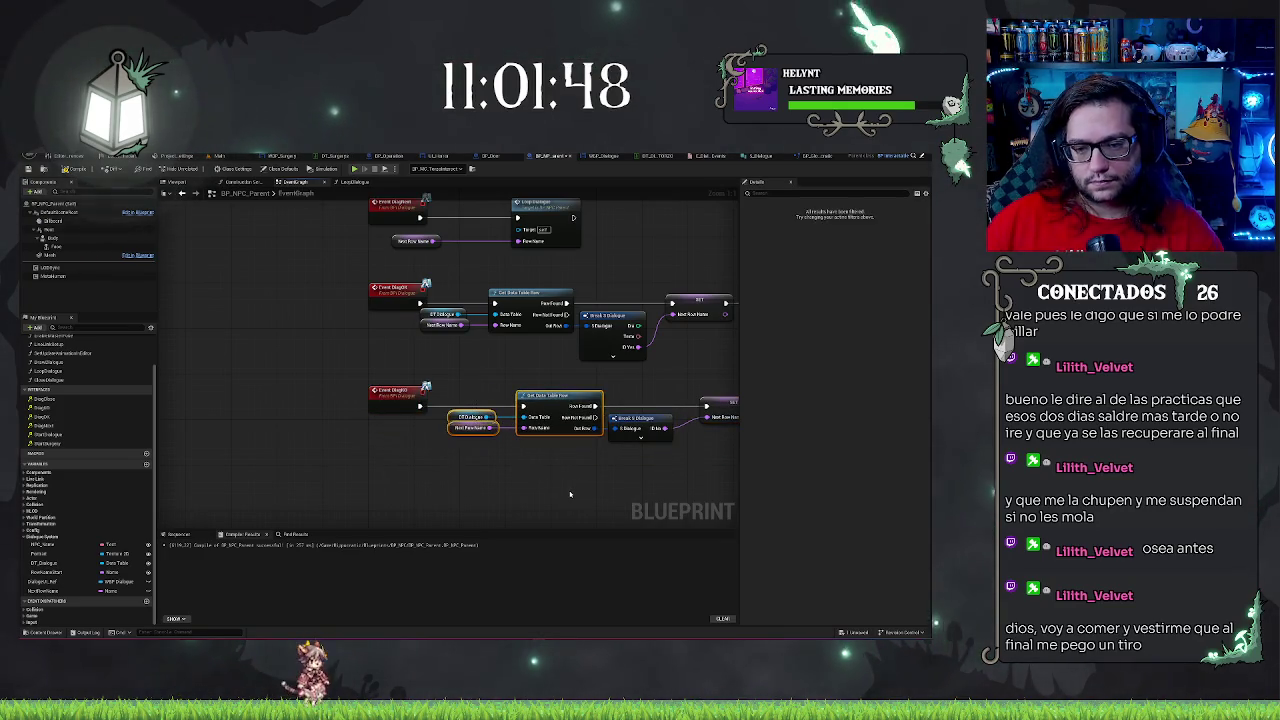
{"action": "key", "text": "Left"}
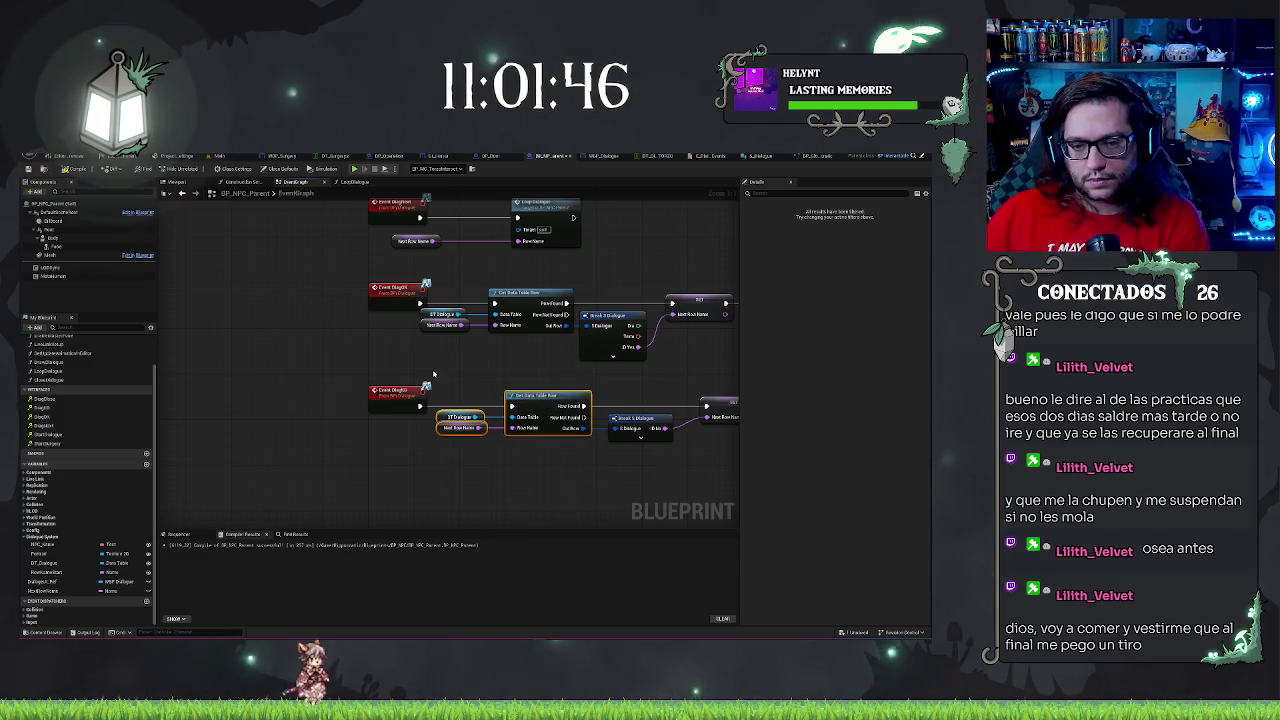
{"action": "left_click_drag", "start_coordinate": [437, 381], "coordinate": [480, 463]}
{"action": "left_click_drag", "start_coordinate": [472, 368], "coordinate": [520, 466]}
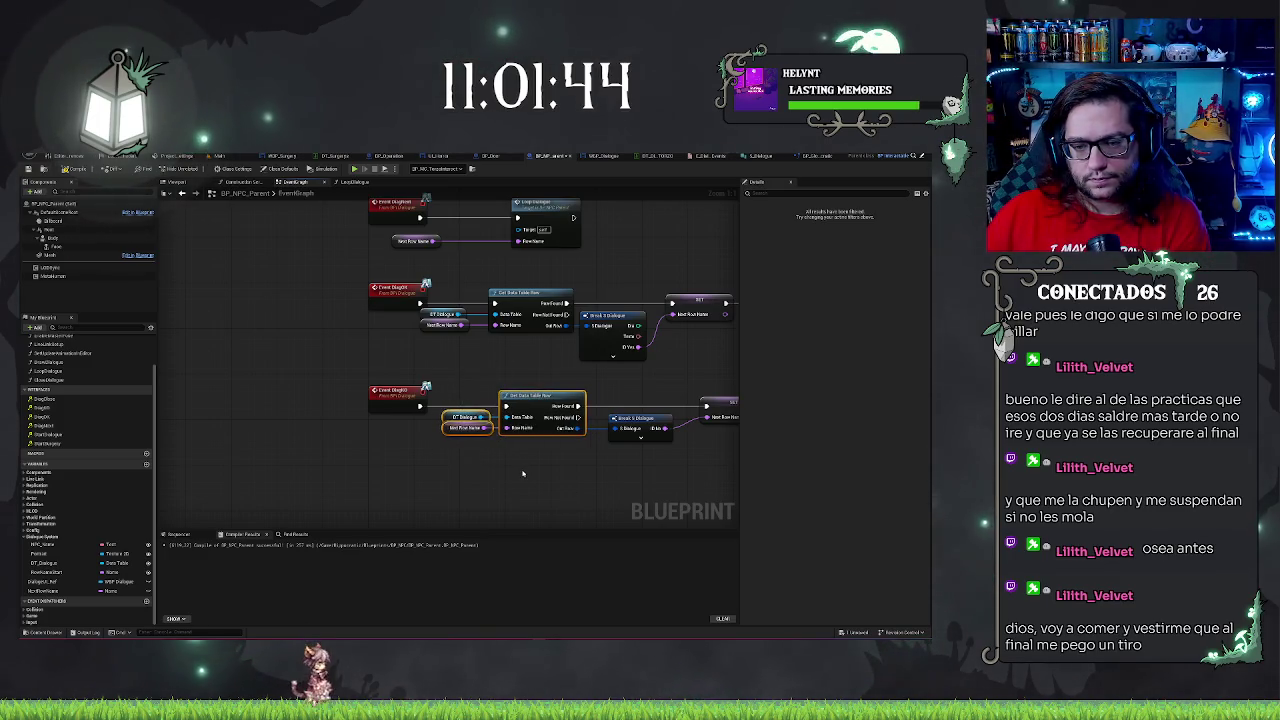
{"action": "key", "text": "Left"}
{"action": "key", "text": "Left"}
{"action": "mouse_move", "coordinate": [437, 278]}
{"action": "left_mouse_down"}
{"action": "mouse_move", "coordinate": [473, 398]}
{"action": "mouse_move", "coordinate": [493, 396]}
{"action": "left_mouse_up"}
{"action": "left_click", "coordinate": [514, 390]}
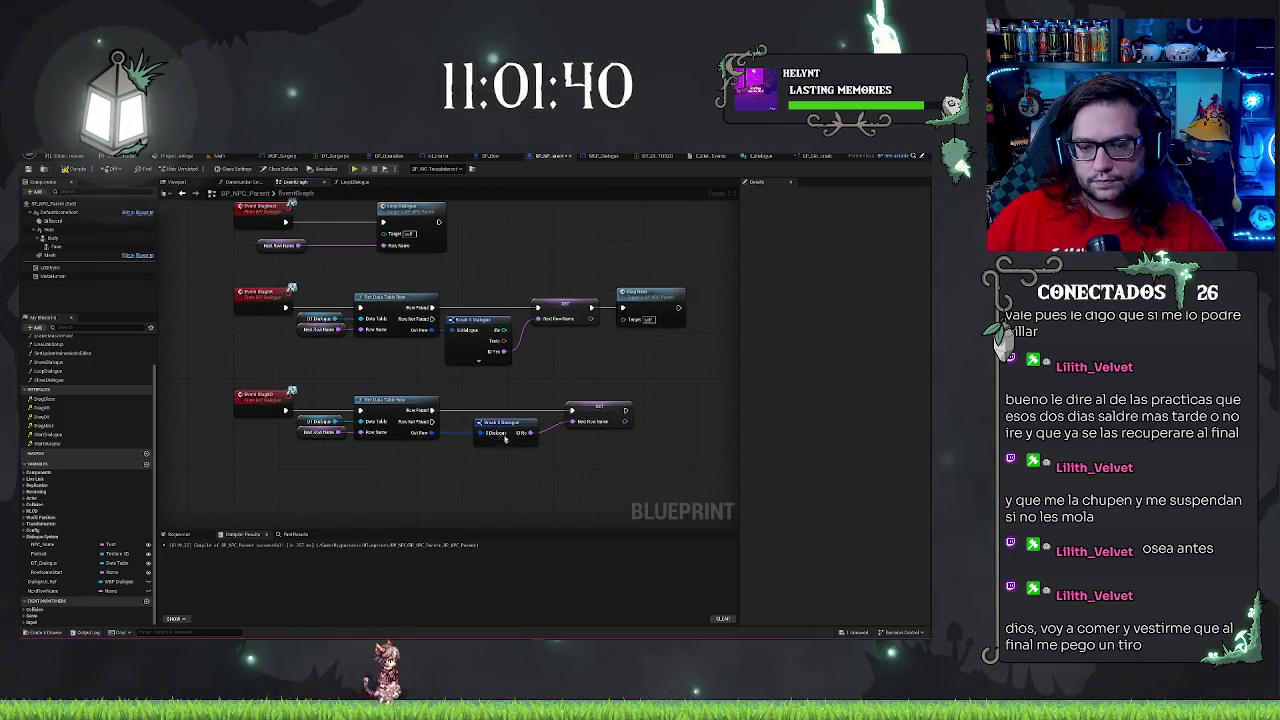
{"action": "left_click", "coordinate": [478, 320]}
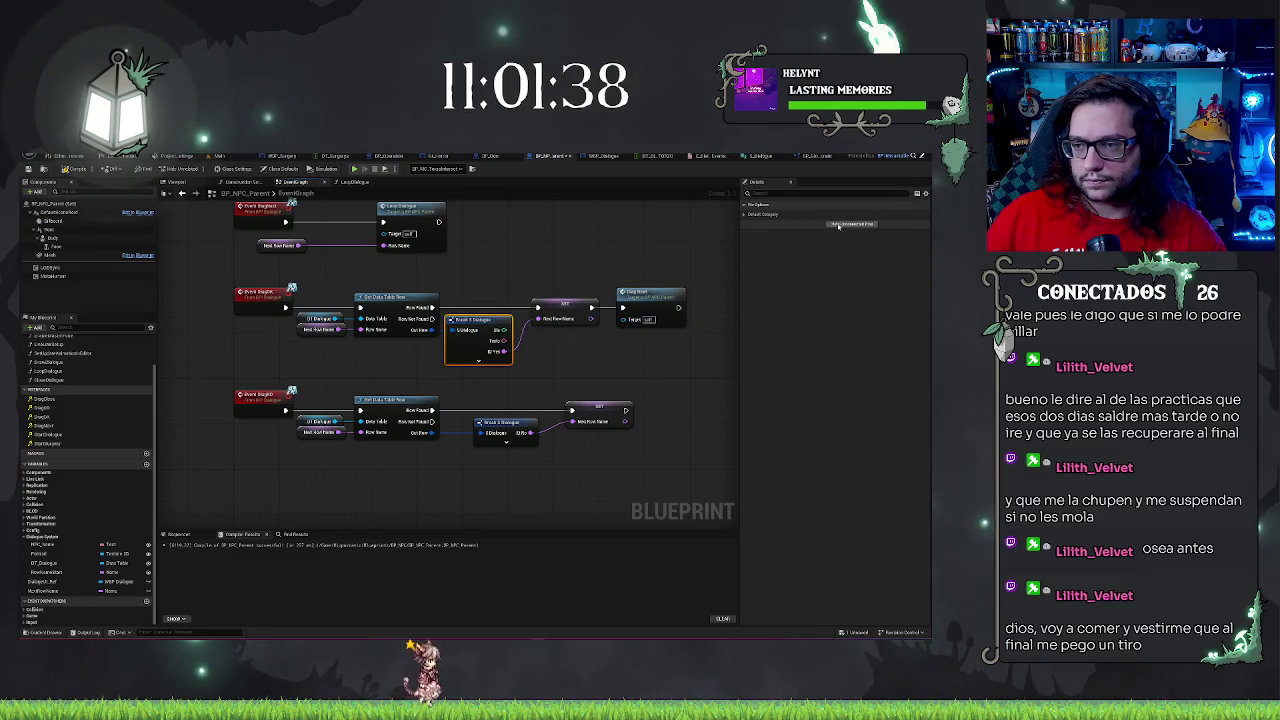
{"action": "left_click", "coordinate": [494, 390]}
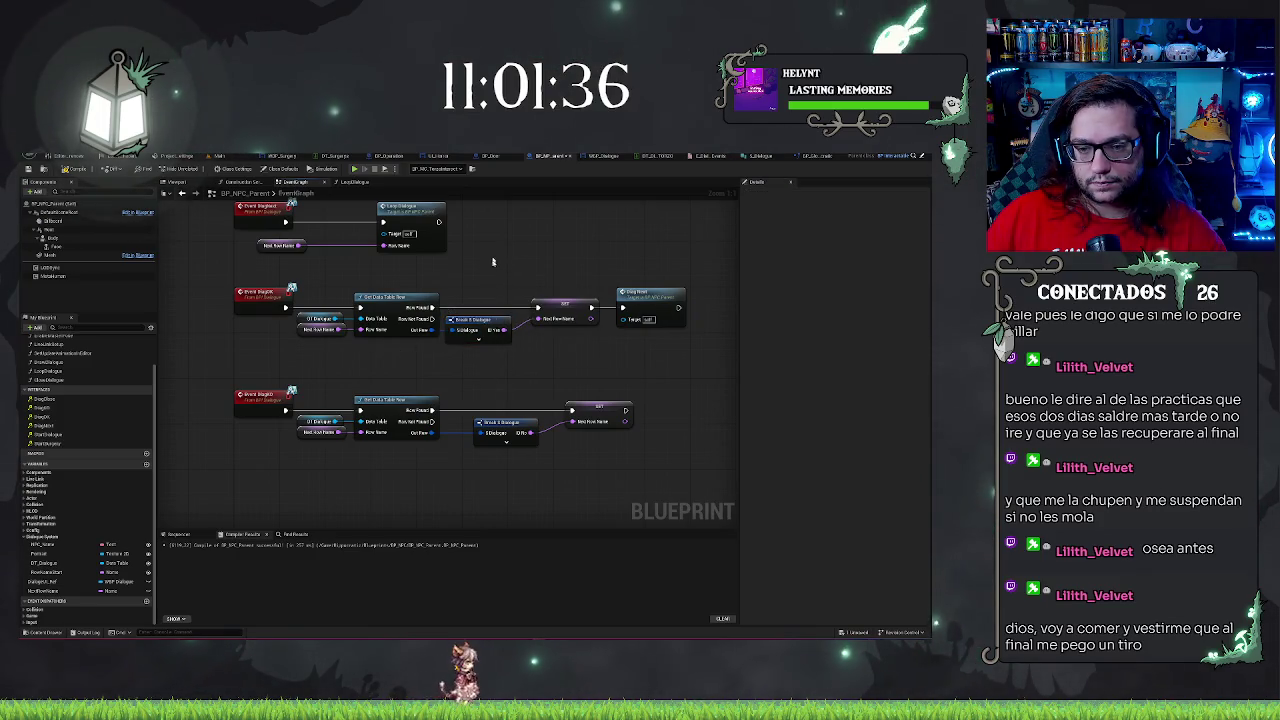
{"action": "left_click_drag", "start_coordinate": [506, 393], "coordinate": [613, 502]}
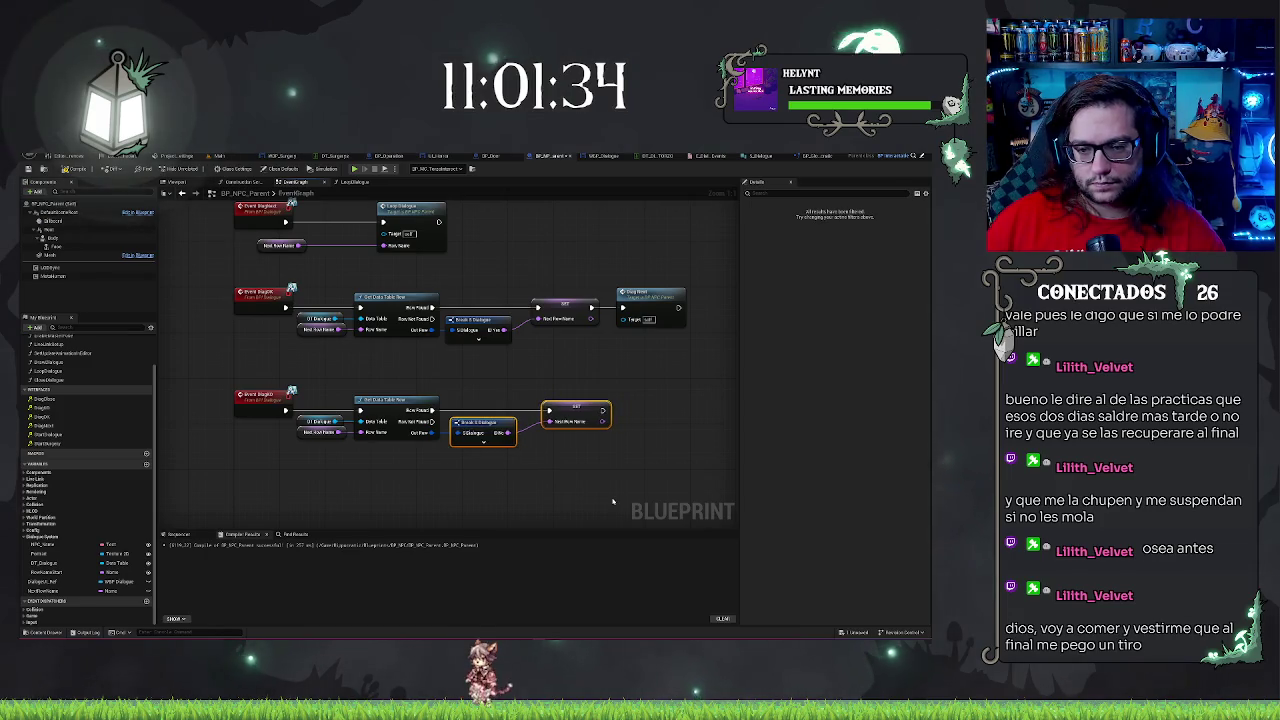
{"action": "left_click", "coordinate": [577, 414]}
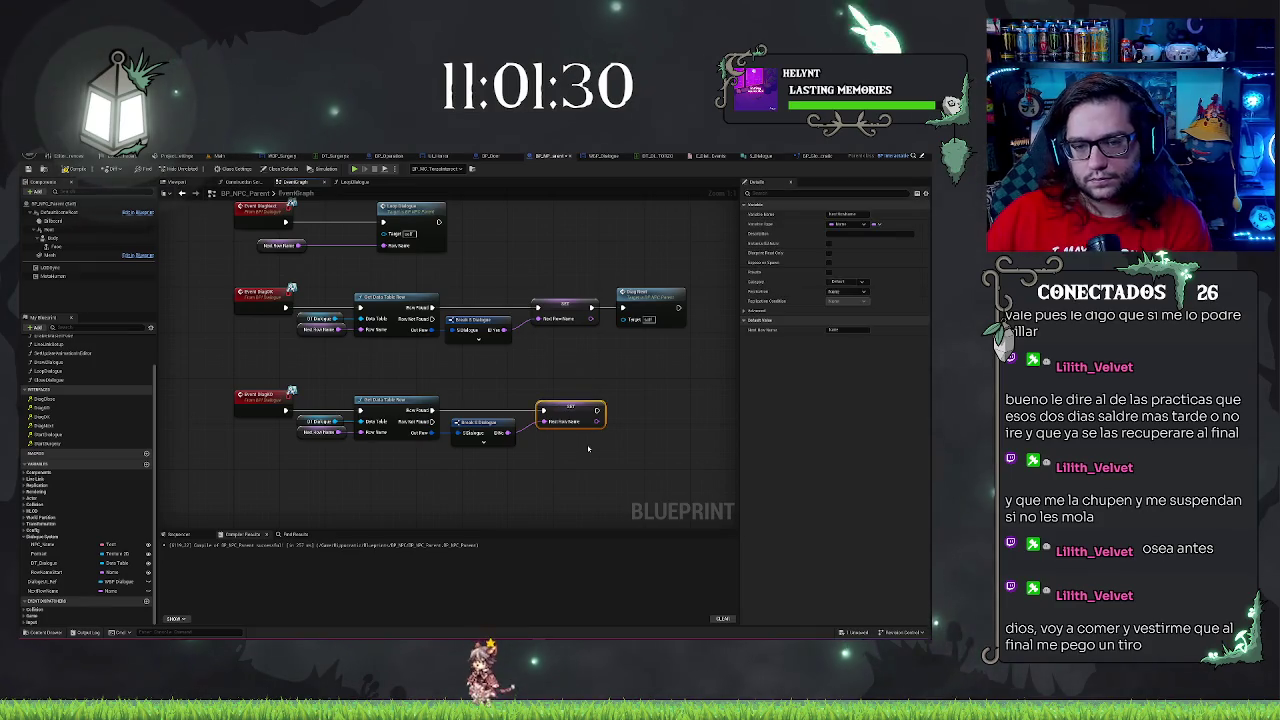
{"action": "left_click_drag", "start_coordinate": [466, 378], "coordinate": [580, 478]}
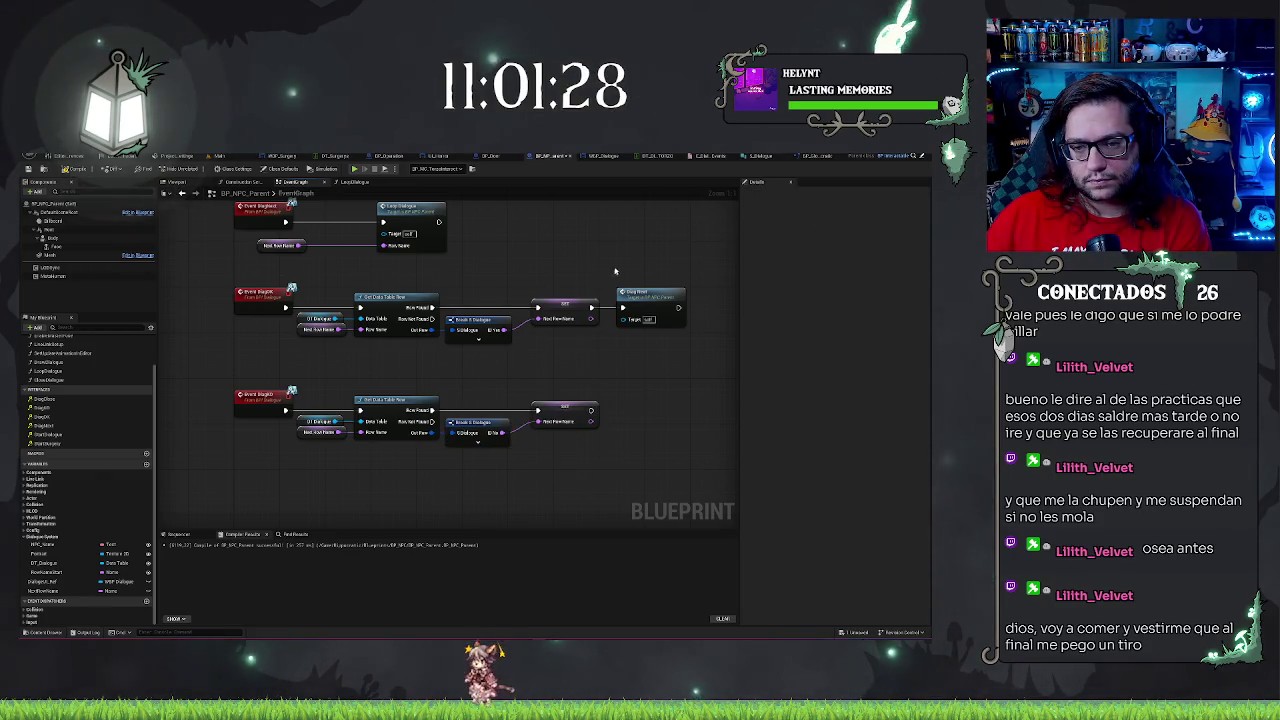
Duplicate Dlog Next between the two SET nodes and delete the original
{"action": "left_click", "coordinate": [643, 300]}
{"action": "key", "text": "ctrl+d"}
{"action": "mouse_move", "coordinate": [634, 418]}
{"action": "left_mouse_down"}
{"action": "mouse_move", "coordinate": [620, 398]}
{"action": "mouse_move", "coordinate": [628, 348]}
{"action": "mouse_move", "coordinate": [598, 316]}
{"action": "left_mouse_up"}
{"action": "key", "text": "Delete"}
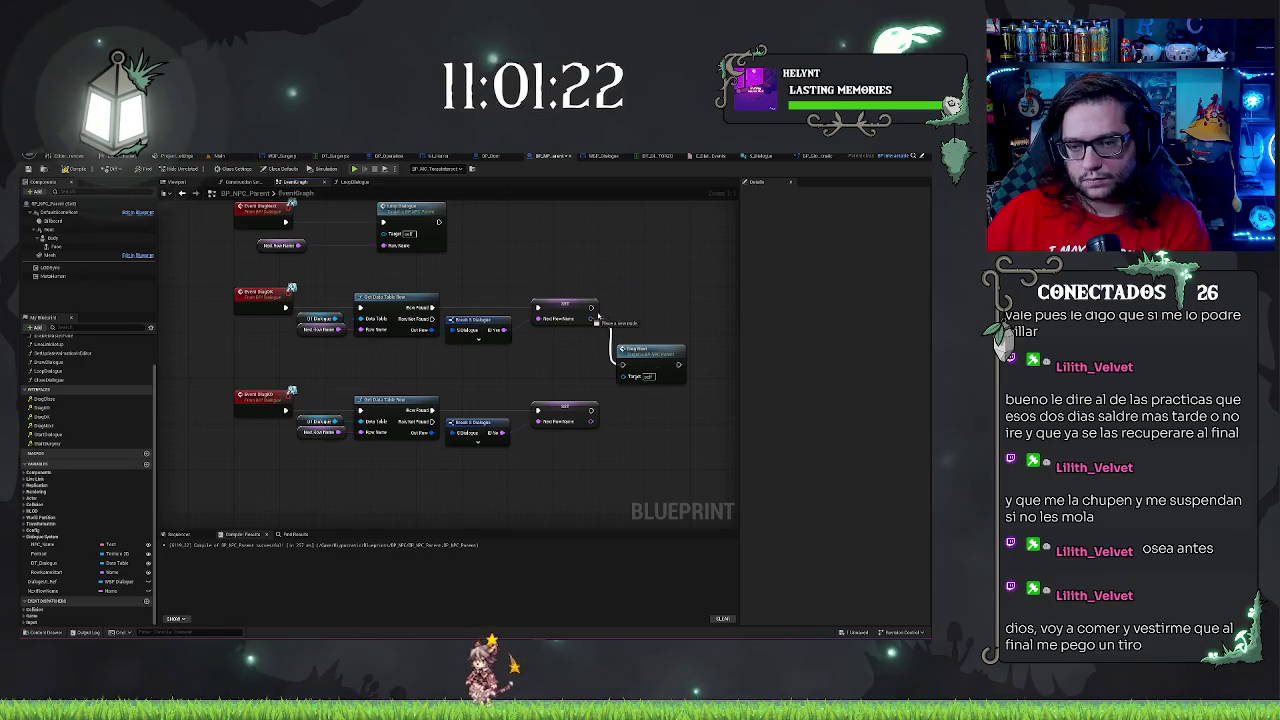
Wire the lower SET Next Row Name's exec output into the shared Dlog Next
{"action": "left_click_drag", "start_coordinate": [591, 410], "coordinate": [622, 364]}
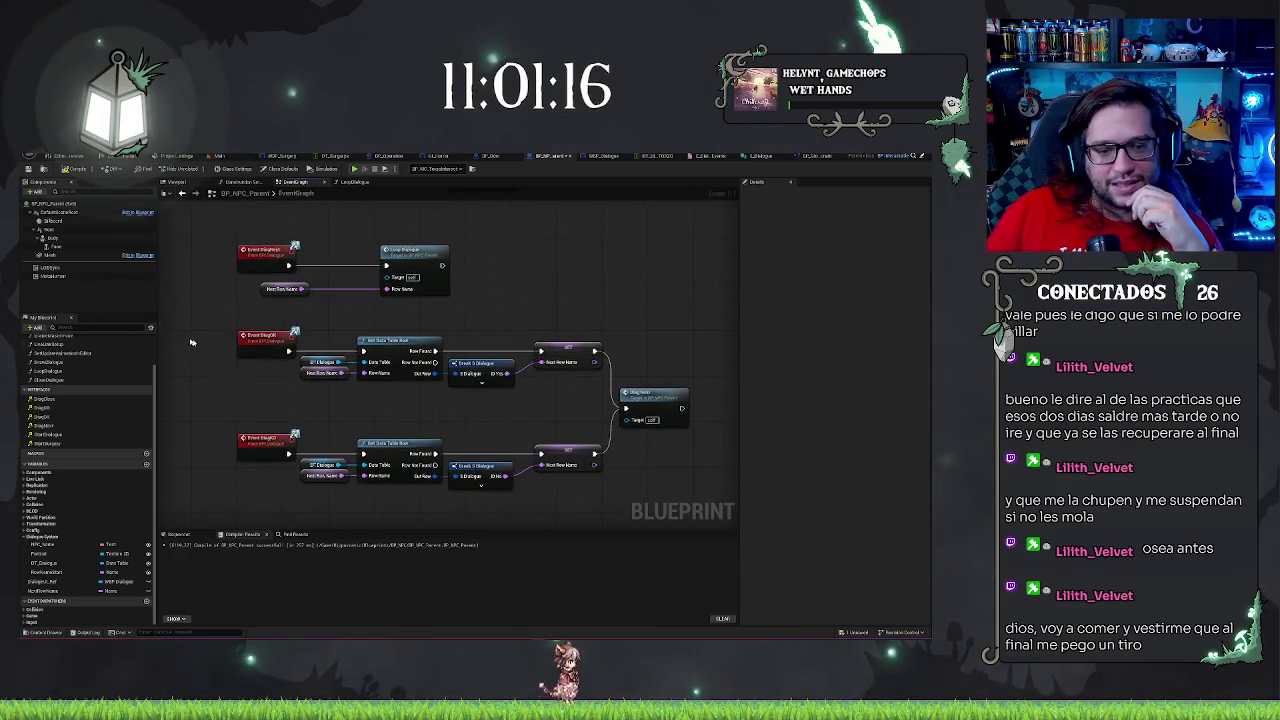
{"action": "left_click_drag", "start_coordinate": [186, 320], "coordinate": [255, 468]}
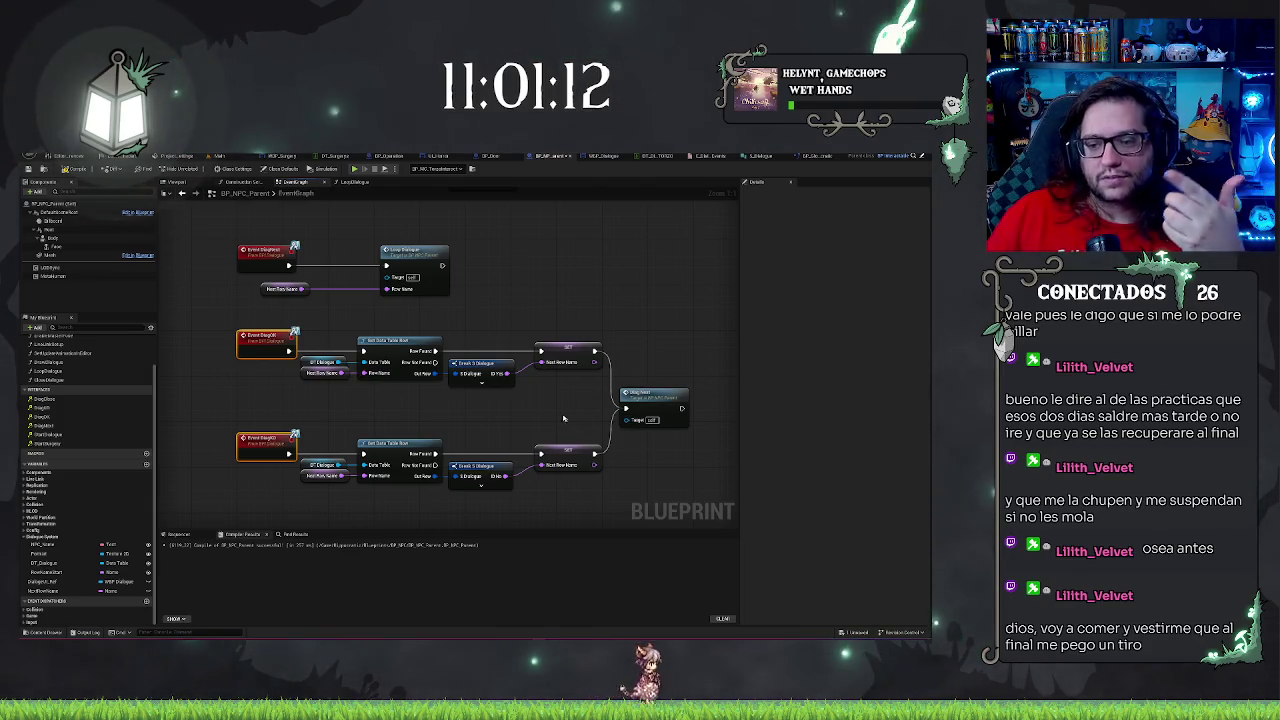
{"action": "mouse_move", "coordinate": [561, 287]}
{"action": "left_mouse_down"}
{"action": "mouse_move", "coordinate": [484, 246]}
{"action": "mouse_move", "coordinate": [447, 328]}
{"action": "mouse_move", "coordinate": [501, 317]}
{"action": "mouse_move", "coordinate": [529, 333]}
{"action": "left_mouse_up"}
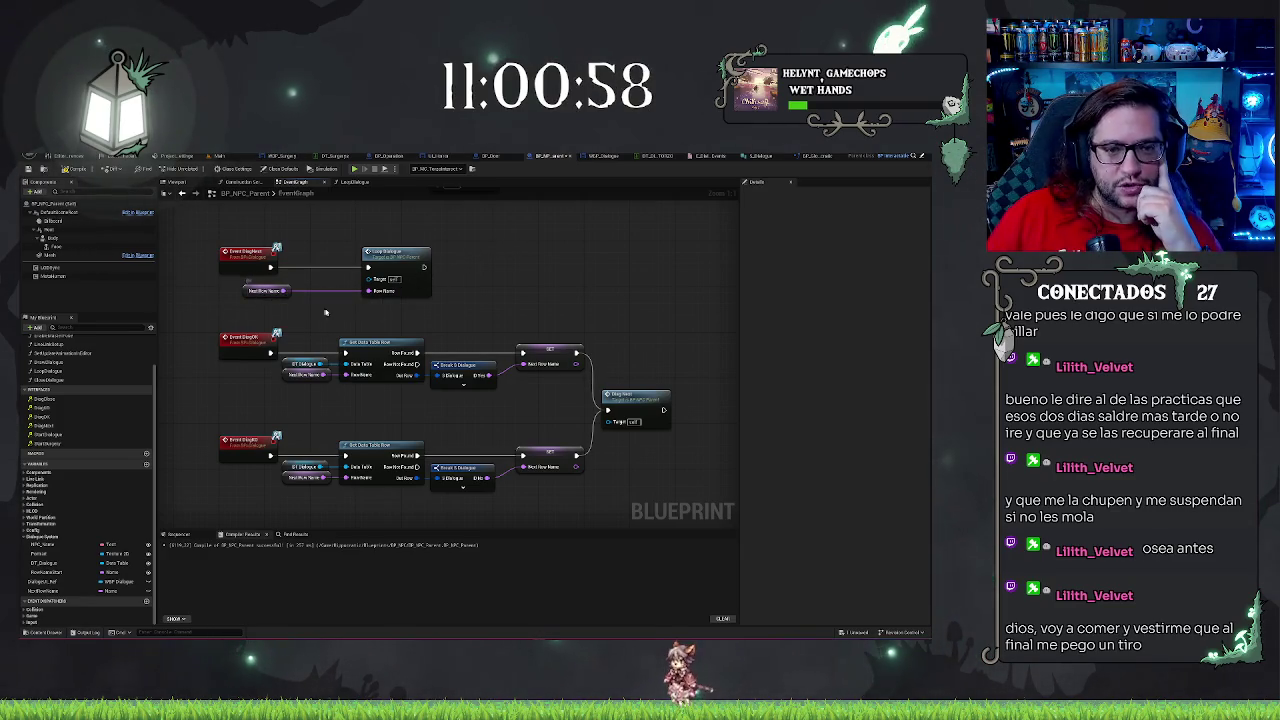
{"action": "left_click_drag", "start_coordinate": [328, 311], "coordinate": [365, 319]}
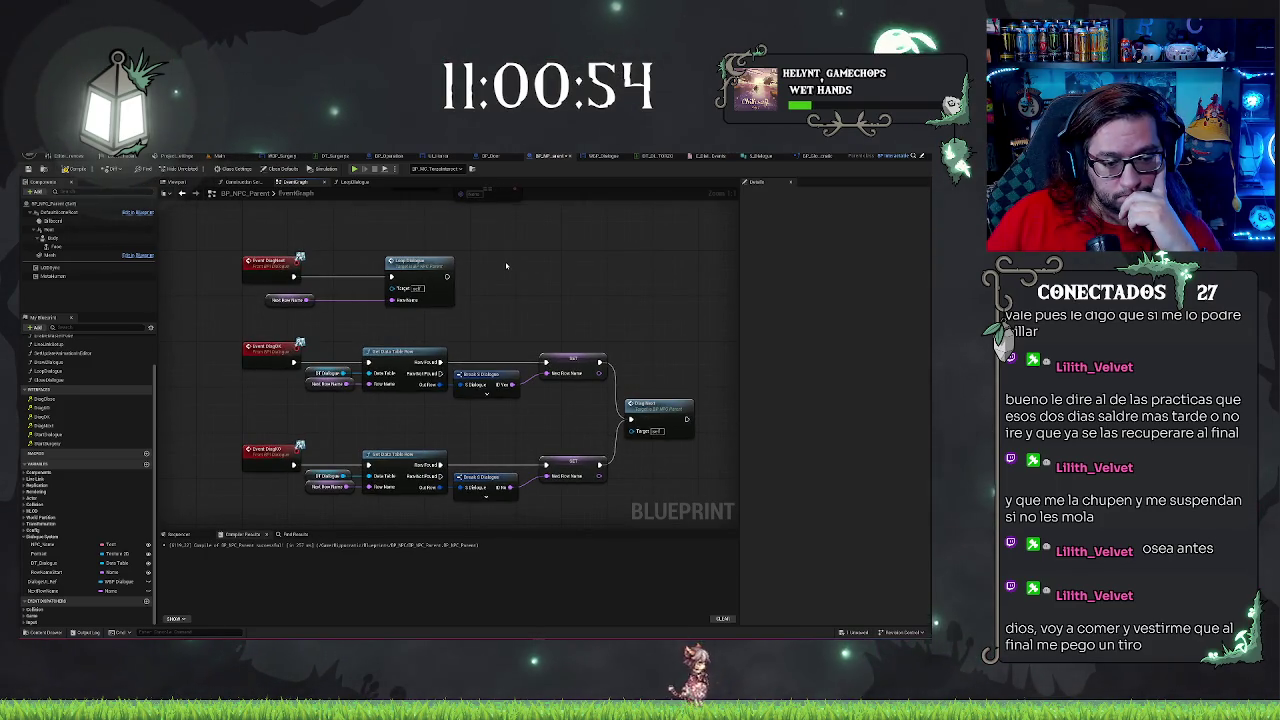
{"action": "left_click_drag", "start_coordinate": [506, 266], "coordinate": [538, 287]}
Add an Equal (==) node comparing Next Row Name and wire its result onward
{"action": "left_click_drag", "start_coordinate": [338, 320], "coordinate": [358, 328]}
{"action": "type", "text": "equ"}
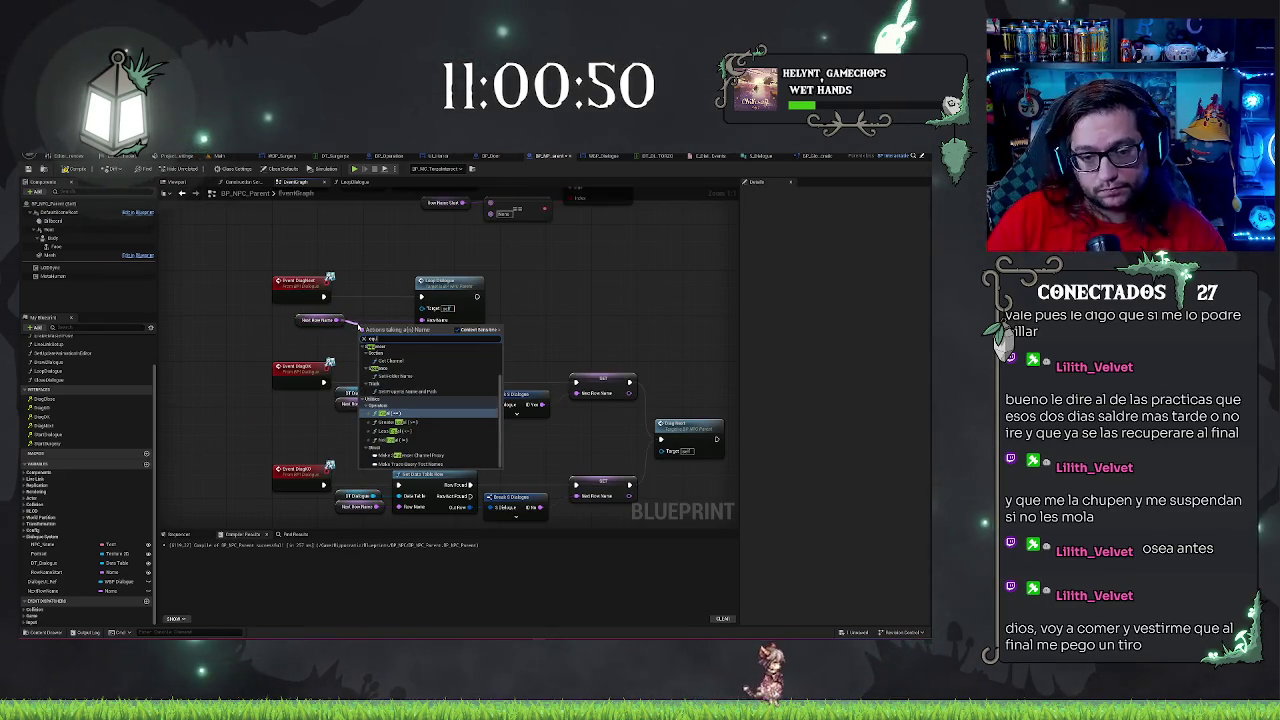
{"action": "key", "text": "Return"}
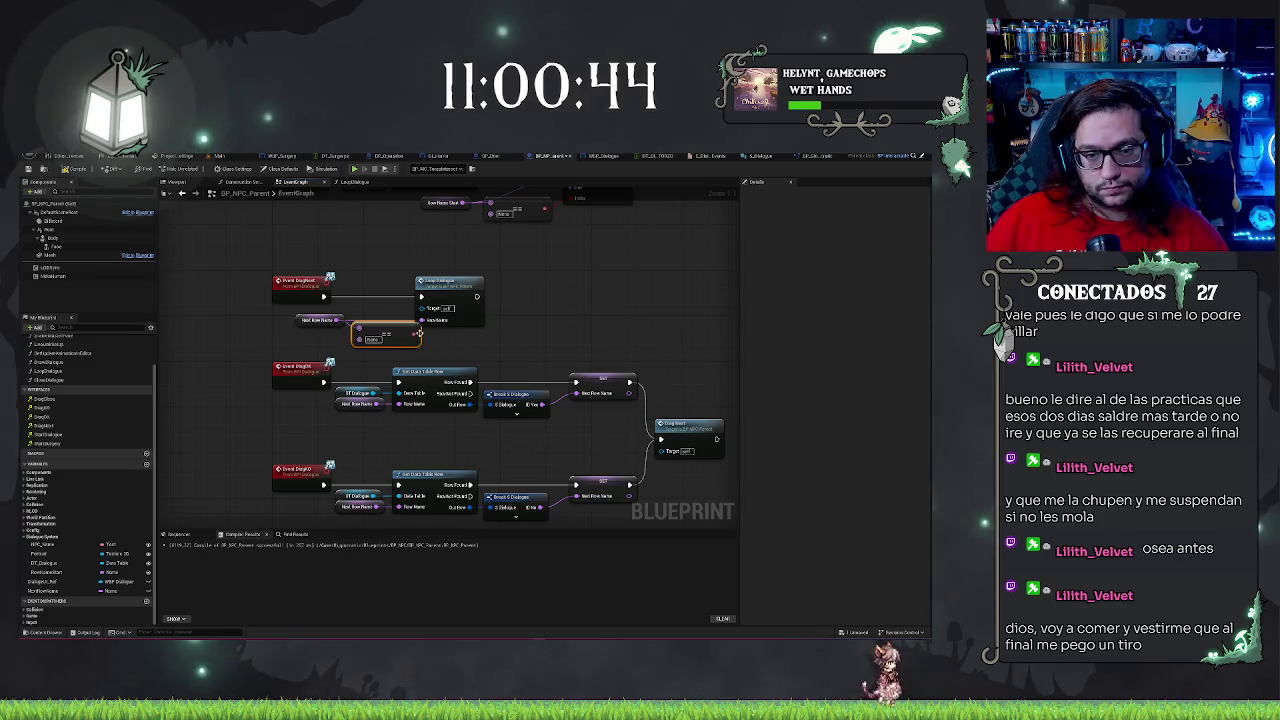
{"action": "mouse_move", "coordinate": [413, 339]}
{"action": "left_mouse_down"}
{"action": "mouse_move", "coordinate": [430, 330]}
{"action": "mouse_move", "coordinate": [404, 285]}
{"action": "mouse_move", "coordinate": [533, 290]}
{"action": "mouse_move", "coordinate": [517, 287]}
{"action": "left_mouse_up"}
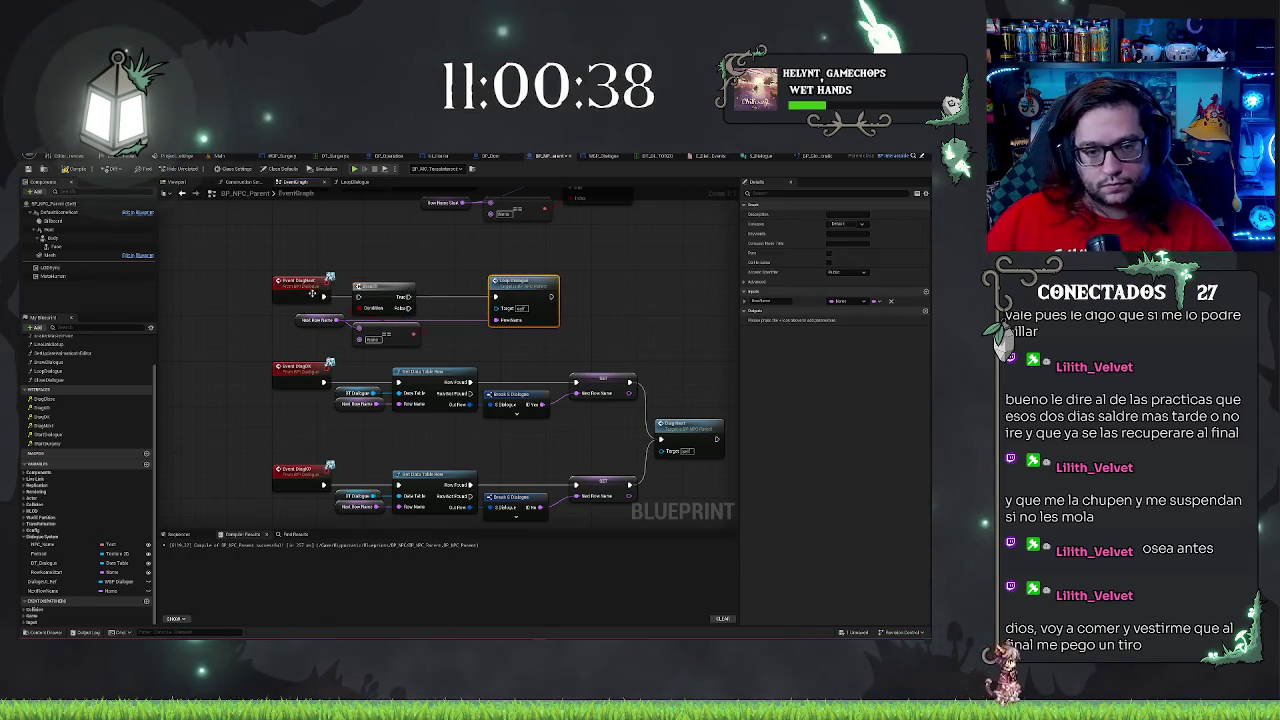
Move the Row Name getter and == node slightly up-left together
{"action": "left_click_drag", "start_coordinate": [290, 313], "coordinate": [335, 348]}
{"action": "left_click", "coordinate": [333, 347]}
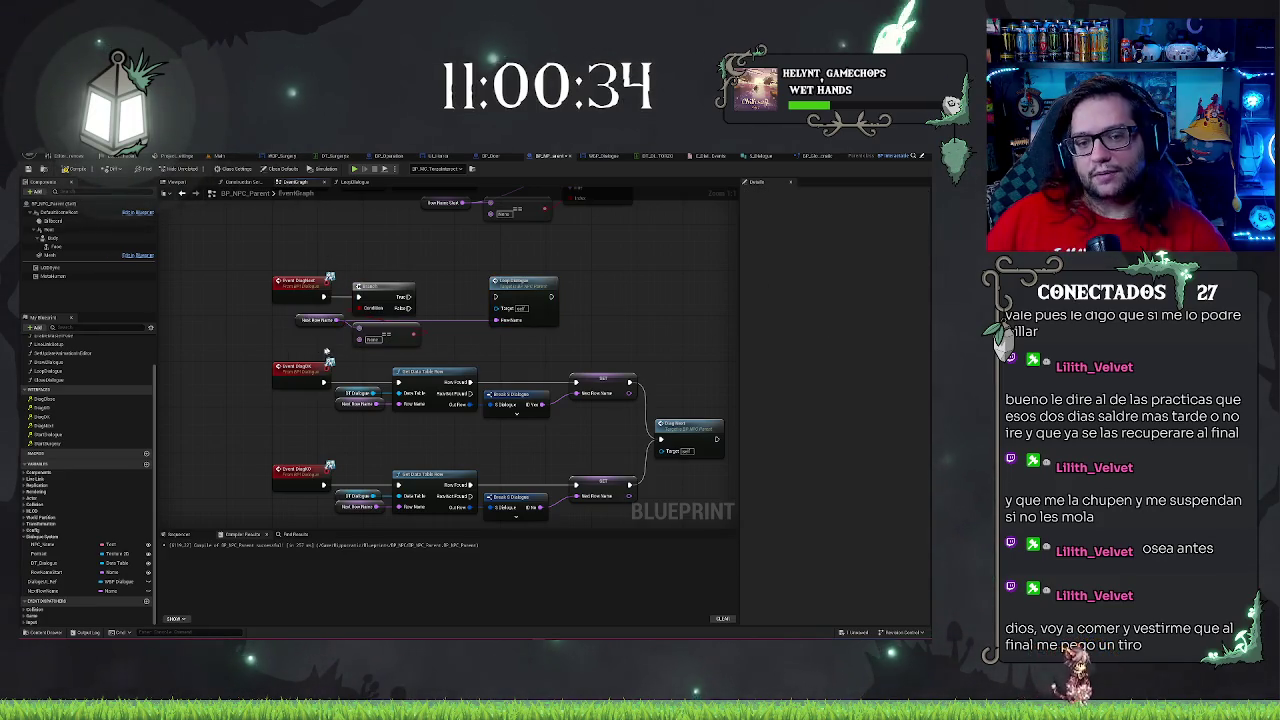
{"action": "left_click_drag", "start_coordinate": [297, 320], "coordinate": [445, 346]}
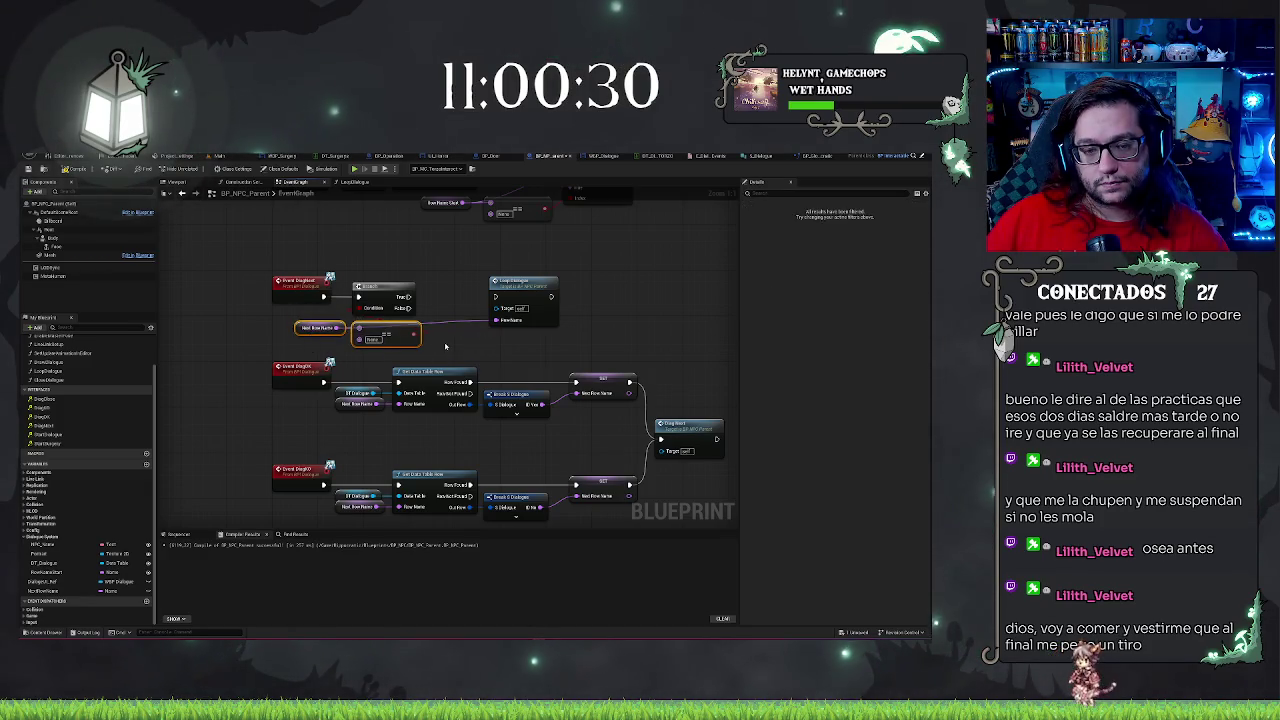
{"action": "left_click_drag", "start_coordinate": [395, 341], "coordinate": [379, 335]}
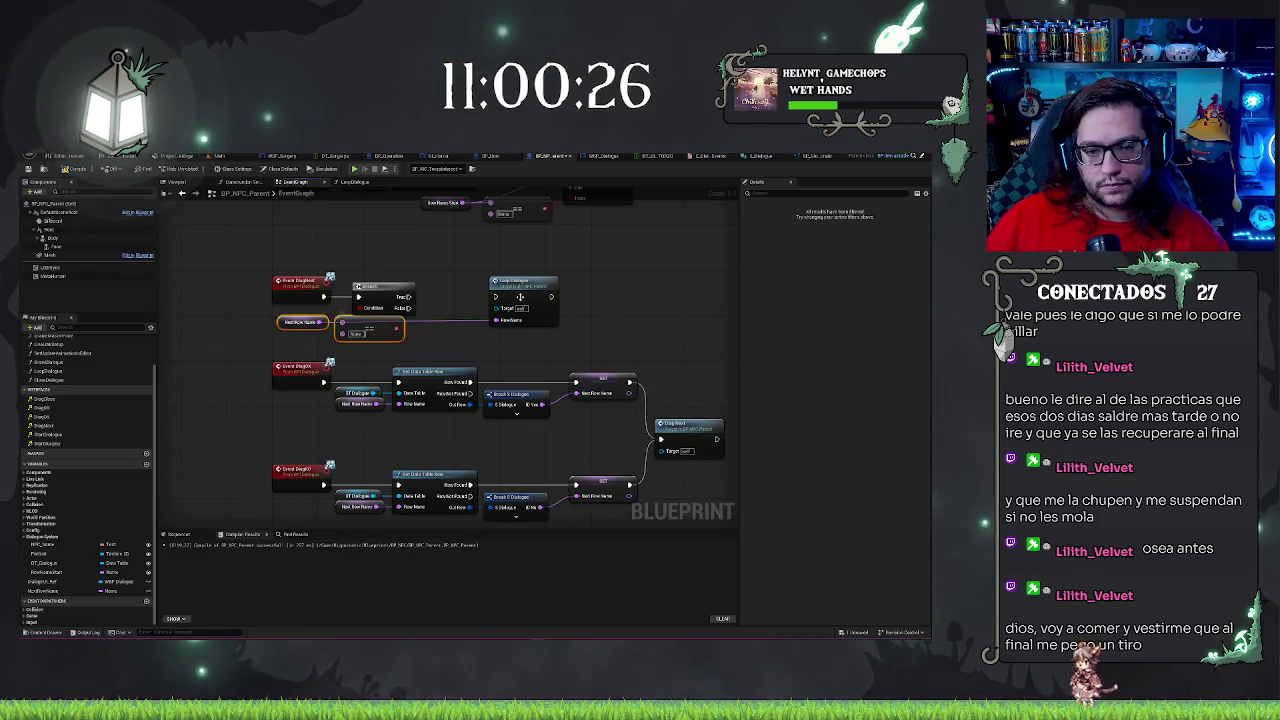
{"action": "left_click", "coordinate": [456, 347]}
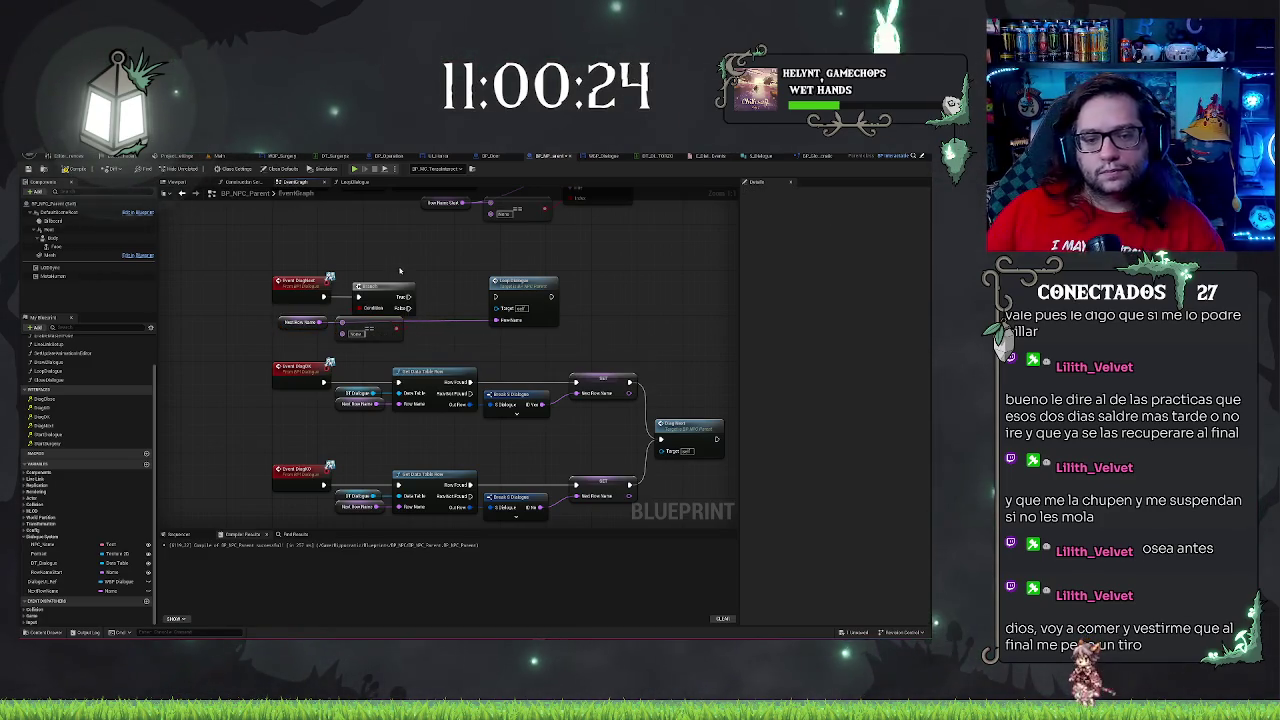
Connect the Branch output to Loop Dialogue and slide Loop Dialogue closer to it
{"action": "mouse_move", "coordinate": [406, 309]}
{"action": "left_mouse_down"}
{"action": "mouse_move", "coordinate": [496, 298]}
{"action": "mouse_move", "coordinate": [529, 320]}
{"action": "left_mouse_up"}
{"action": "left_click", "coordinate": [516, 290]}
{"action": "left_click", "coordinate": [567, 319]}
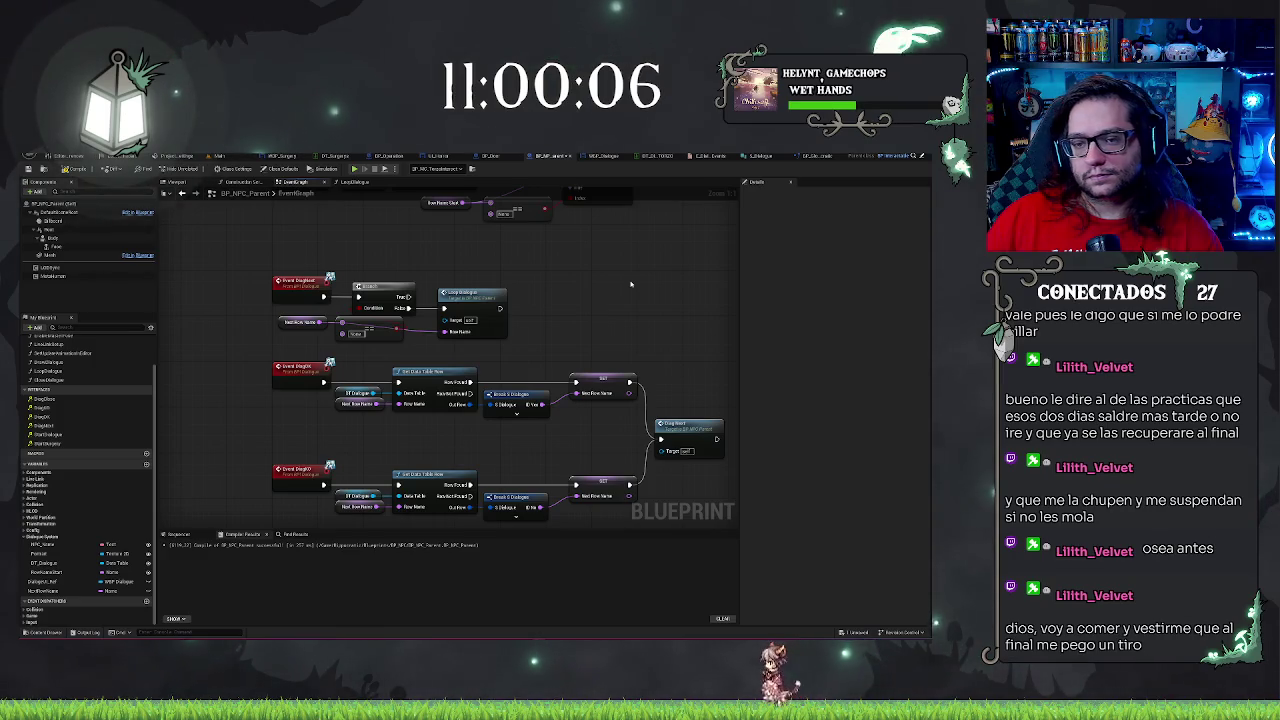
{"action": "left_click_drag", "start_coordinate": [630, 284], "coordinate": [537, 327]}
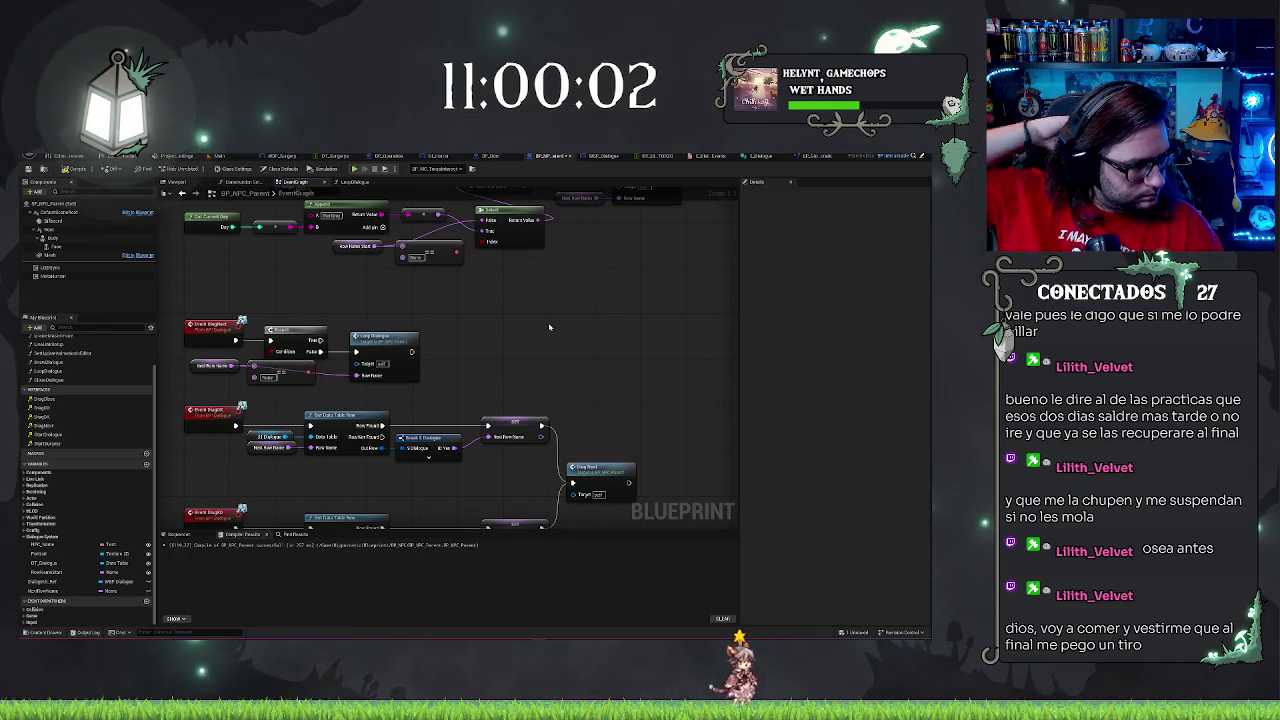
{"action": "scroll", "coordinate": [555, 340], "scroll_direction": "down", "scroll_amount": 2}
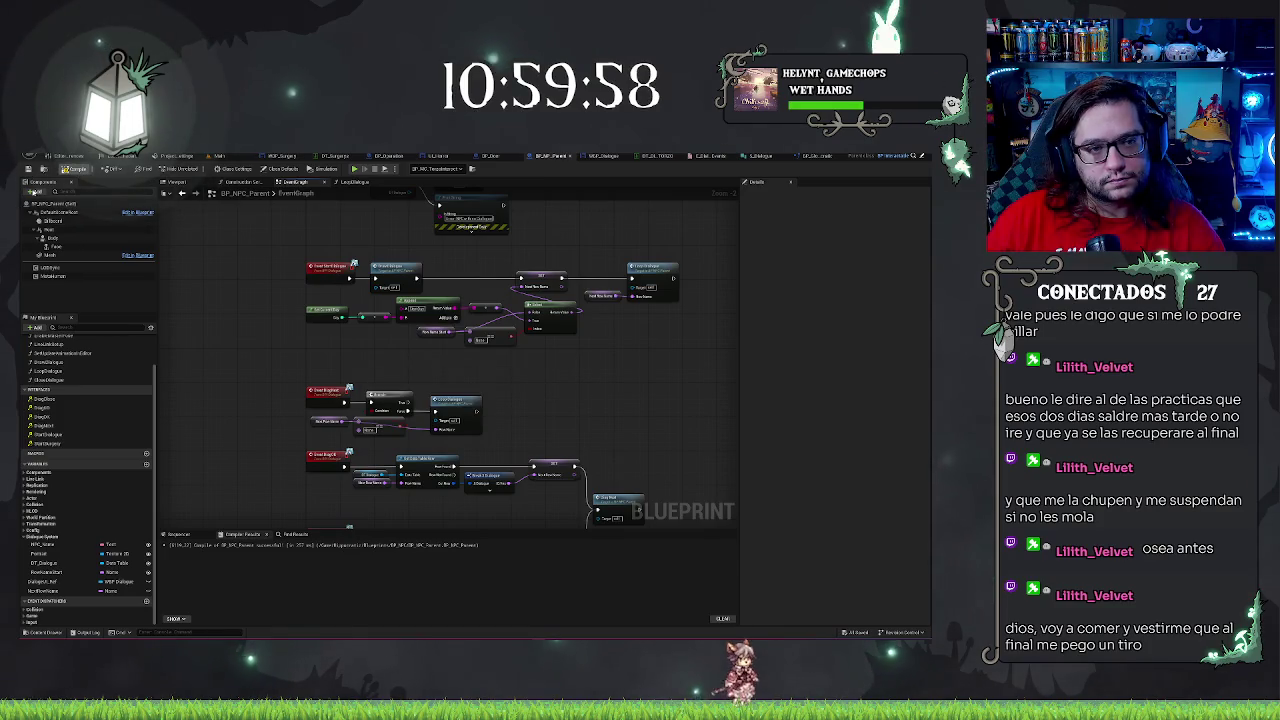
Compile BP_NPC_Parent, glance at WBP_Dialogue and BP_Door, then return to its Event Graph
{"action": "left_click", "coordinate": [28, 170]}
{"action": "scroll", "coordinate": [555, 362], "scroll_direction": "up", "scroll_amount": 3}
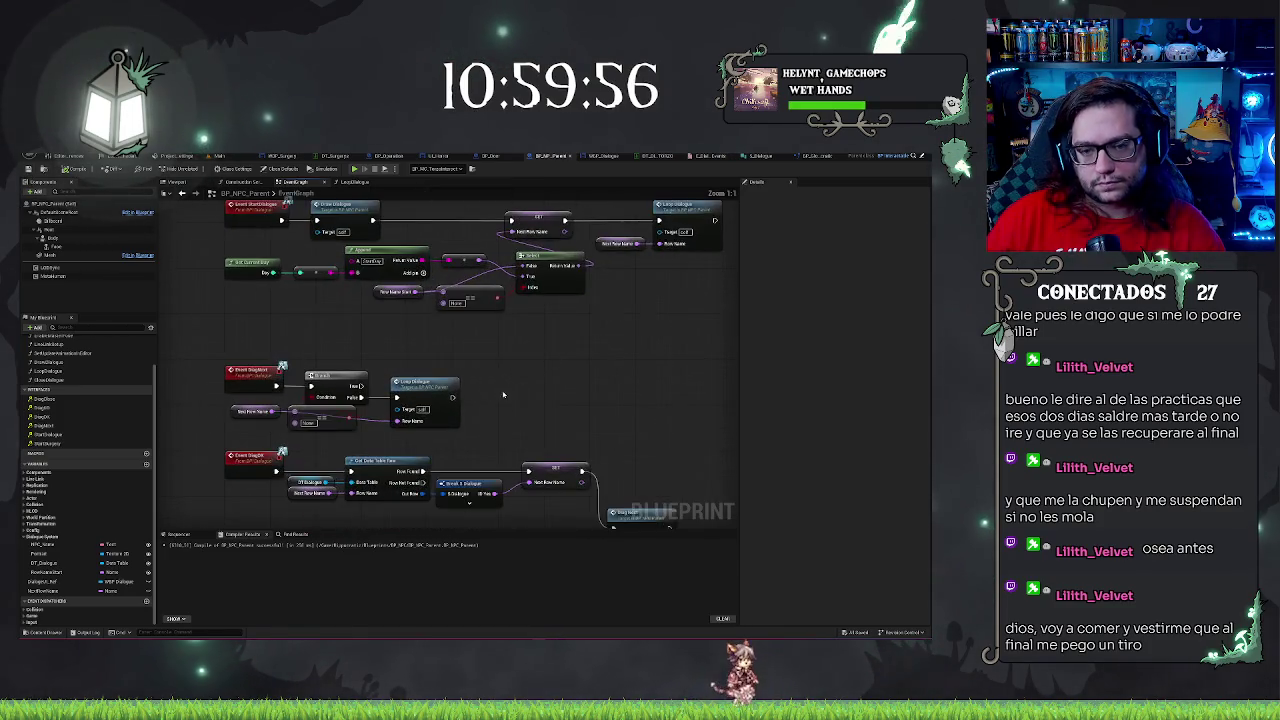
{"action": "left_click", "coordinate": [603, 156]}
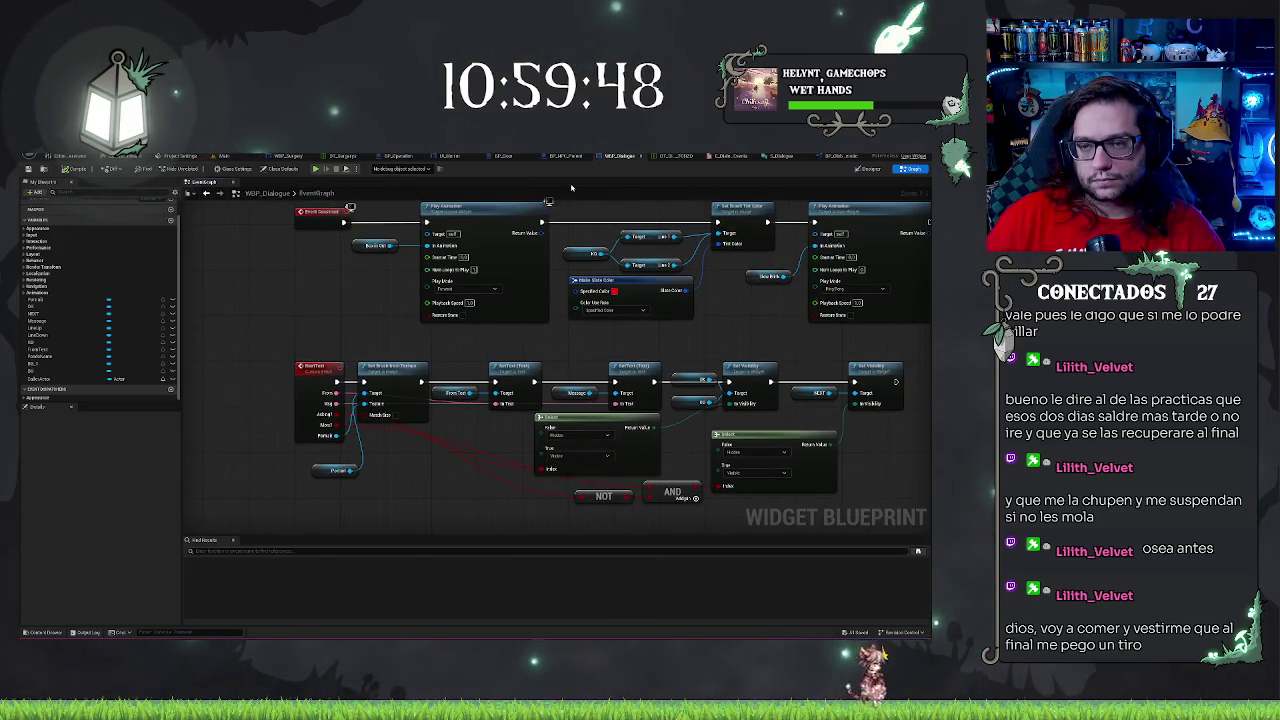
{"action": "left_click", "coordinate": [815, 156]}
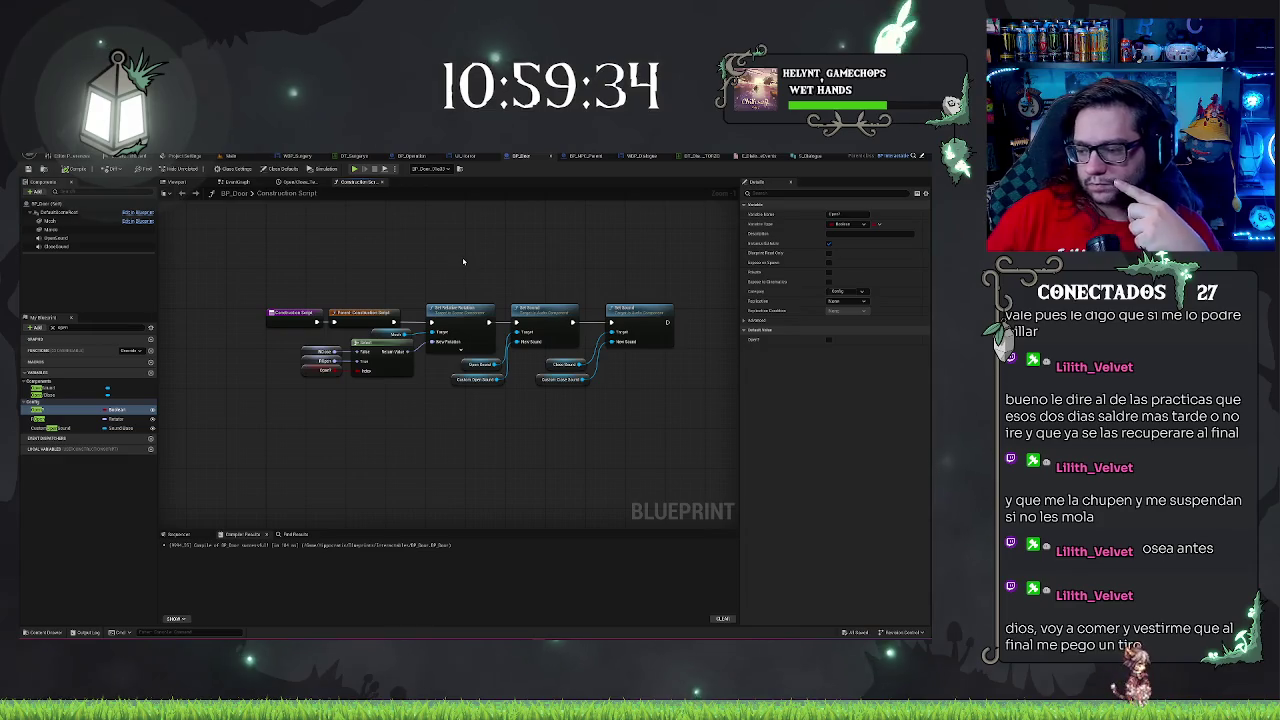
{"action": "scroll", "coordinate": [460, 265], "scroll_direction": "up", "scroll_amount": 2}
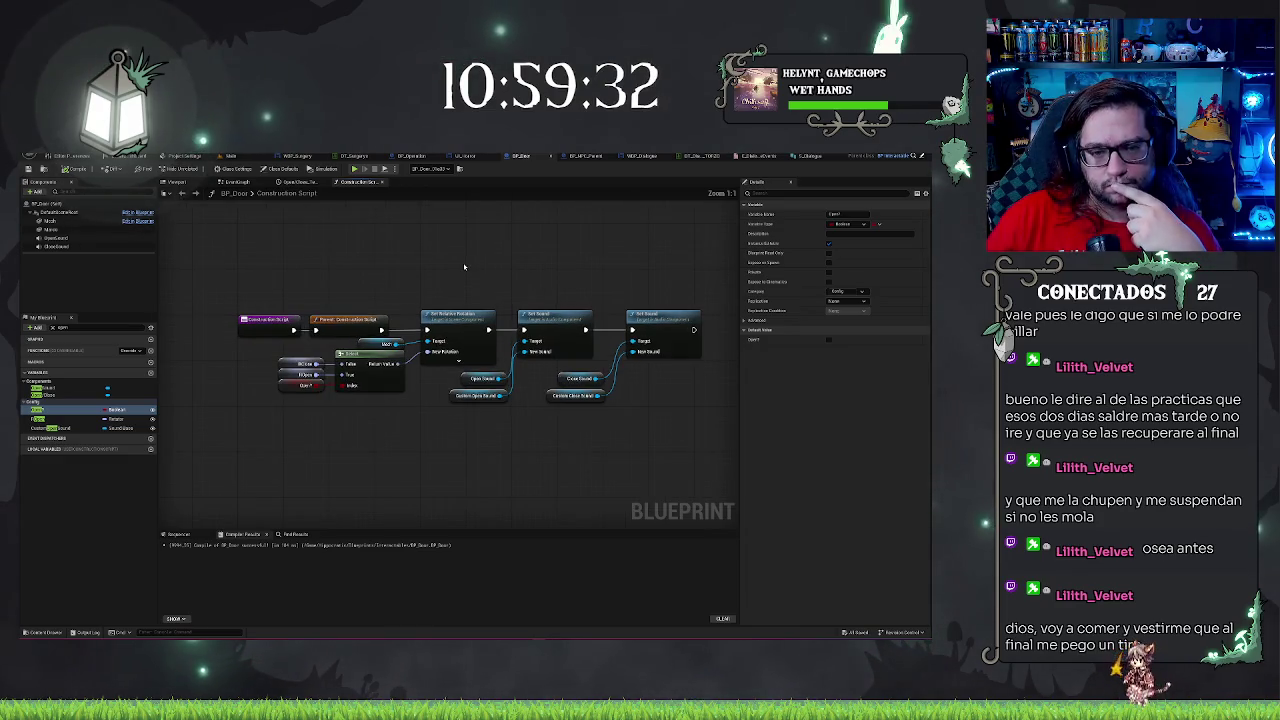
{"action": "left_click", "coordinate": [585, 156]}
{"action": "scroll", "coordinate": [425, 244], "scroll_direction": "down", "scroll_amount": 2}
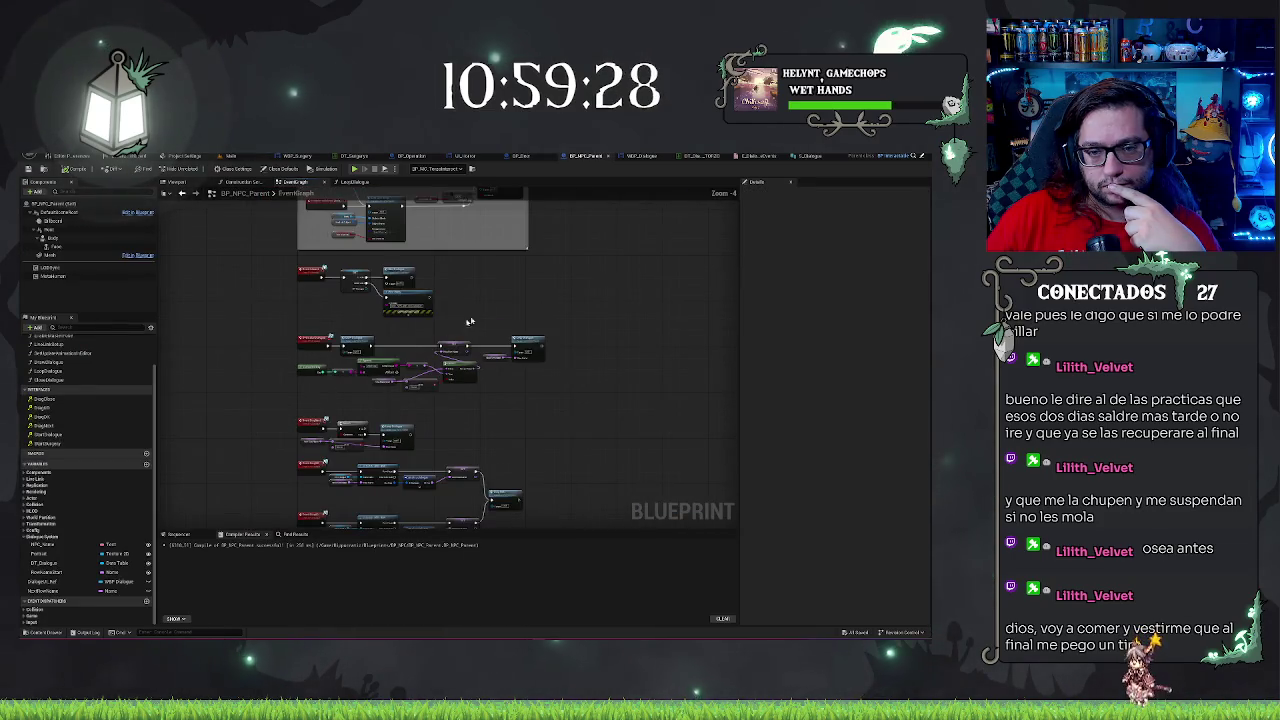
Review the dialogue event chains and inspect the Next Row Name variable's details
{"action": "scroll", "coordinate": [572, 259], "scroll_direction": "up", "scroll_amount": 1}
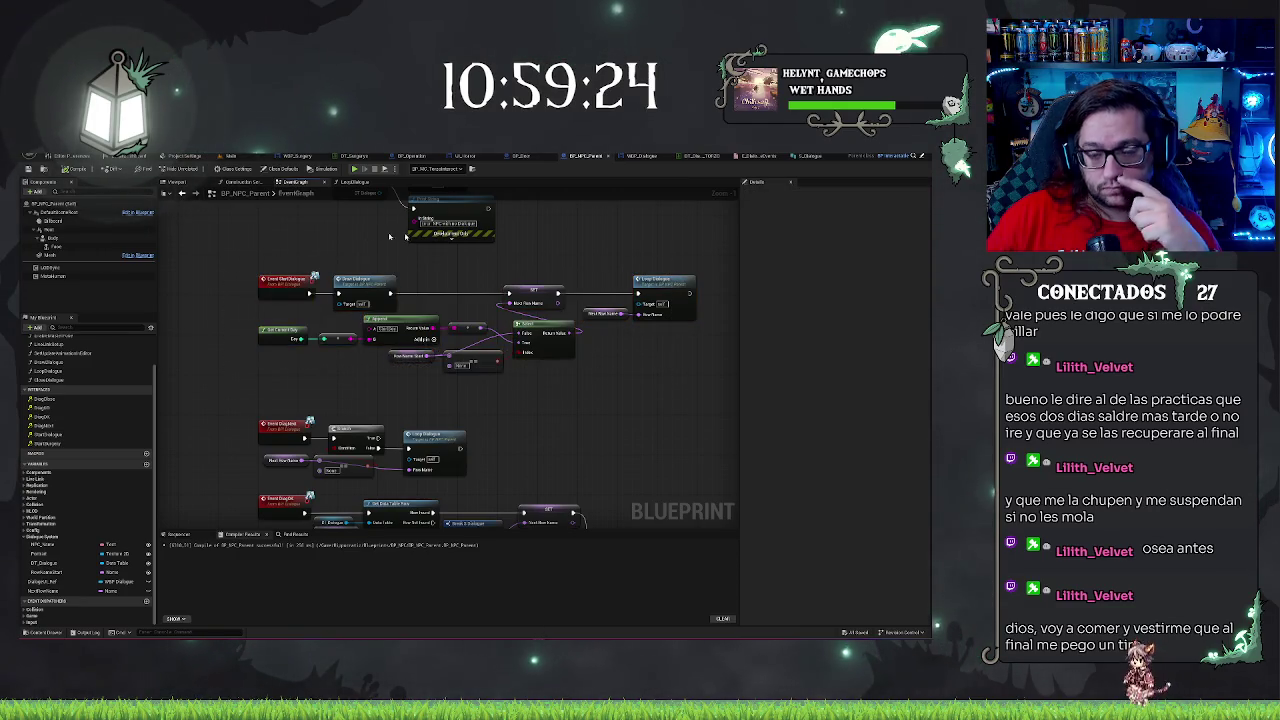
{"action": "left_click_drag", "start_coordinate": [621, 368], "coordinate": [641, 288]}
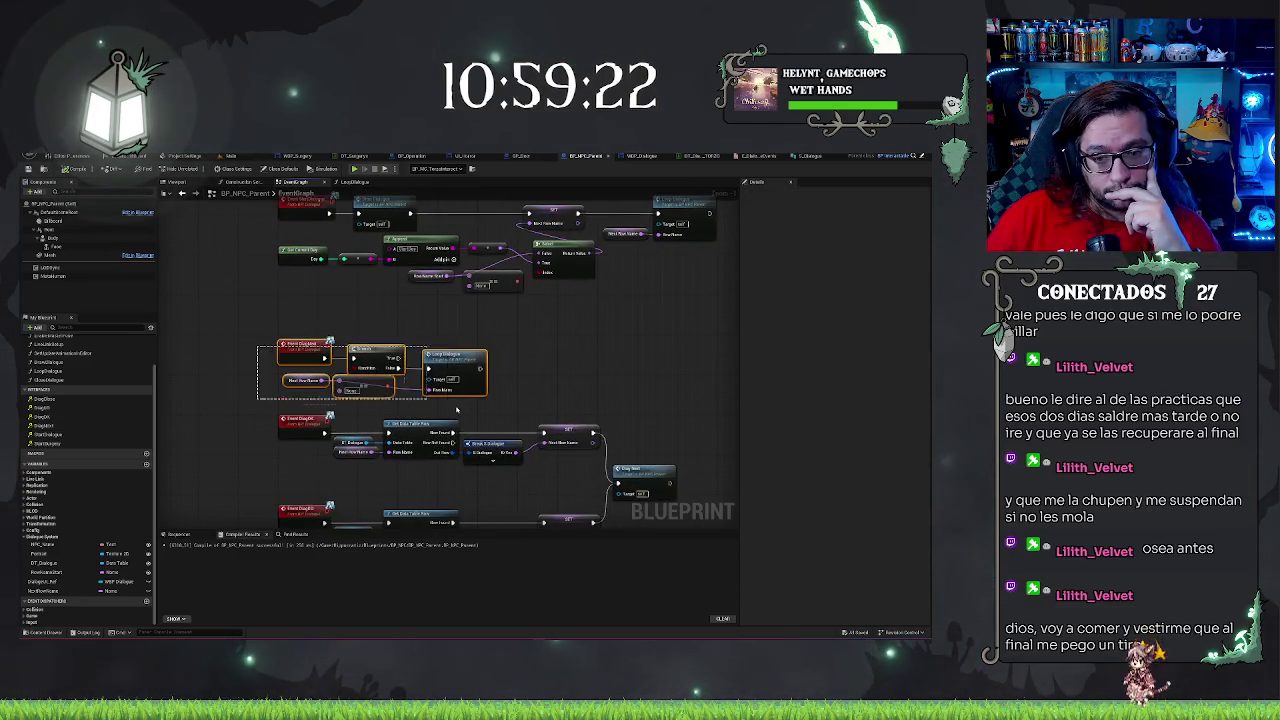
{"action": "left_click_drag", "start_coordinate": [455, 408], "coordinate": [450, 343]}
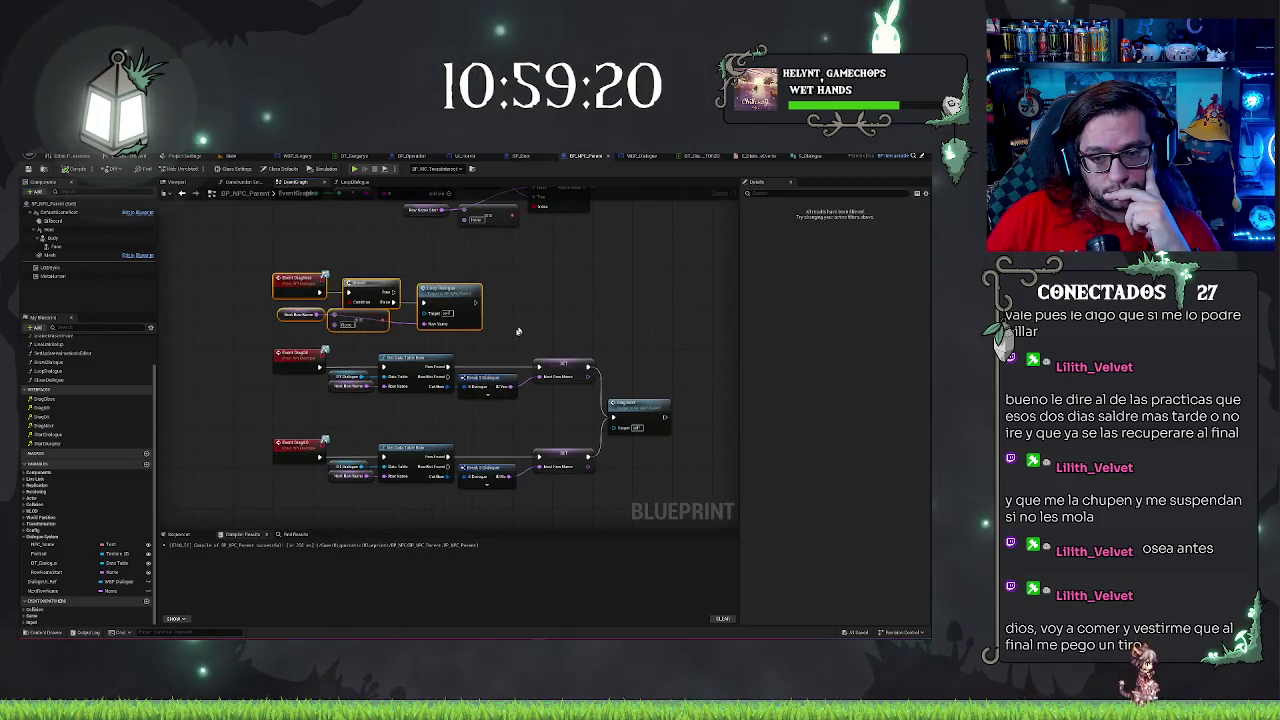
{"action": "left_click", "coordinate": [539, 312]}
{"action": "left_click_drag", "start_coordinate": [634, 306], "coordinate": [579, 378]}
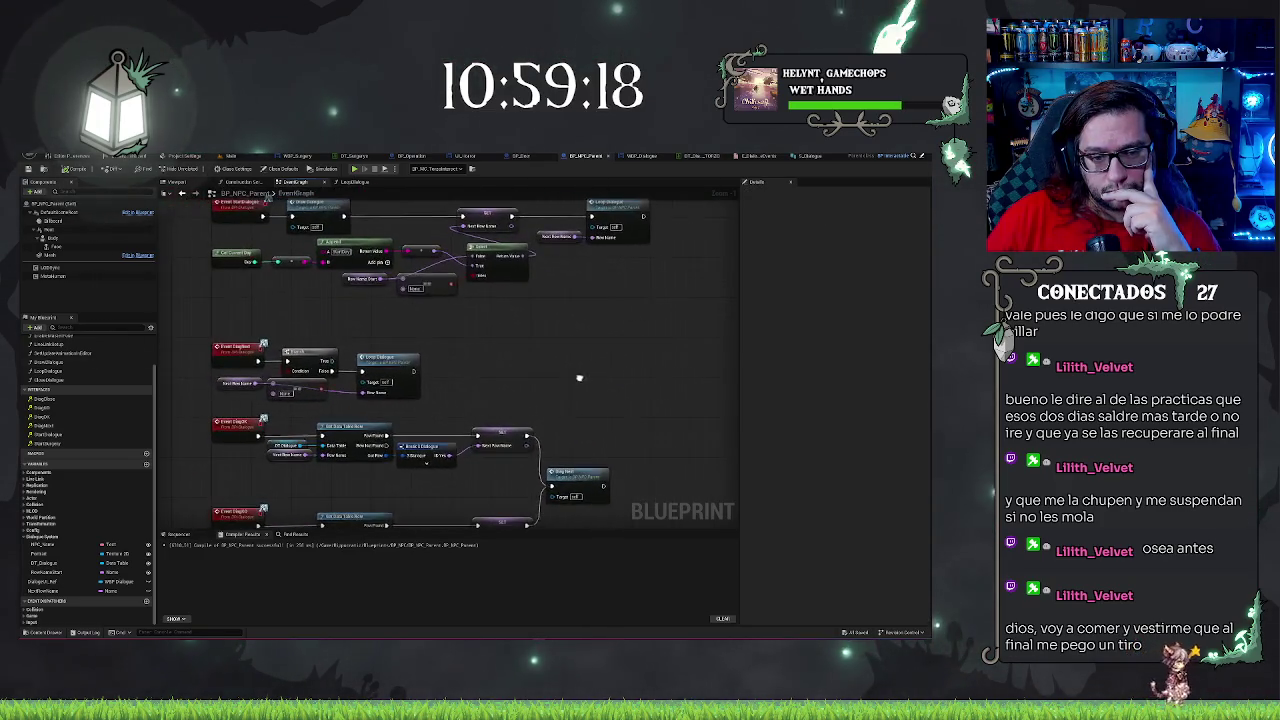
{"action": "mouse_move", "coordinate": [187, 336]}
{"action": "left_mouse_down"}
{"action": "mouse_move", "coordinate": [421, 401]}
{"action": "mouse_move", "coordinate": [555, 356]}
{"action": "left_mouse_up"}
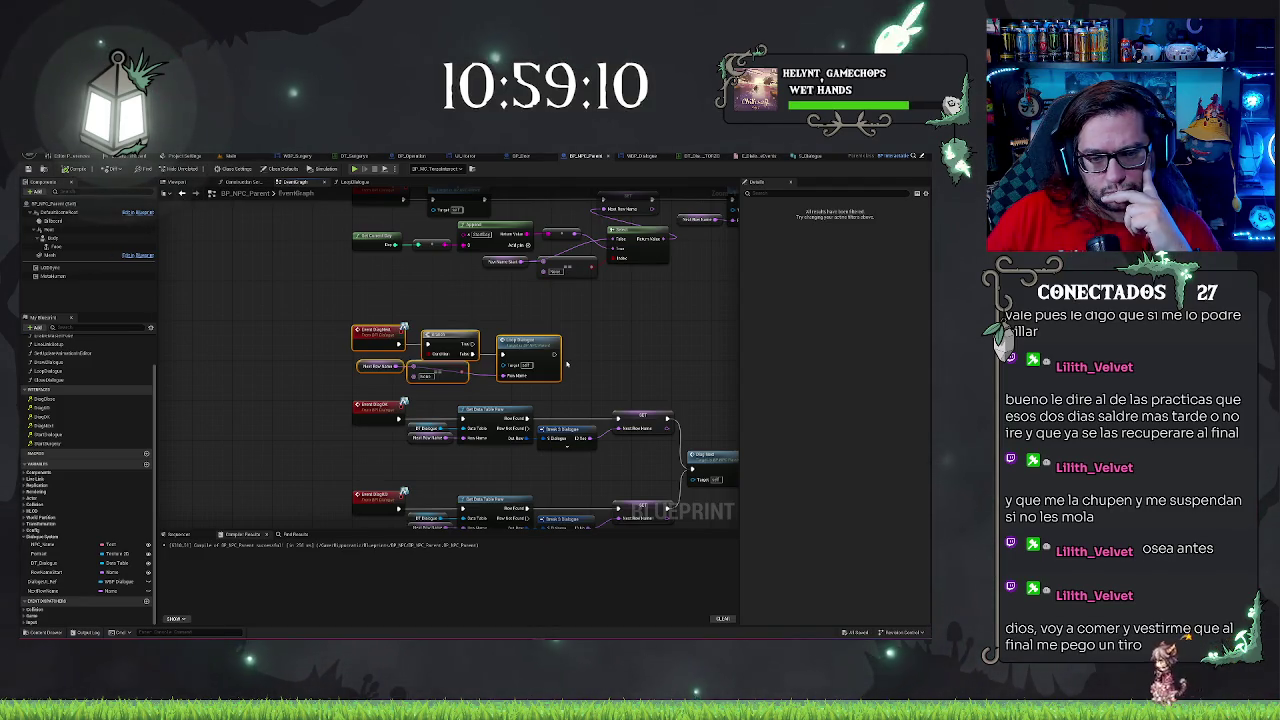
{"action": "left_click", "coordinate": [372, 366]}
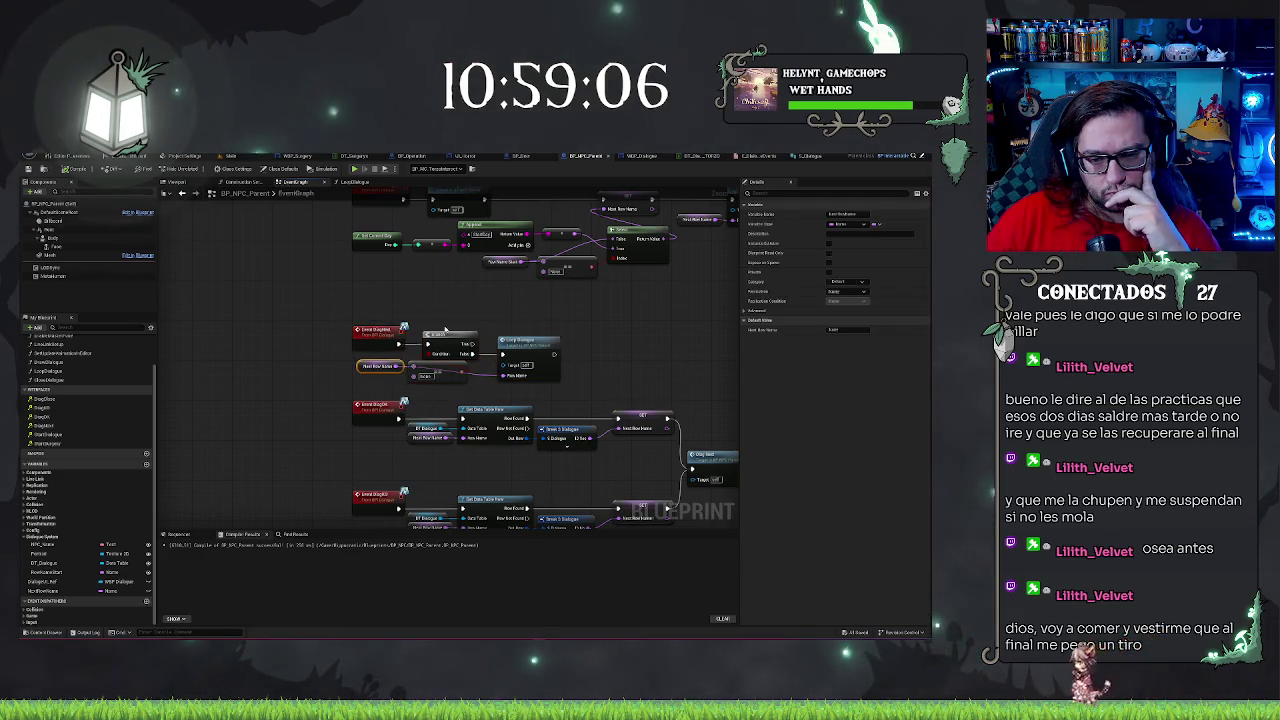
{"action": "left_click", "coordinate": [632, 363]}
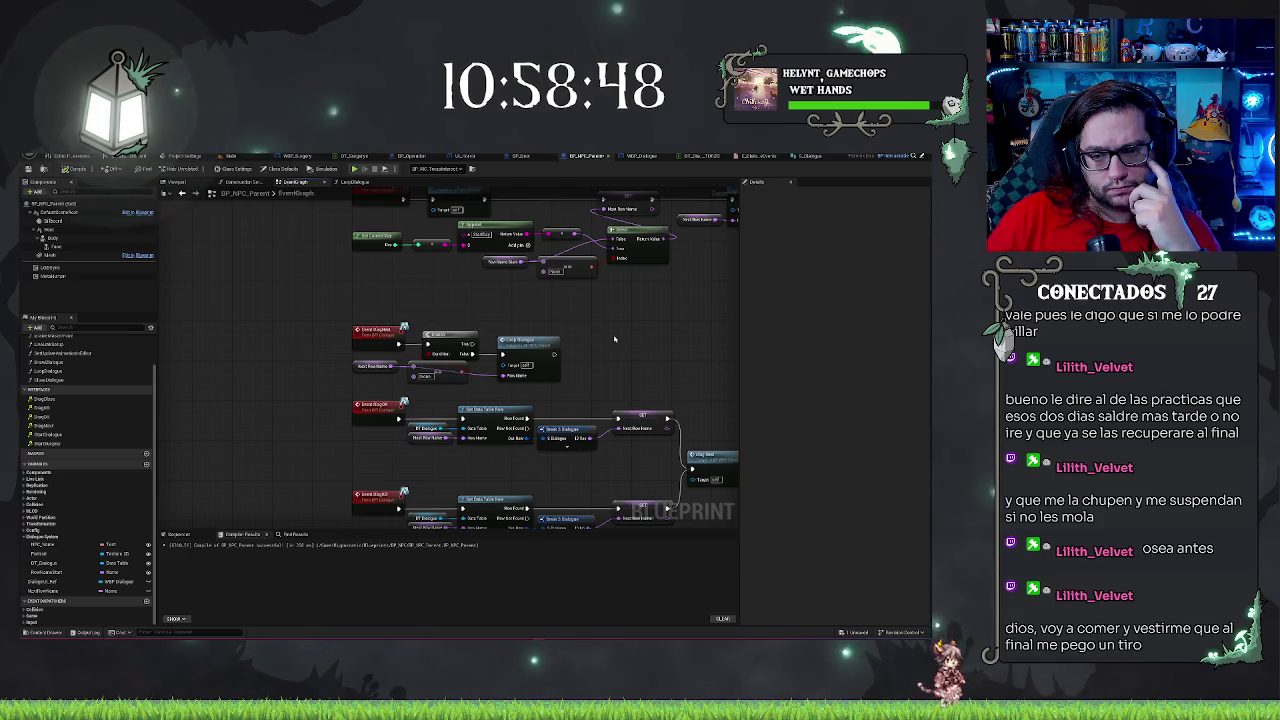
Switch to the LoopDialogue function graph and look over its nodes
{"action": "left_click_drag", "start_coordinate": [614, 339], "coordinate": [529, 367]}
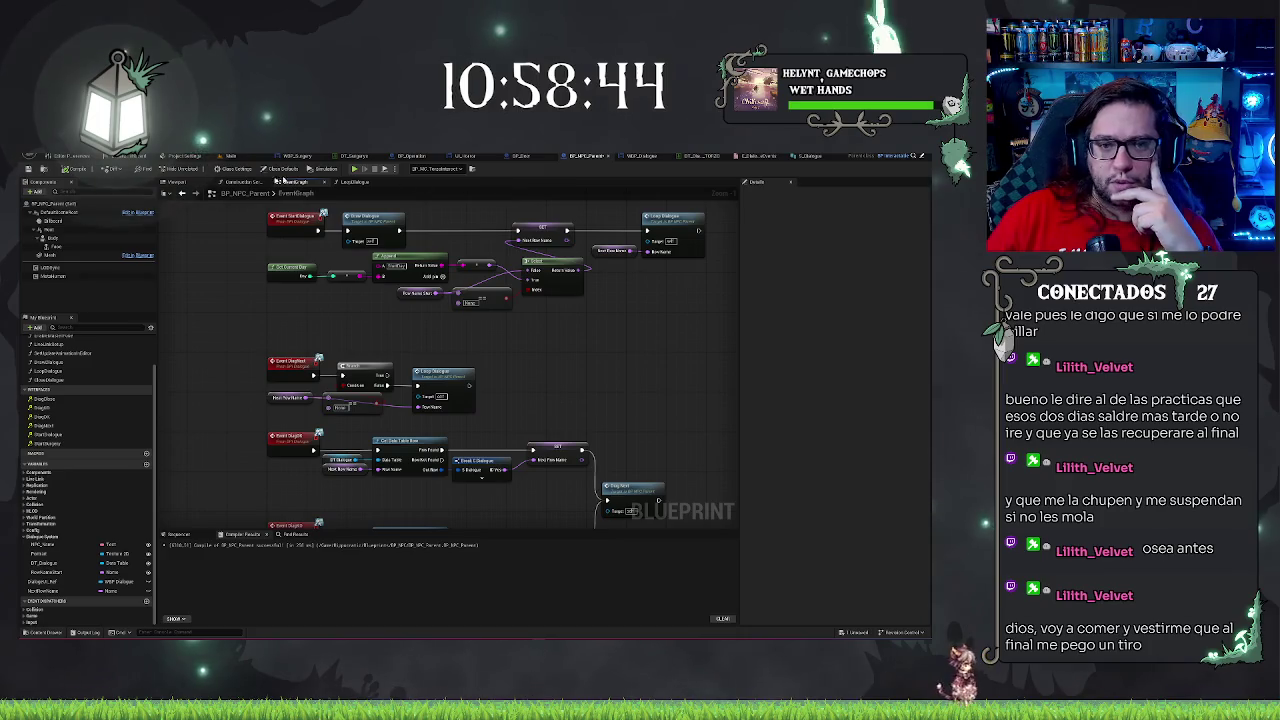
{"action": "left_click", "coordinate": [365, 183]}
{"action": "mouse_move", "coordinate": [560, 360]}
{"action": "left_mouse_down"}
{"action": "mouse_move", "coordinate": [400, 363]}
{"action": "mouse_move", "coordinate": [414, 314]}
{"action": "mouse_move", "coordinate": [405, 443]}
{"action": "mouse_move", "coordinate": [445, 441]}
{"action": "left_mouse_up"}
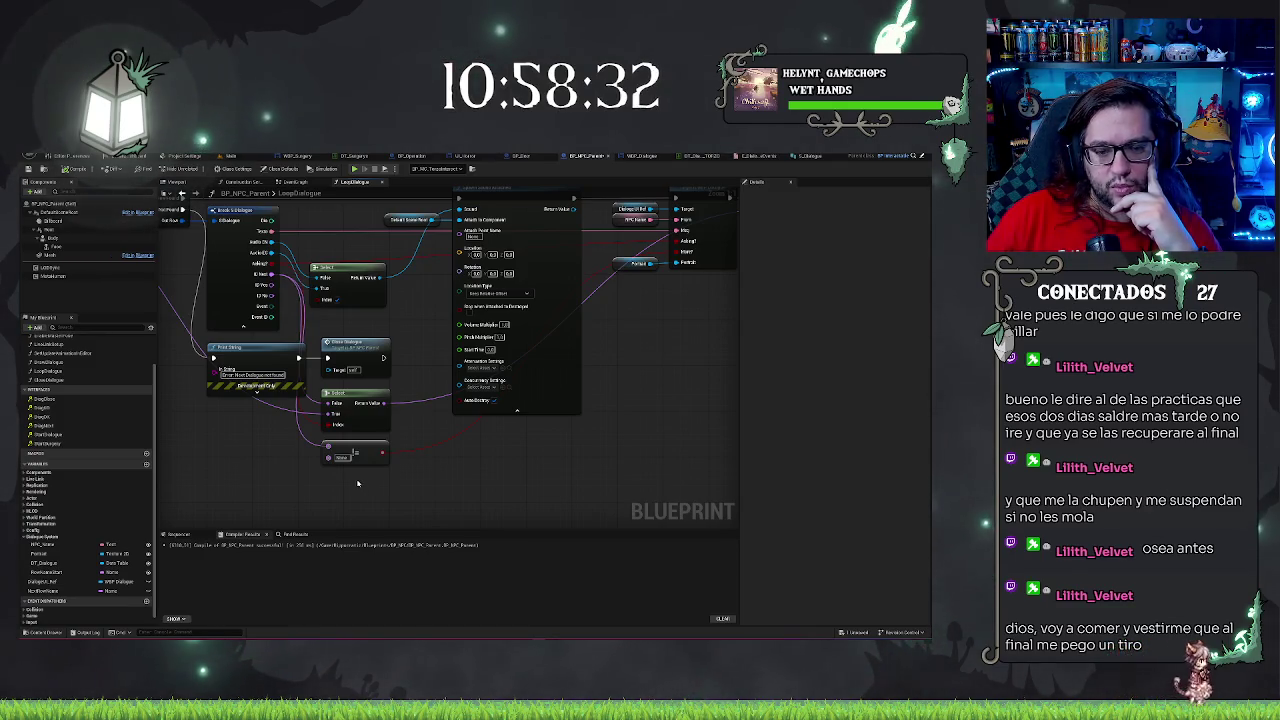
{"action": "left_click_drag", "start_coordinate": [688, 256], "coordinate": [660, 250]}
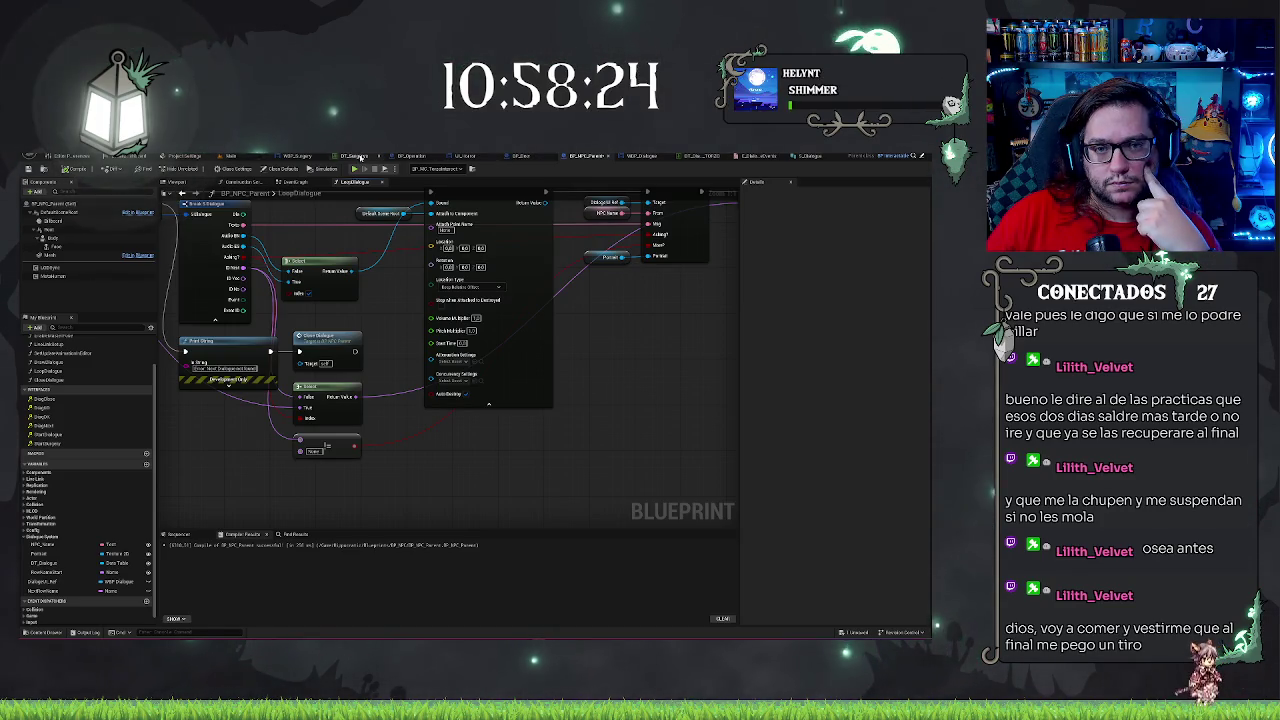
In WBP_Dialogue, chain a Branch node off the last Set Visibility exec output
{"action": "left_click", "coordinate": [655, 160]}
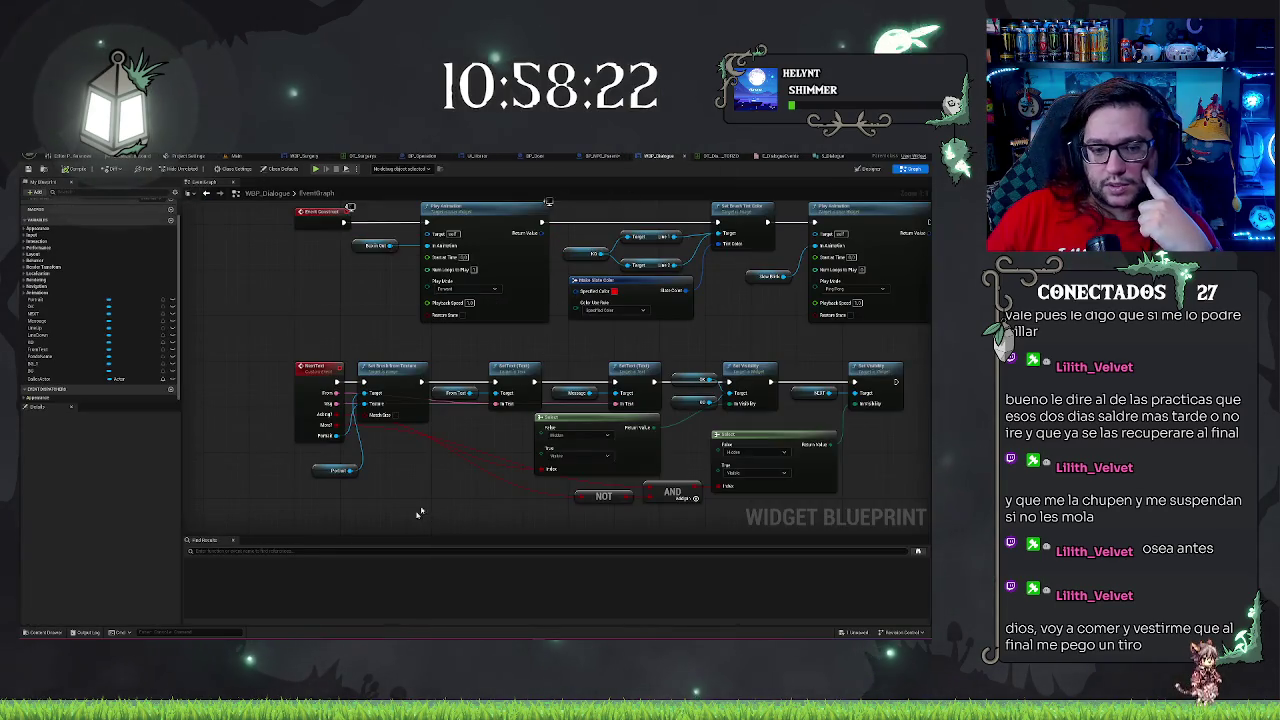
{"action": "left_click_drag", "start_coordinate": [421, 509], "coordinate": [368, 451]}
{"action": "mouse_move", "coordinate": [284, 380]}
{"action": "left_mouse_down"}
{"action": "mouse_move", "coordinate": [571, 514]}
{"action": "mouse_move", "coordinate": [623, 523]}
{"action": "mouse_move", "coordinate": [622, 493]}
{"action": "mouse_move", "coordinate": [829, 429]}
{"action": "mouse_move", "coordinate": [815, 350]}
{"action": "left_mouse_up"}
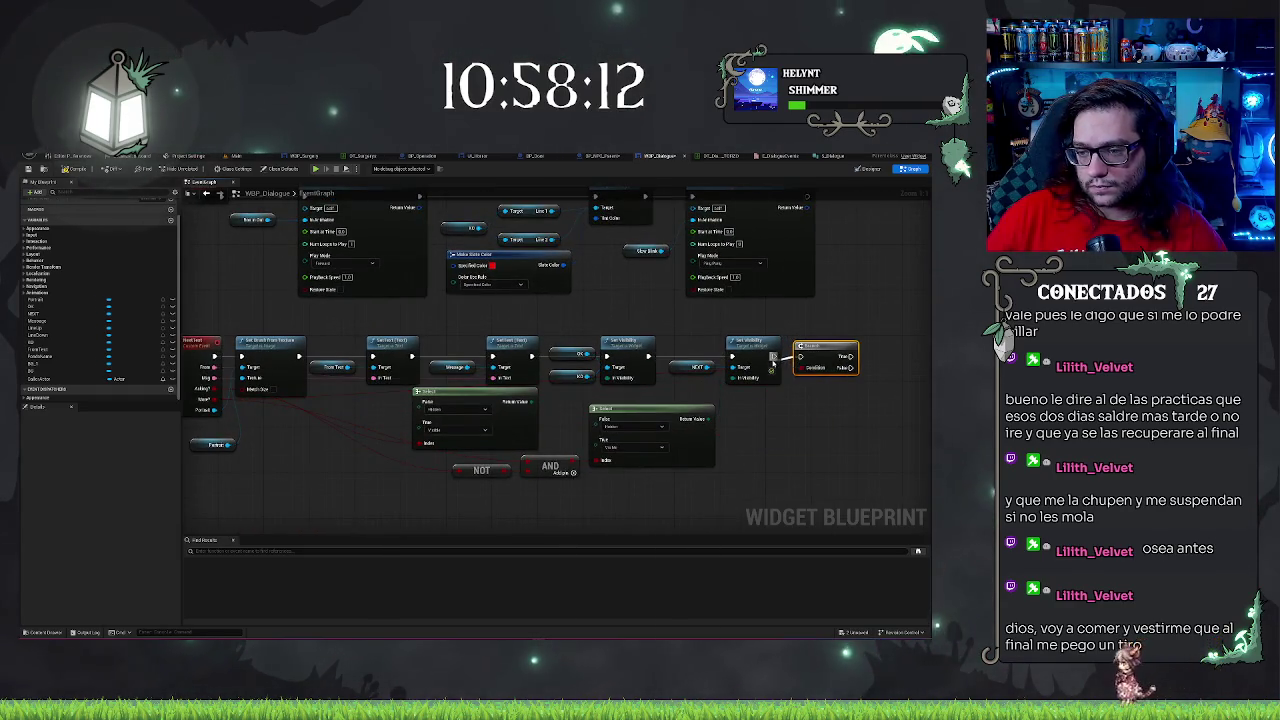
{"action": "left_click_drag", "start_coordinate": [643, 370], "coordinate": [824, 373]}
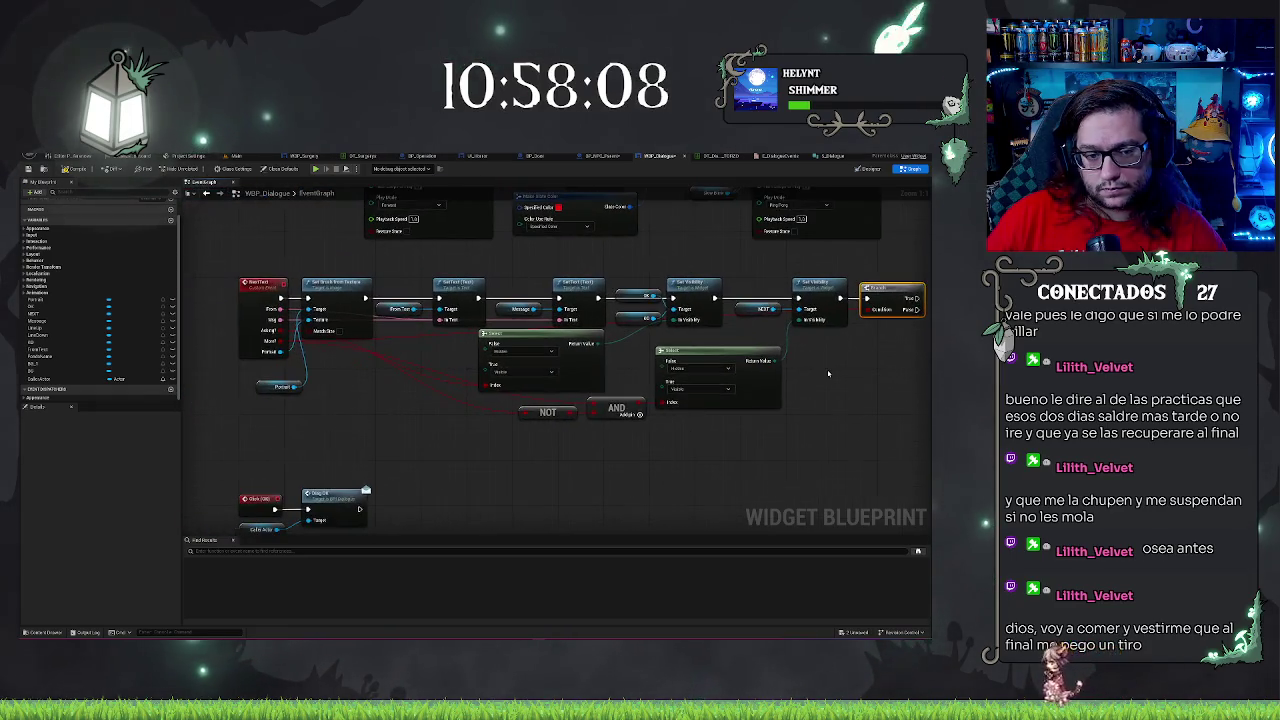
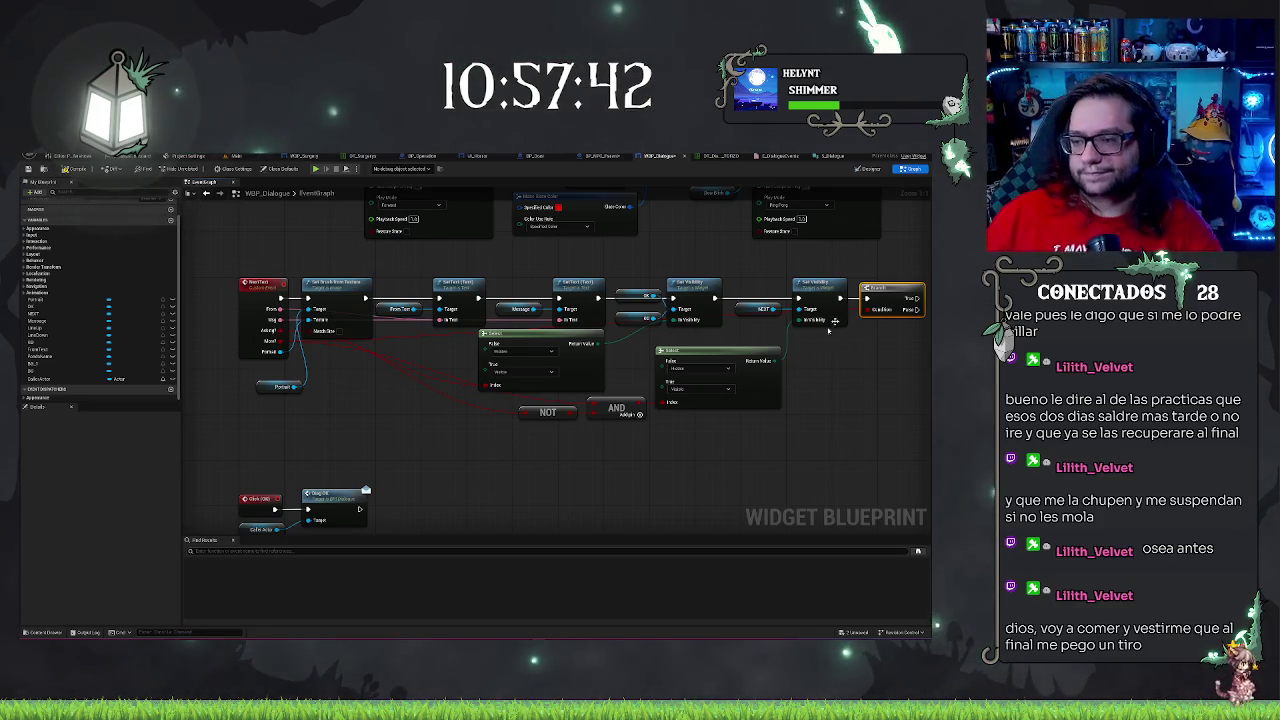
Add an AND node from the Boolean output and place it beside the last Set Visibility
{"action": "left_click_drag", "start_coordinate": [401, 344], "coordinate": [351, 353]}
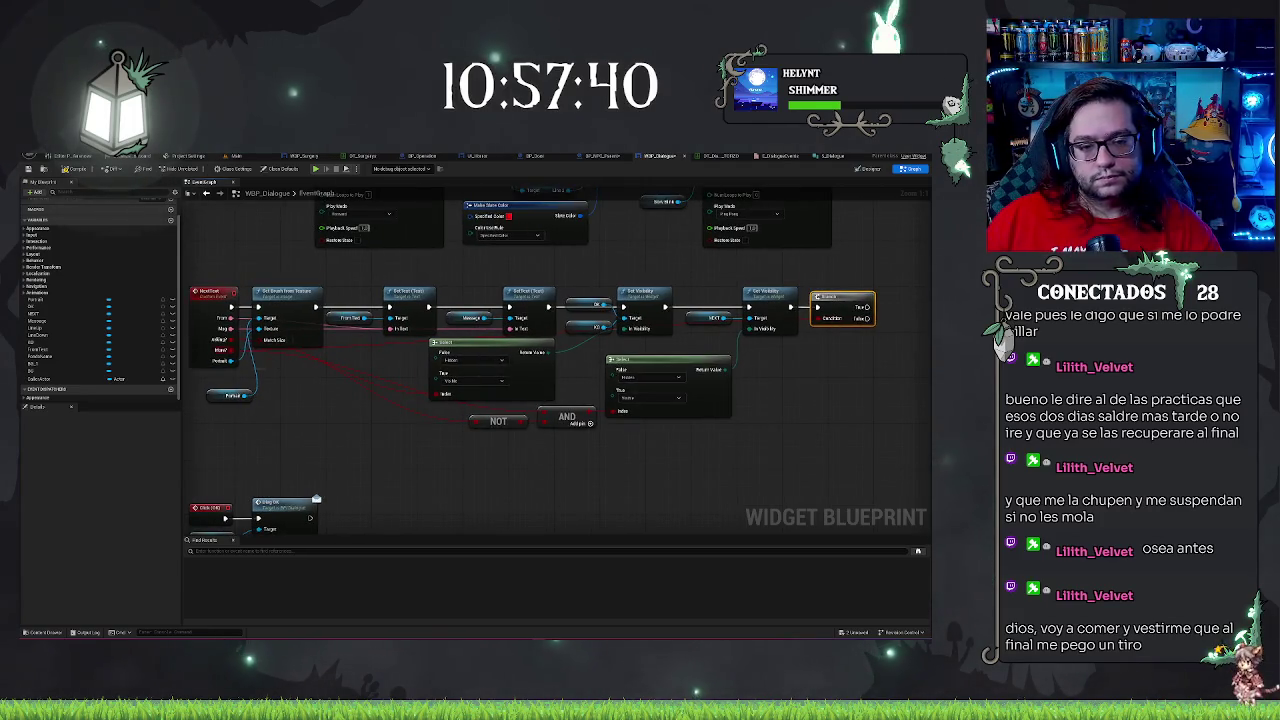
{"action": "left_click_drag", "start_coordinate": [235, 345], "coordinate": [838, 350]}
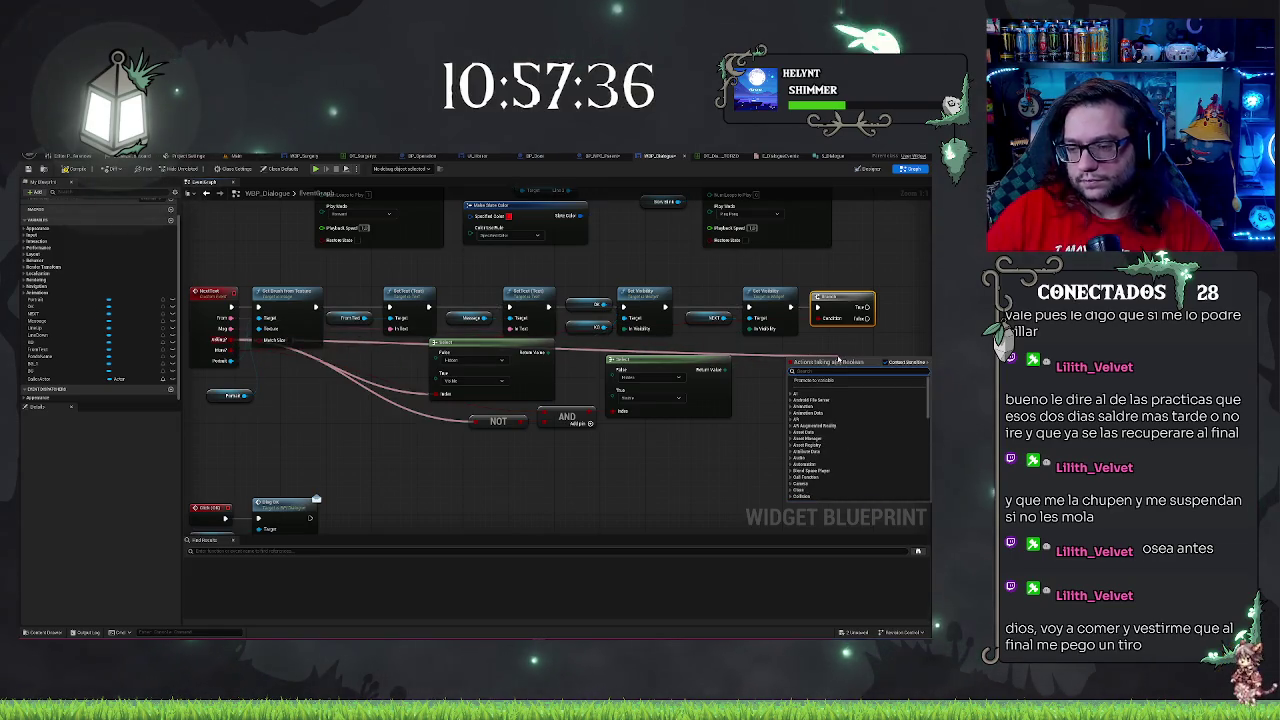
{"action": "type", "text": "andbo"}
{"action": "key", "text": "Return"}
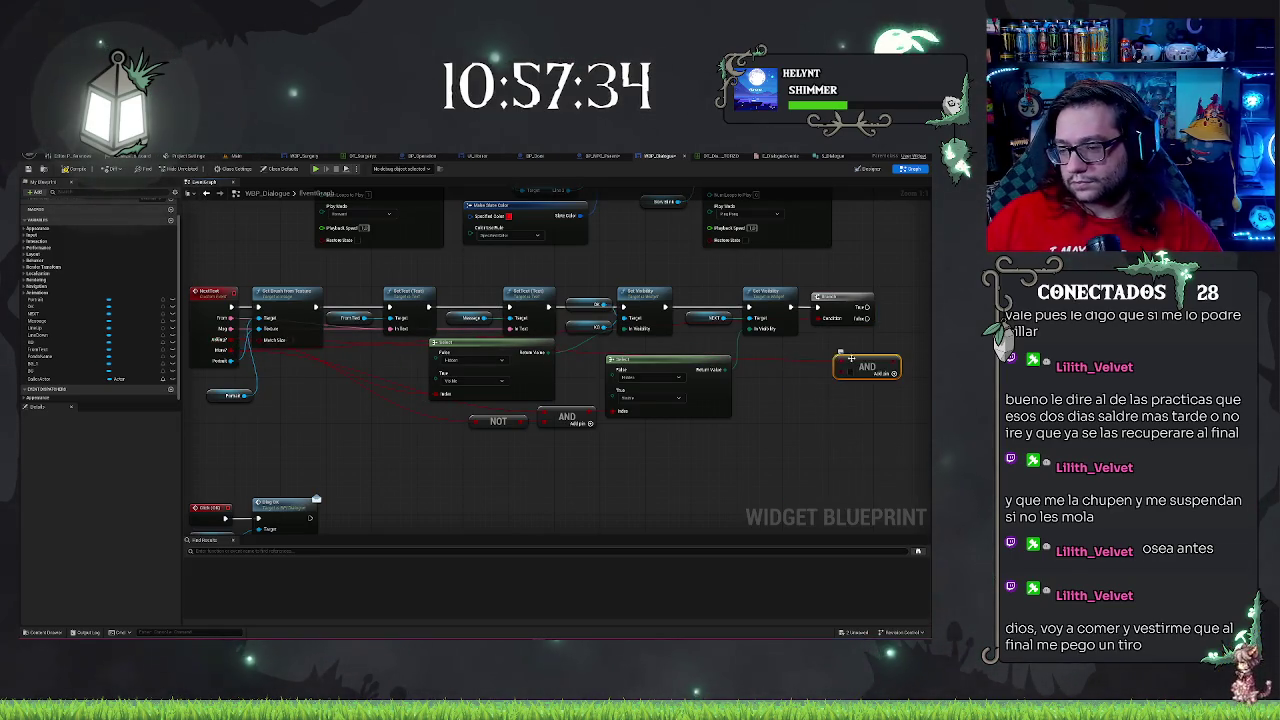
{"action": "mouse_move", "coordinate": [893, 358]}
{"action": "left_mouse_down"}
{"action": "mouse_move", "coordinate": [808, 341]}
{"action": "mouse_move", "coordinate": [828, 370]}
{"action": "left_mouse_up"}
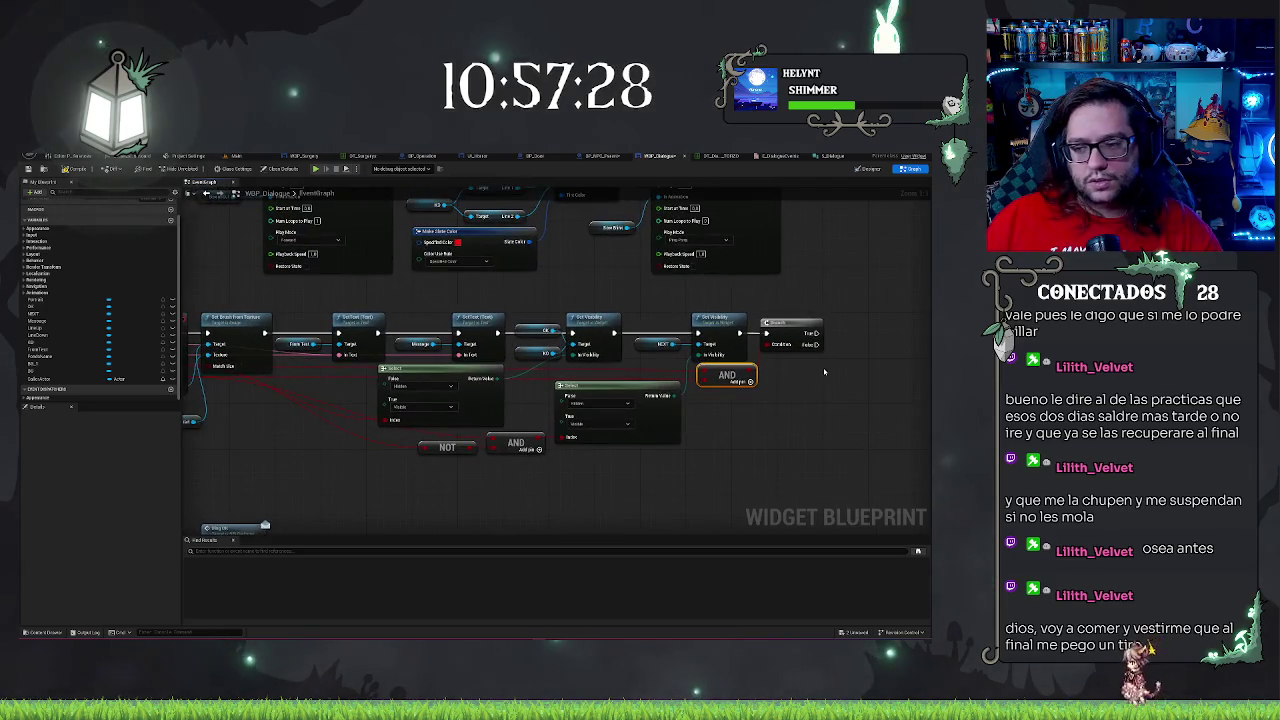
Add a Remove from Parent node after the Branch
{"action": "scroll", "coordinate": [794, 387], "scroll_direction": "down", "scroll_amount": 2}
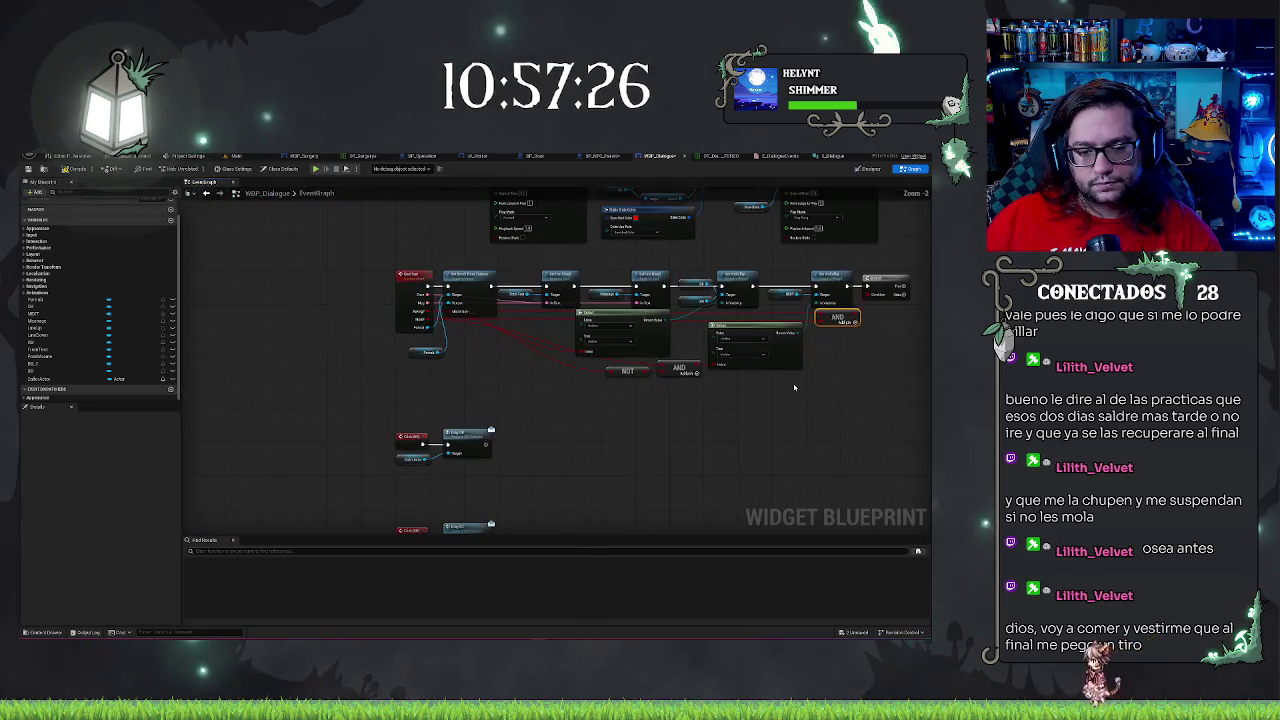
{"action": "mouse_move", "coordinate": [757, 403]}
{"action": "left_mouse_down"}
{"action": "mouse_move", "coordinate": [777, 386]}
{"action": "mouse_move", "coordinate": [737, 374]}
{"action": "mouse_move", "coordinate": [749, 297]}
{"action": "mouse_move", "coordinate": [577, 400]}
{"action": "mouse_move", "coordinate": [634, 363]}
{"action": "mouse_move", "coordinate": [530, 395]}
{"action": "mouse_move", "coordinate": [545, 391]}
{"action": "left_mouse_up"}
{"action": "type", "text": "remove"}
{"action": "key", "text": "Return"}
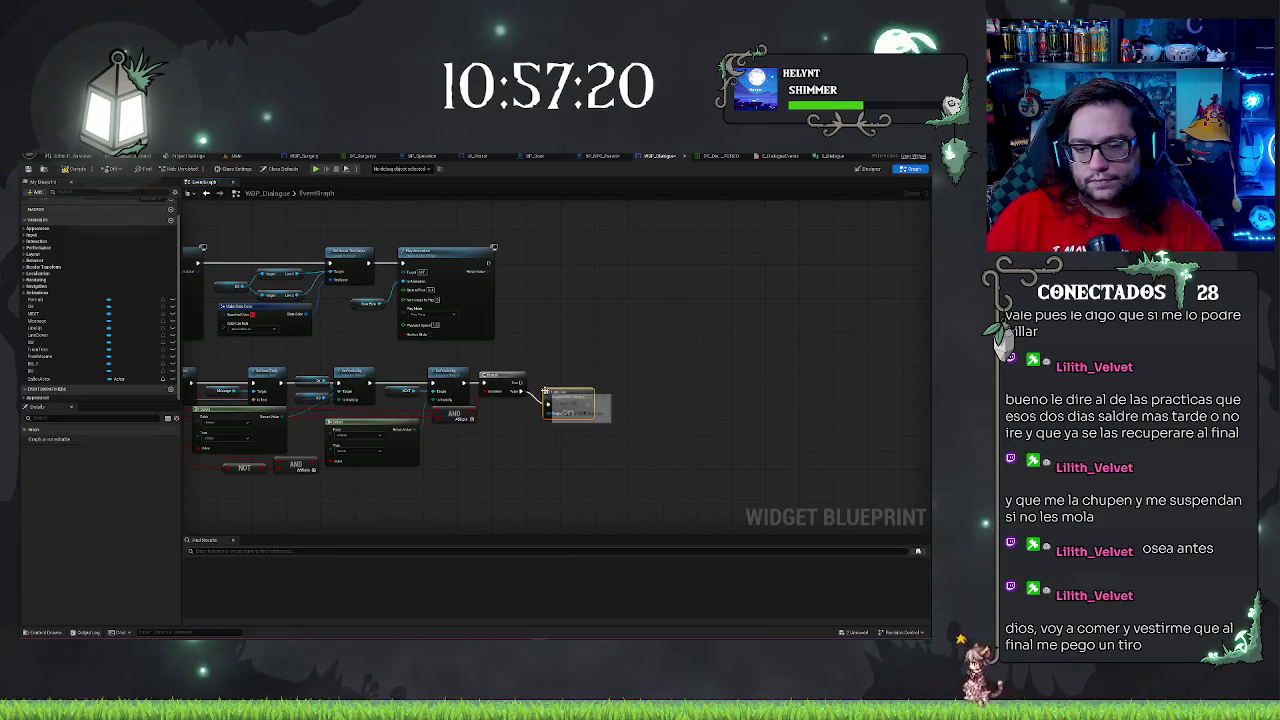
Connect SetText's execution output to Set Brush Tint Color
{"action": "mouse_move", "coordinate": [545, 391]}
{"action": "left_mouse_down"}
{"action": "mouse_move", "coordinate": [693, 428]}
{"action": "mouse_move", "coordinate": [614, 420]}
{"action": "mouse_move", "coordinate": [605, 354]}
{"action": "mouse_move", "coordinate": [691, 294]}
{"action": "mouse_move", "coordinate": [505, 320]}
{"action": "mouse_move", "coordinate": [492, 285]}
{"action": "left_mouse_up"}
{"action": "left_click_drag", "start_coordinate": [658, 343], "coordinate": [680, 340]}
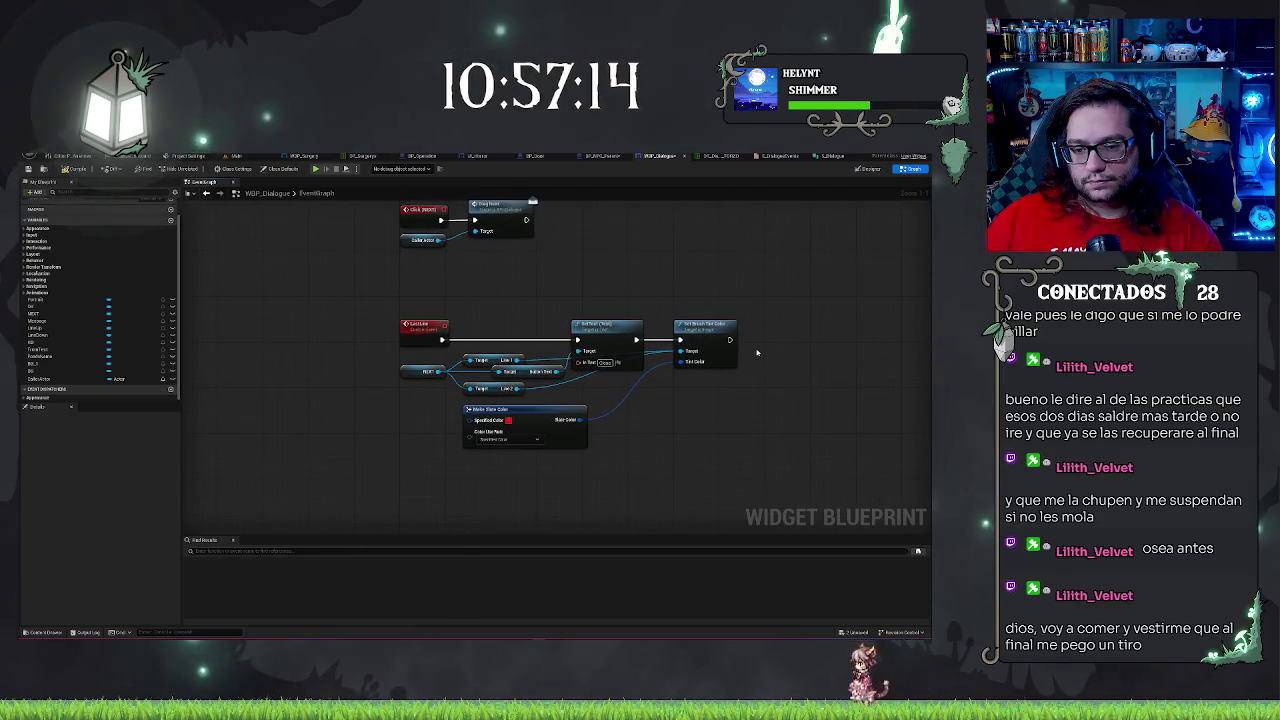
{"action": "left_click_drag", "start_coordinate": [862, 246], "coordinate": [736, 337]}
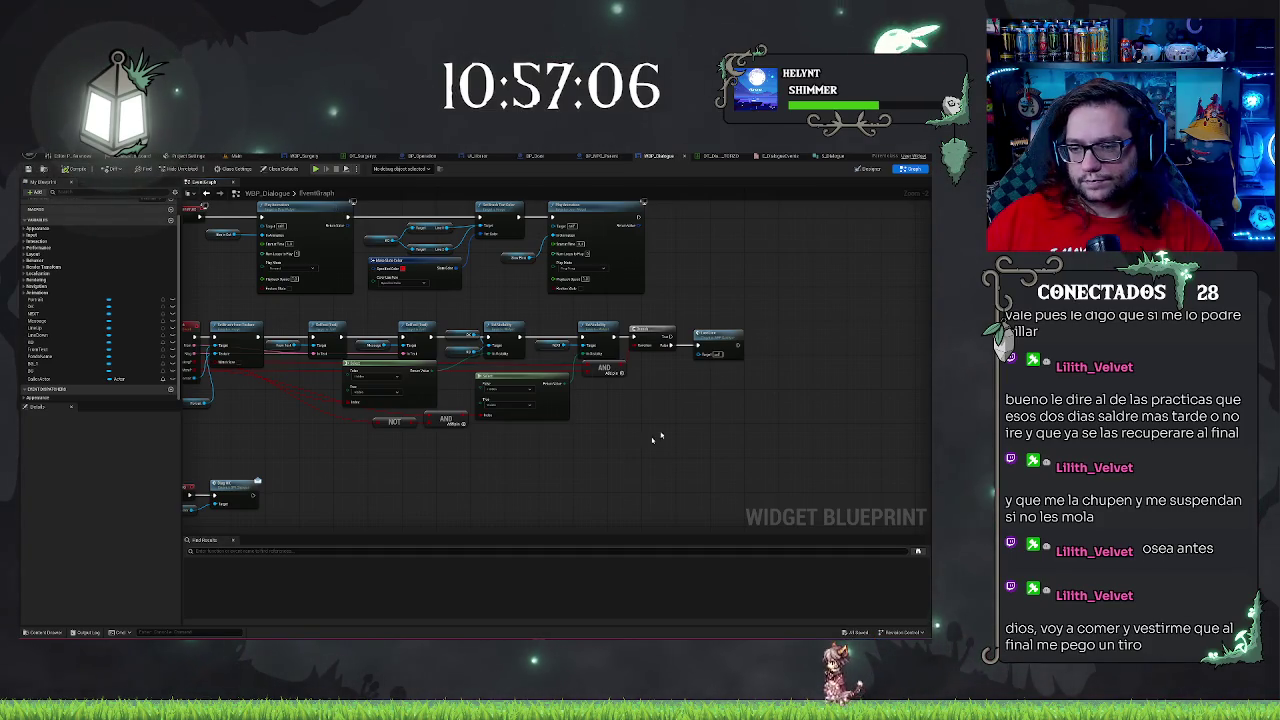
{"action": "left_click_drag", "start_coordinate": [697, 451], "coordinate": [829, 427]}
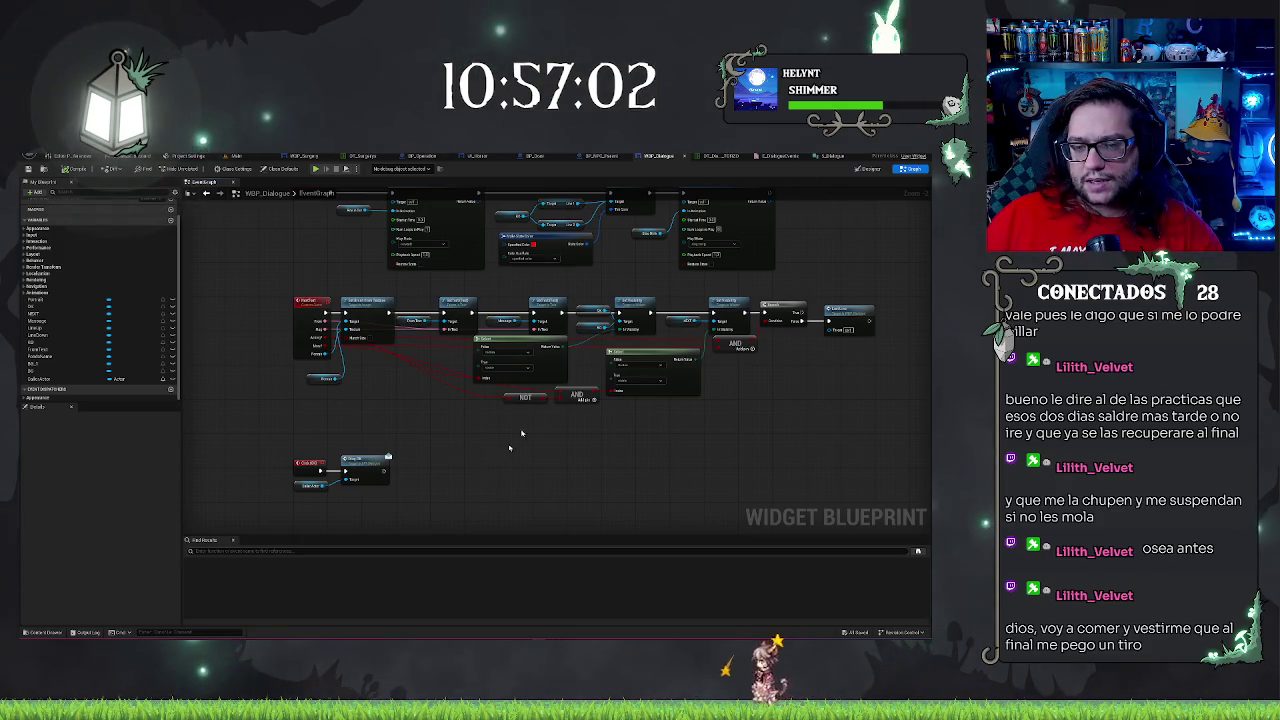
{"action": "left_click_drag", "start_coordinate": [543, 471], "coordinate": [689, 251]}
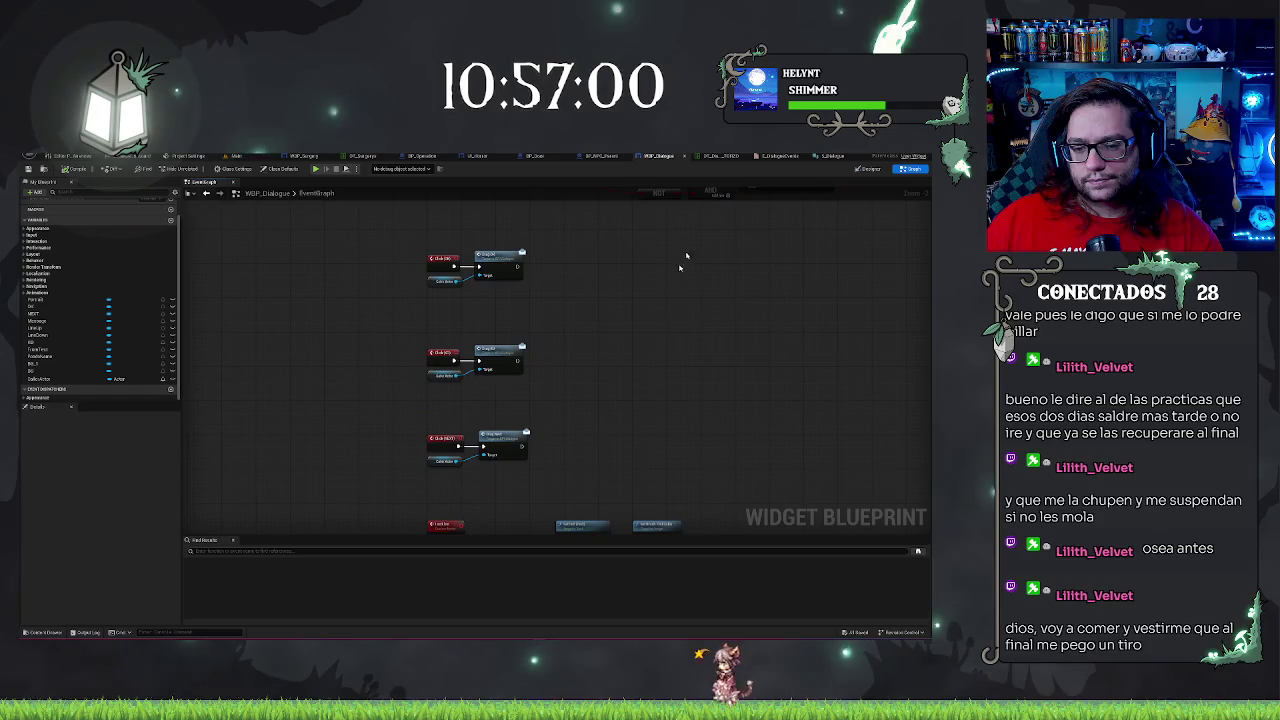
Wire Click NEXT's Caller Actor into a new Dlg Close node positioned under Dlg Next
{"action": "left_click_drag", "start_coordinate": [633, 409], "coordinate": [658, 281]}
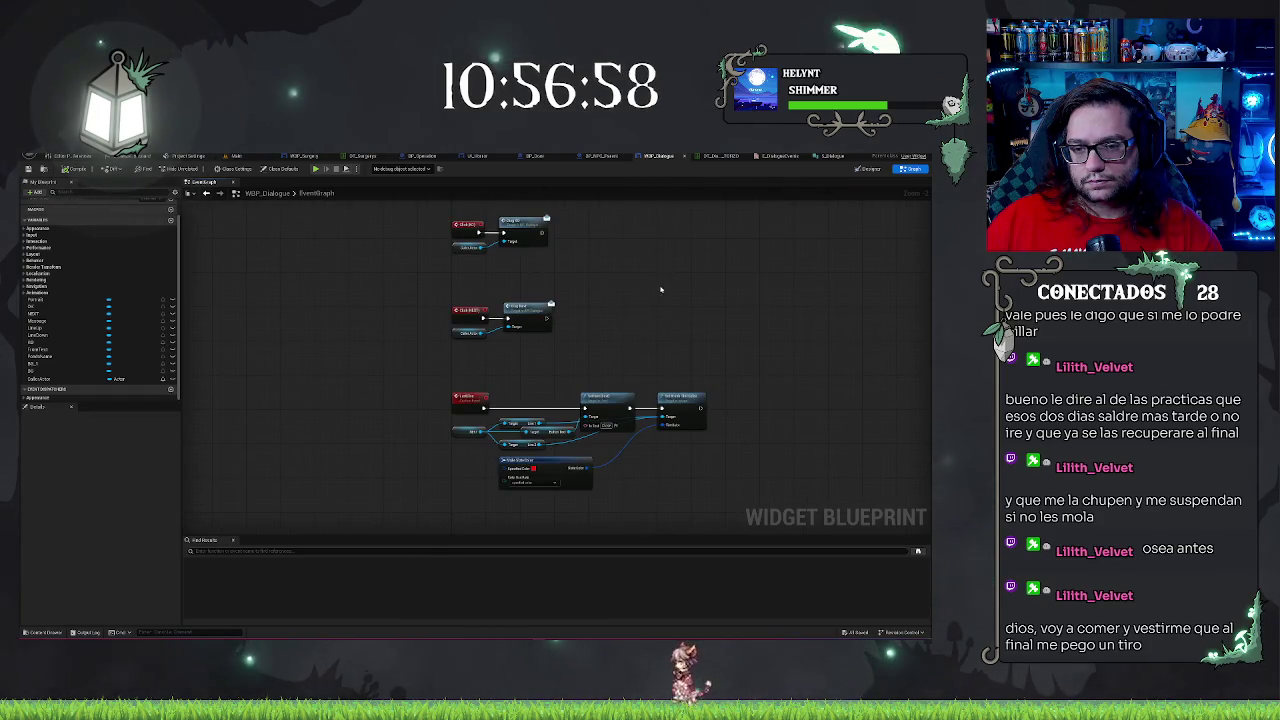
{"action": "scroll", "coordinate": [660, 289], "scroll_direction": "up", "scroll_amount": 1}
{"action": "mouse_move", "coordinate": [601, 234]}
{"action": "left_mouse_down"}
{"action": "mouse_move", "coordinate": [643, 204]}
{"action": "mouse_move", "coordinate": [655, 347]}
{"action": "left_mouse_up"}
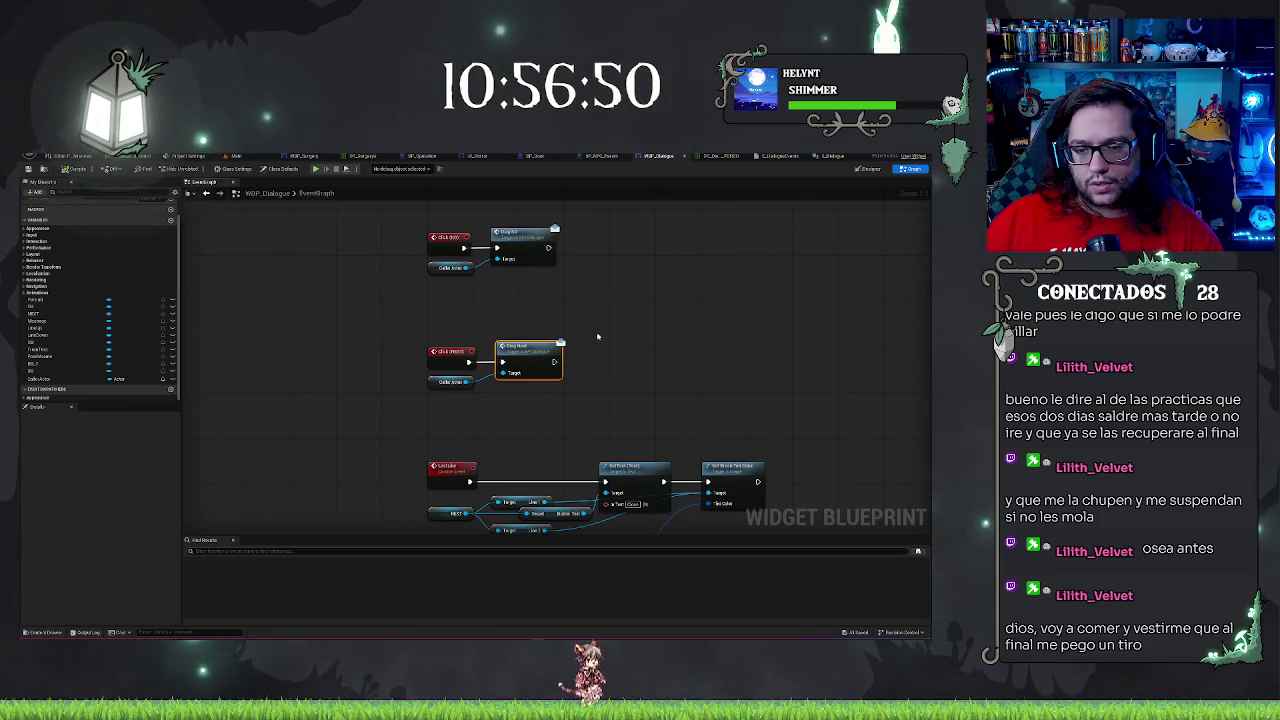
{"action": "left_click_drag", "start_coordinate": [466, 381], "coordinate": [505, 401]}
{"action": "type", "text": "dial"}
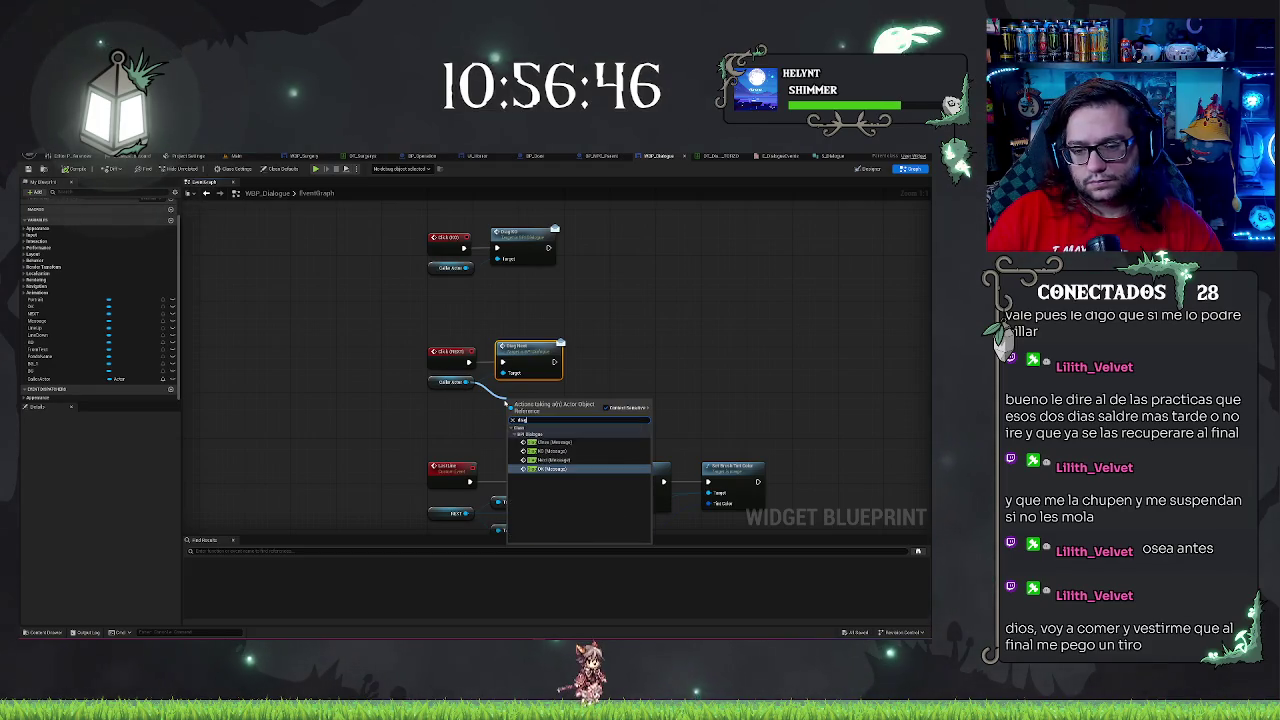
{"action": "key", "text": "Return"}
{"action": "left_click_drag", "start_coordinate": [506, 401], "coordinate": [499, 383]}
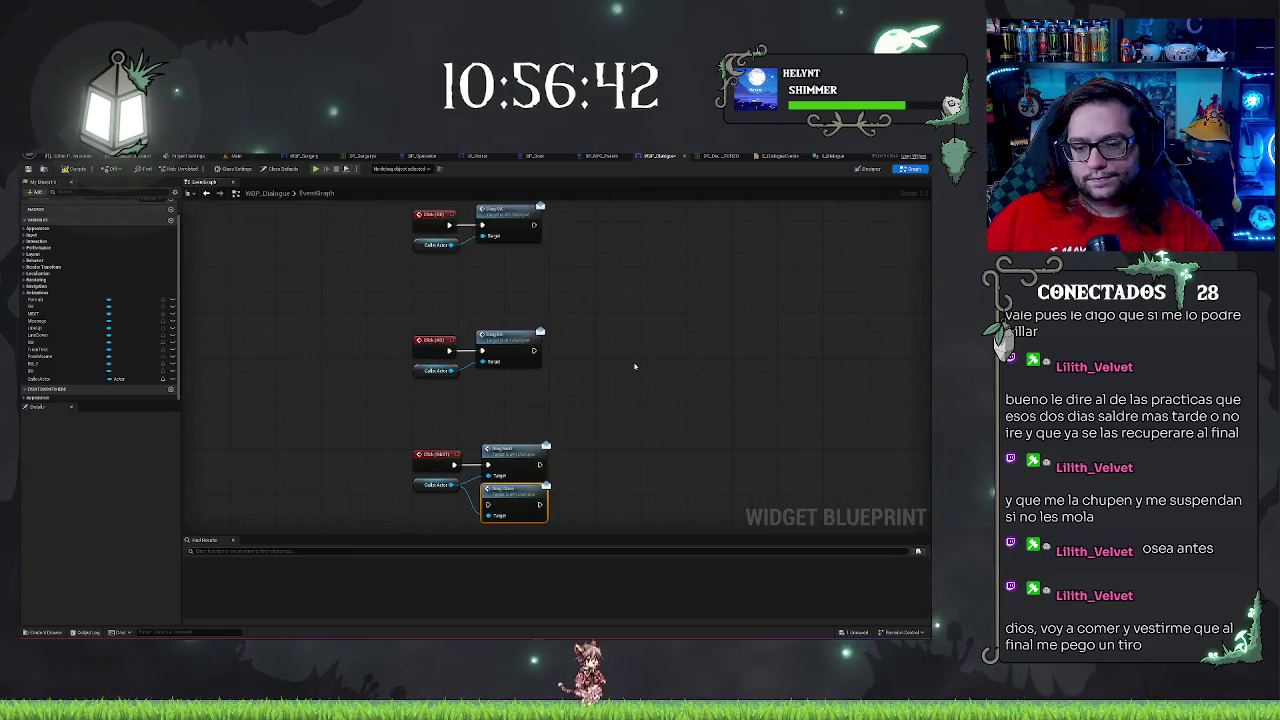
{"action": "scroll", "coordinate": [640, 340], "scroll_direction": "down", "scroll_amount": 3}
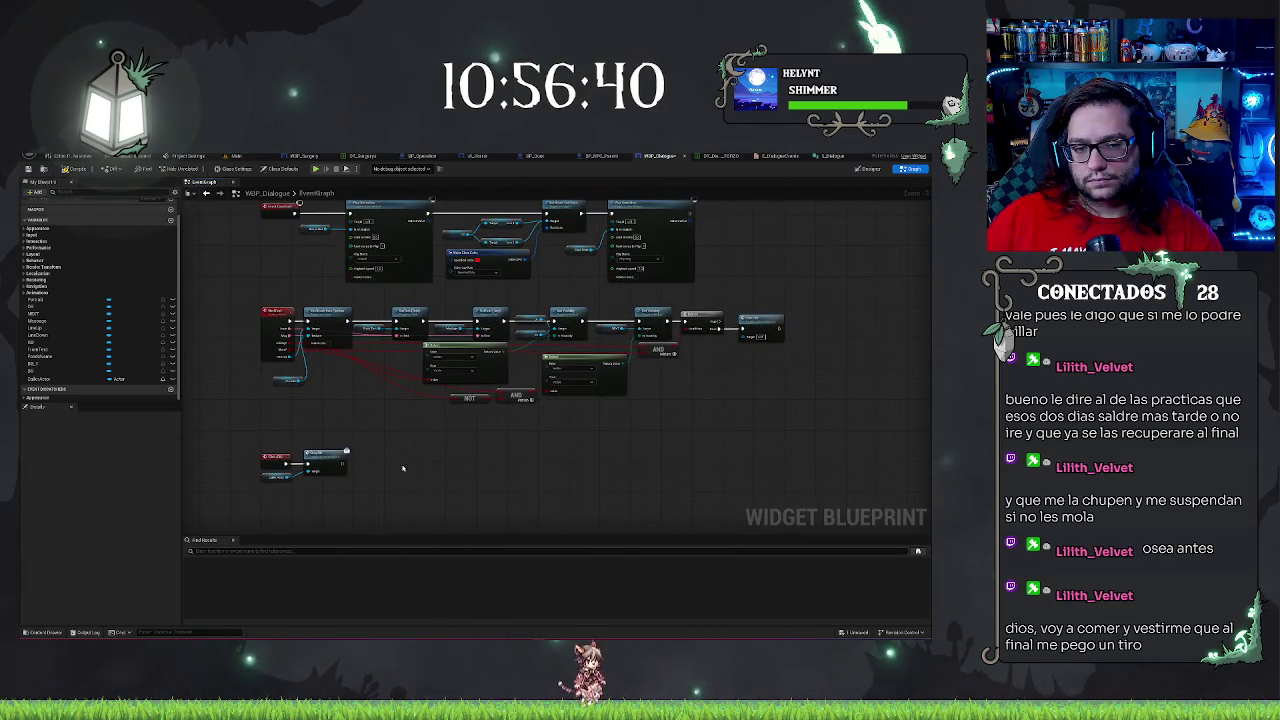
{"action": "left_click_drag", "start_coordinate": [403, 468], "coordinate": [510, 400]}
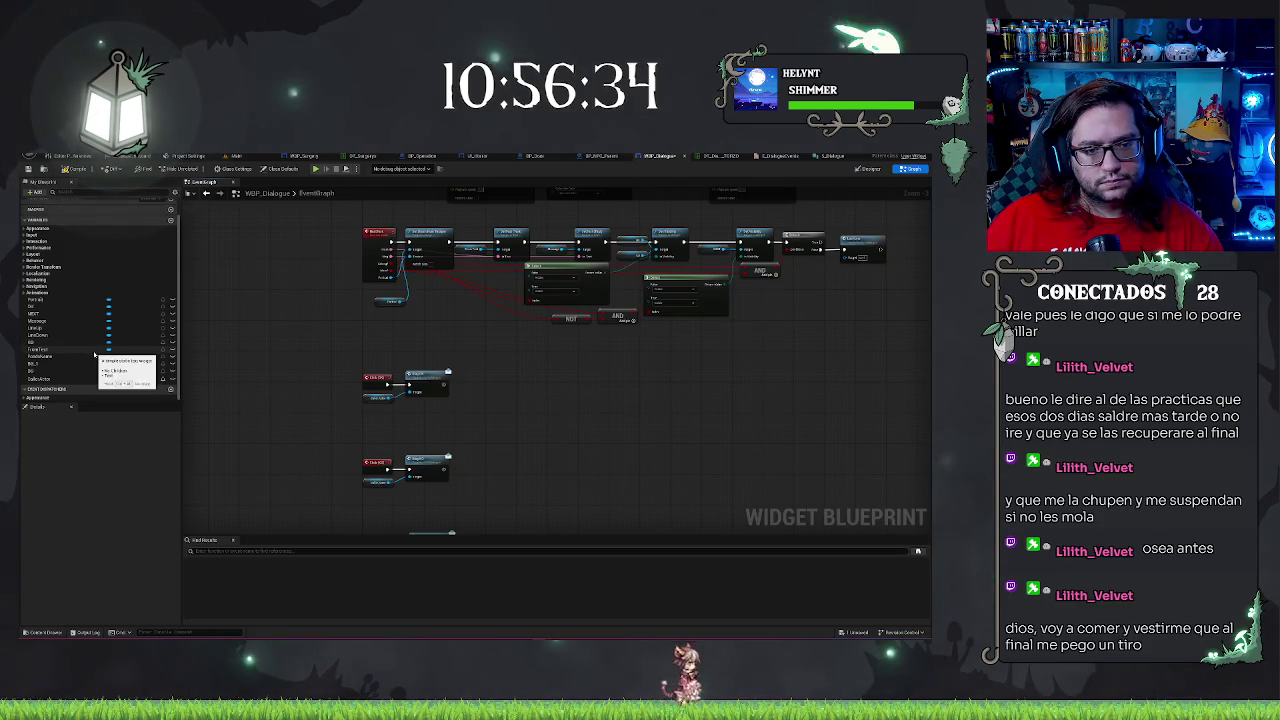
Create a Boolean variable named 'Shown' and bring it into the graph
{"action": "scroll", "coordinate": [176, 241], "scroll_direction": "up", "scroll_amount": 2}
{"action": "left_click", "coordinate": [171, 232]}
{"action": "type", "text": "Shown"}
{"action": "key", "text": "Return"}
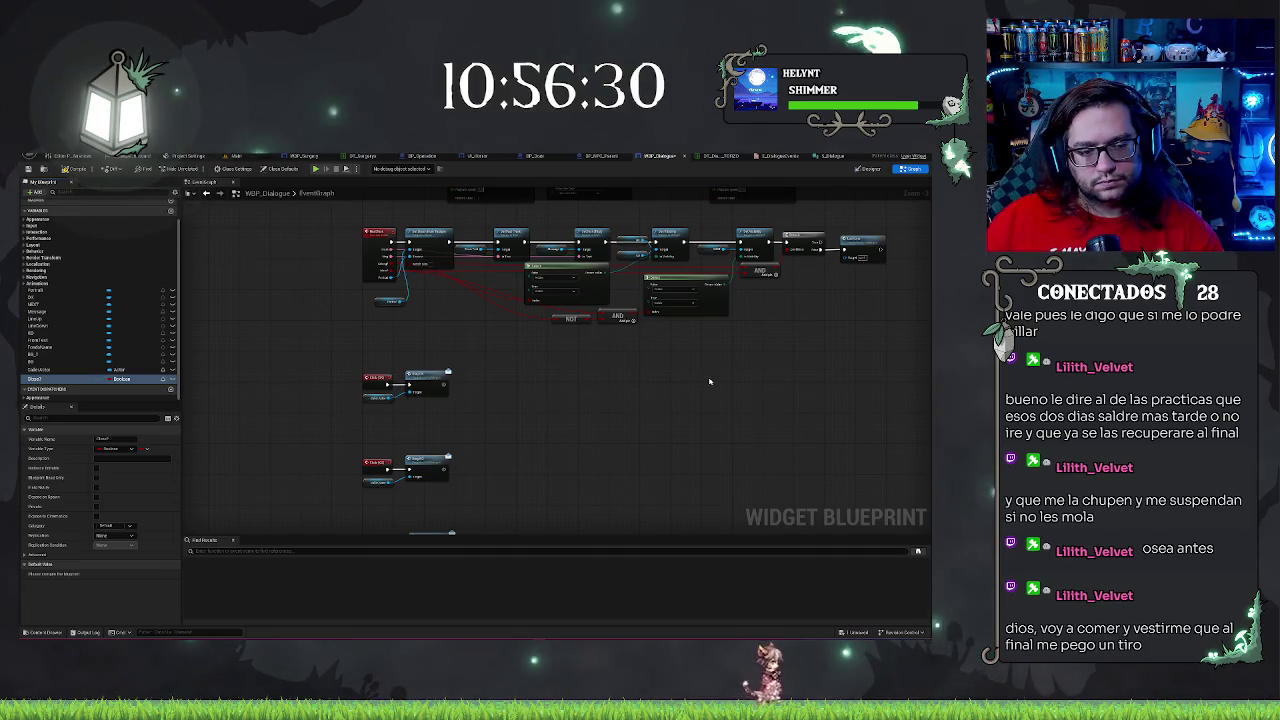
{"action": "left_click_drag", "start_coordinate": [712, 381], "coordinate": [292, 375]}
{"action": "mouse_move", "coordinate": [38, 380]}
{"action": "left_mouse_down"}
{"action": "mouse_move", "coordinate": [603, 370]}
{"action": "mouse_move", "coordinate": [689, 312]}
{"action": "left_mouse_up"}
Branch on the Shown getter after Click NEXT, wiring False to Dlg Next and Caller Actor to Dlg Close
{"action": "mouse_move", "coordinate": [270, 520]}
{"action": "left_mouse_down"}
{"action": "mouse_move", "coordinate": [533, 372]}
{"action": "mouse_move", "coordinate": [550, 378]}
{"action": "mouse_move", "coordinate": [582, 455]}
{"action": "left_mouse_up"}
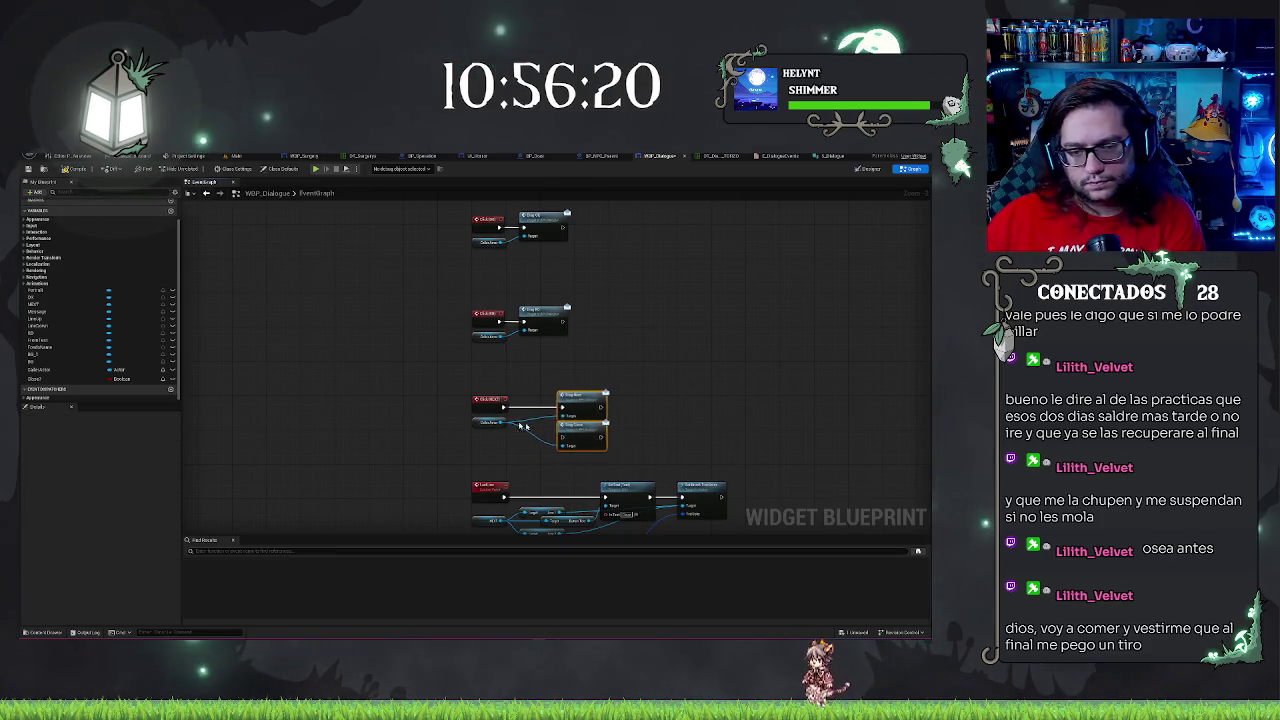
{"action": "left_click_drag", "start_coordinate": [550, 400], "coordinate": [590, 400]}
{"action": "mouse_move", "coordinate": [57, 378]}
{"action": "left_mouse_down"}
{"action": "mouse_move", "coordinate": [386, 437]}
{"action": "mouse_move", "coordinate": [501, 439]}
{"action": "mouse_move", "coordinate": [528, 407]}
{"action": "left_mouse_up"}
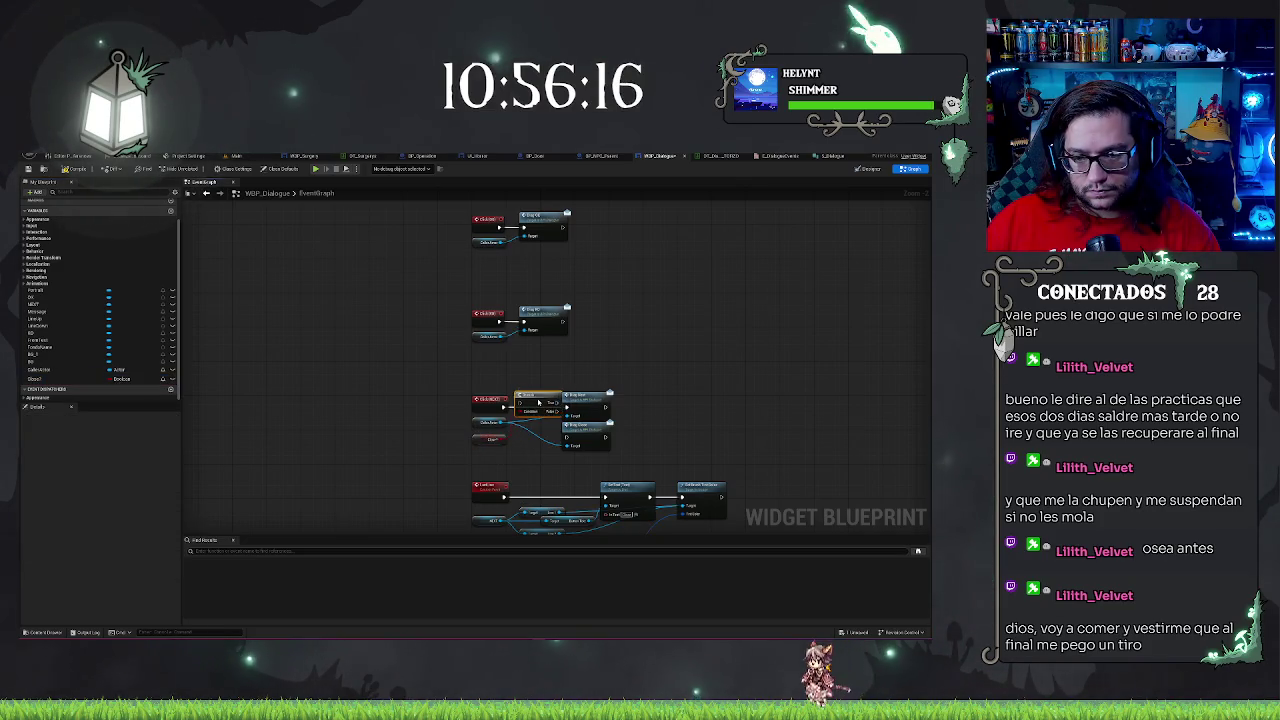
{"action": "scroll", "coordinate": [592, 362], "scroll_direction": "up", "scroll_amount": 2}
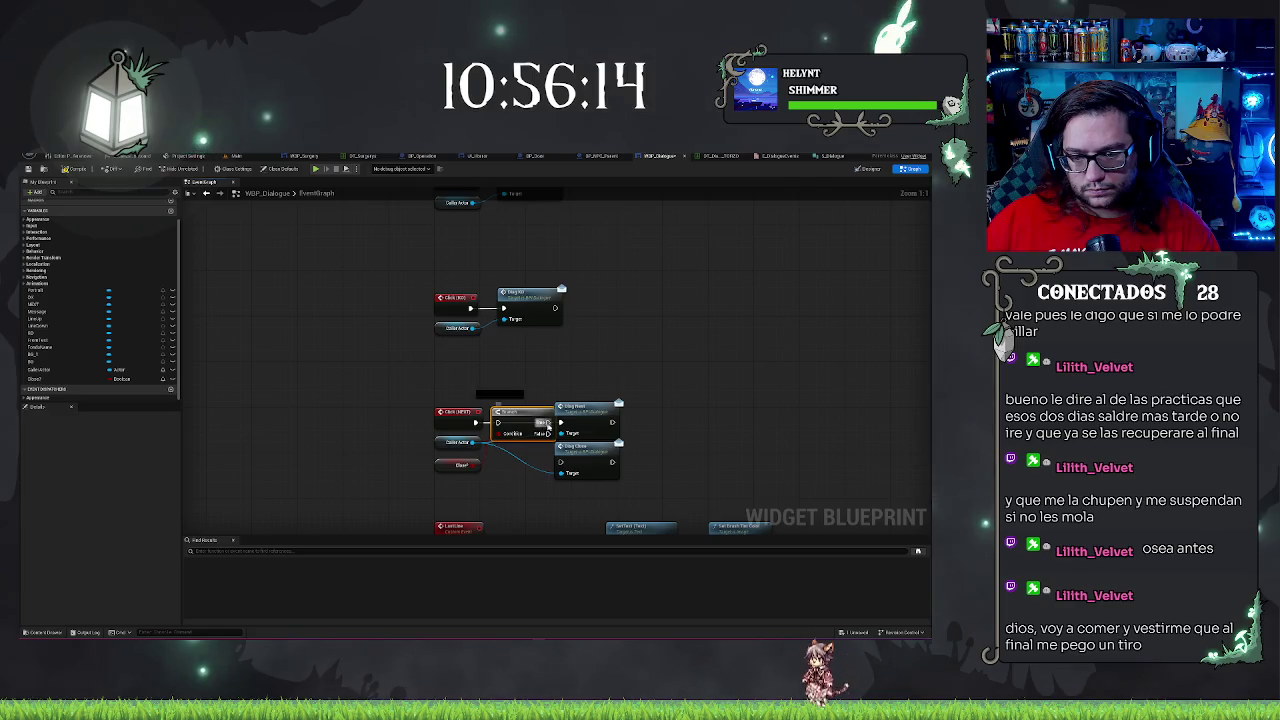
{"action": "mouse_move", "coordinate": [547, 434]}
{"action": "left_mouse_down"}
{"action": "mouse_move", "coordinate": [577, 412]}
{"action": "mouse_move", "coordinate": [562, 433]}
{"action": "left_mouse_up"}
{"action": "left_click_drag", "start_coordinate": [476, 424], "coordinate": [474, 442]}
Straighten and arrange Dlg Close and Dlg Next after the Branch, then return to the Main level
{"action": "mouse_move", "coordinate": [438, 382]}
{"action": "left_mouse_down"}
{"action": "mouse_move", "coordinate": [615, 450]}
{"action": "mouse_move", "coordinate": [636, 520]}
{"action": "mouse_move", "coordinate": [637, 478]}
{"action": "left_mouse_up"}
{"action": "left_click_drag", "start_coordinate": [455, 445], "coordinate": [455, 445]}
{"action": "key", "text": "q"}
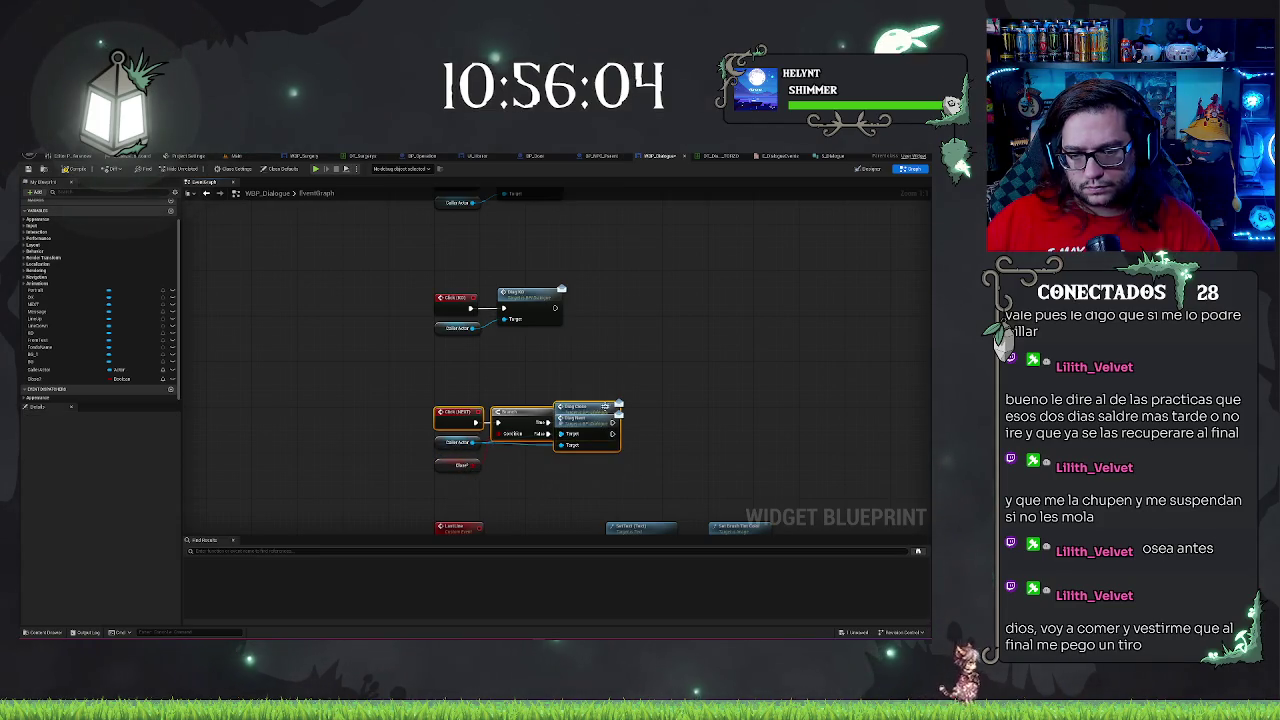
{"action": "left_click_drag", "start_coordinate": [606, 406], "coordinate": [615, 478]}
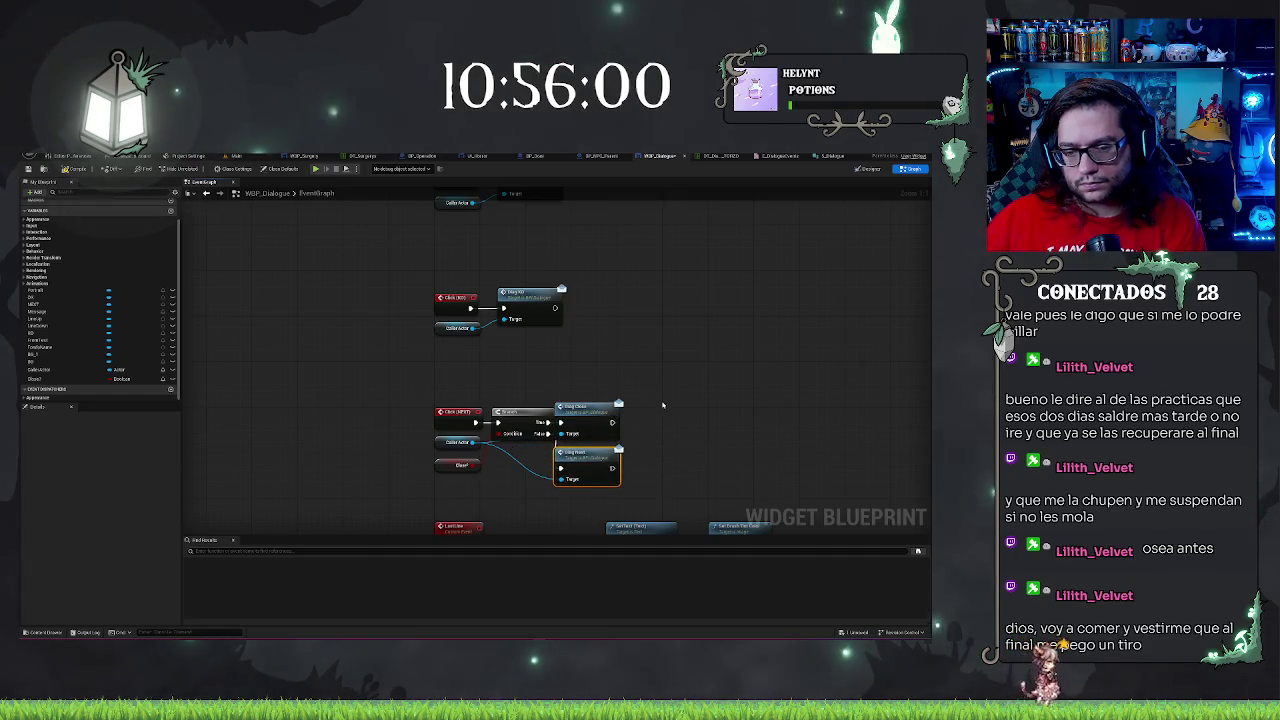
{"action": "mouse_move", "coordinate": [380, 380]}
{"action": "left_mouse_down"}
{"action": "mouse_move", "coordinate": [431, 403]}
{"action": "mouse_move", "coordinate": [505, 470]}
{"action": "left_mouse_up"}
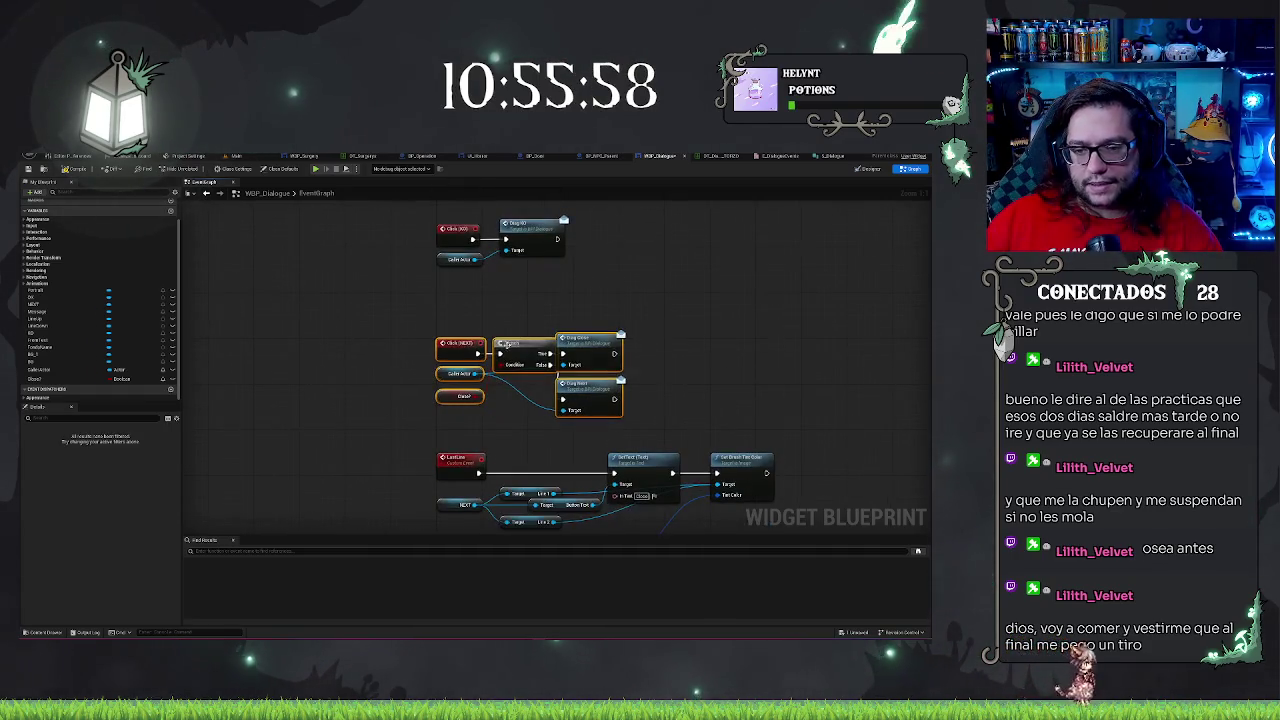
{"action": "left_click", "coordinate": [775, 320]}
{"action": "left_click_drag", "start_coordinate": [589, 316], "coordinate": [548, 420]}
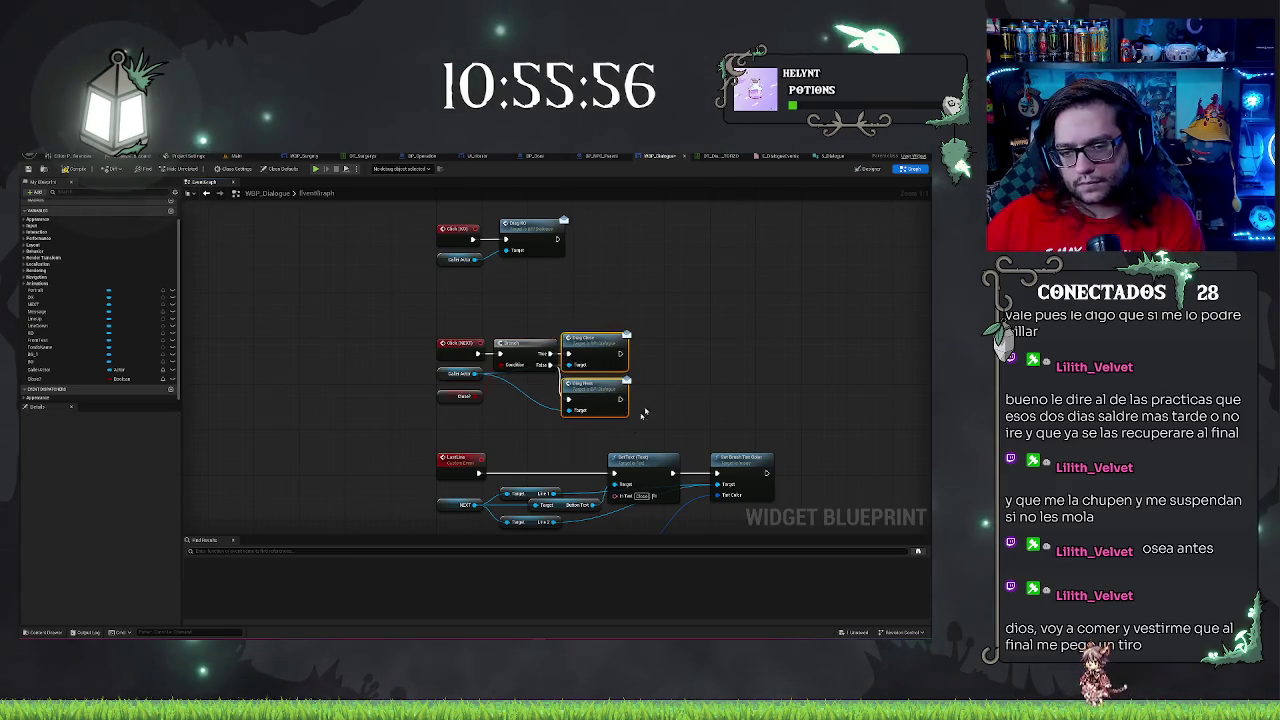
{"action": "left_click_drag", "start_coordinate": [590, 338], "coordinate": [607, 338]}
{"action": "left_click_drag", "start_coordinate": [489, 318], "coordinate": [414, 326]}
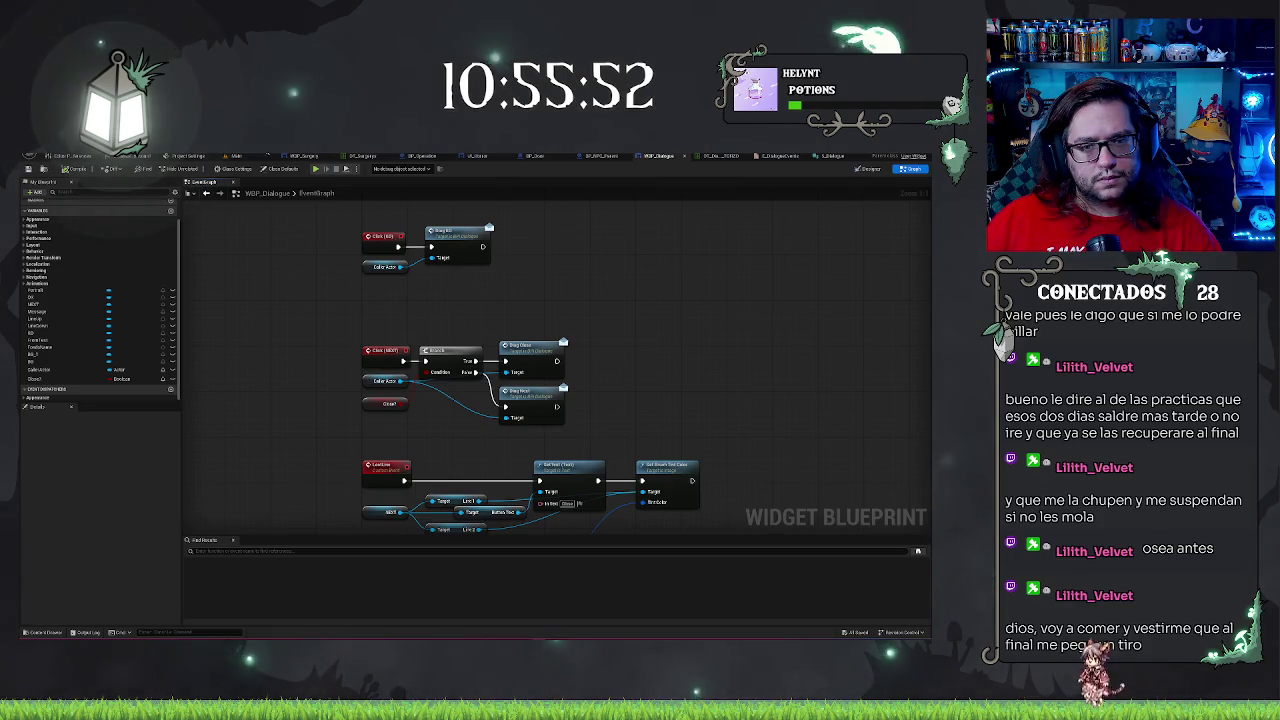
{"action": "left_click", "coordinate": [237, 156]}
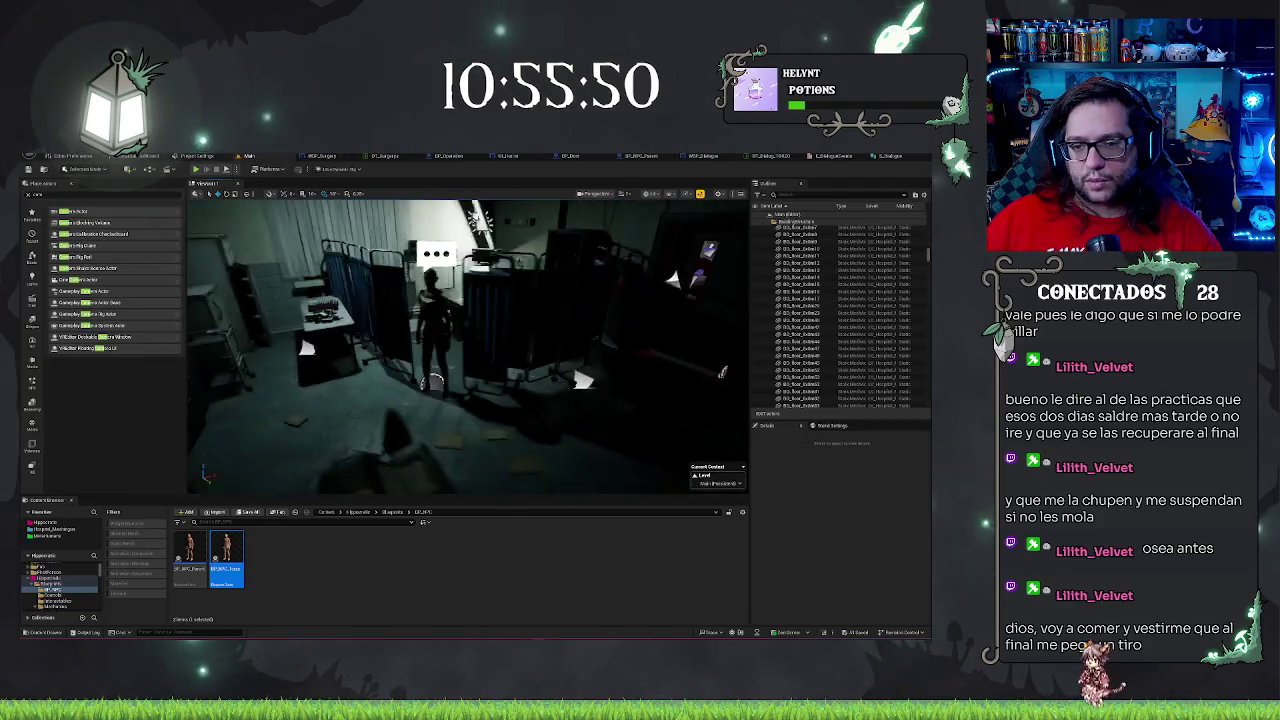
Play from a floor spot, open the NPC dialogue, then stop and reopen BP_NPC_Parent
{"action": "right_click", "coordinate": [478, 432]}
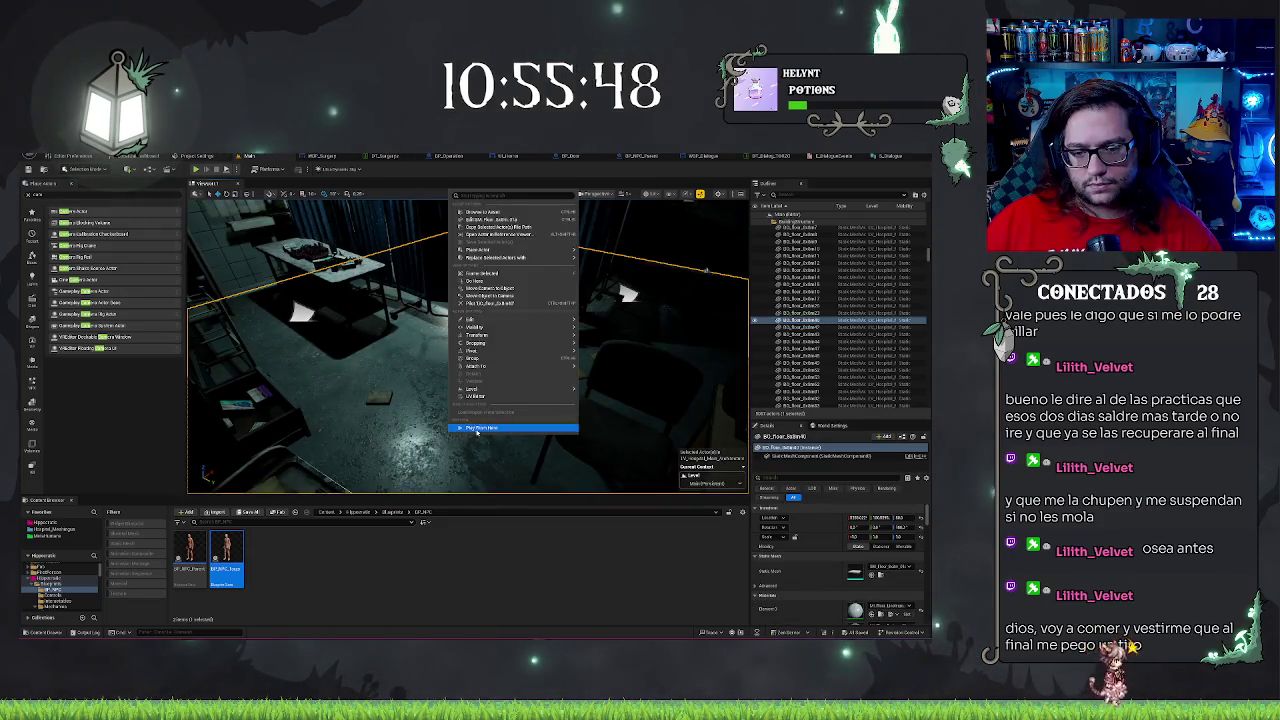
{"action": "left_click", "coordinate": [478, 430]}
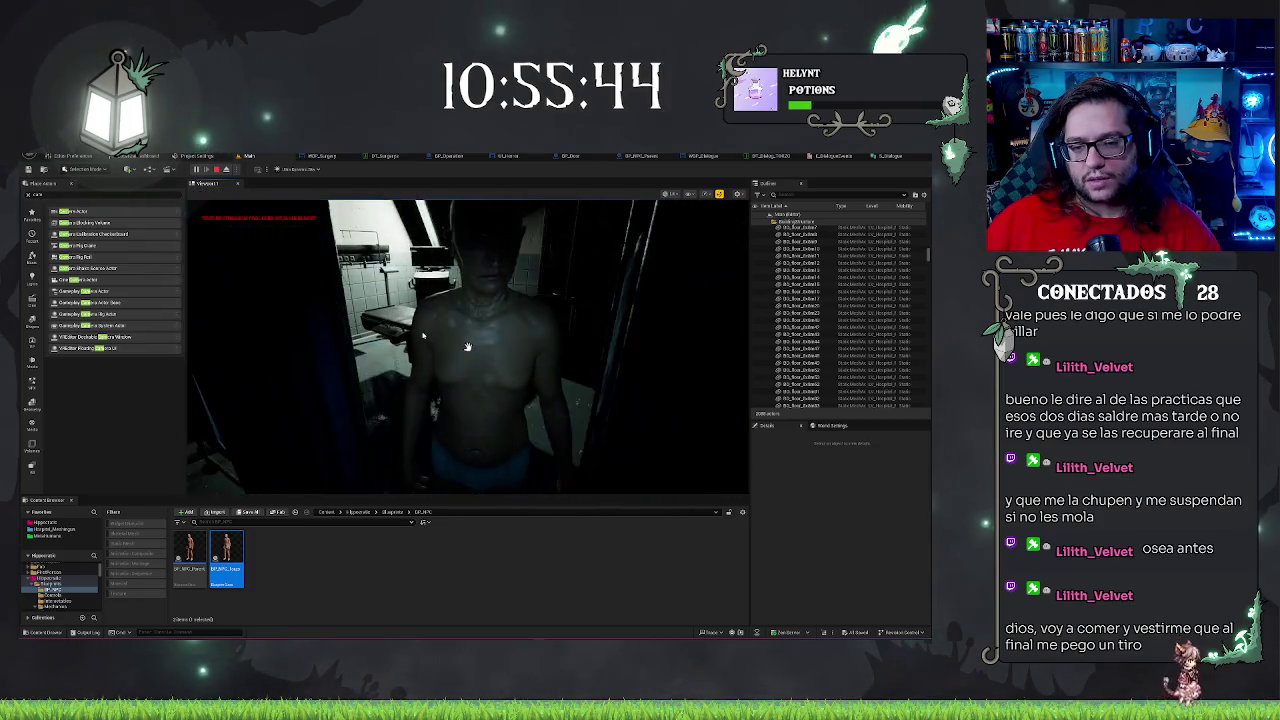
{"action": "left_click", "coordinate": [423, 336]}
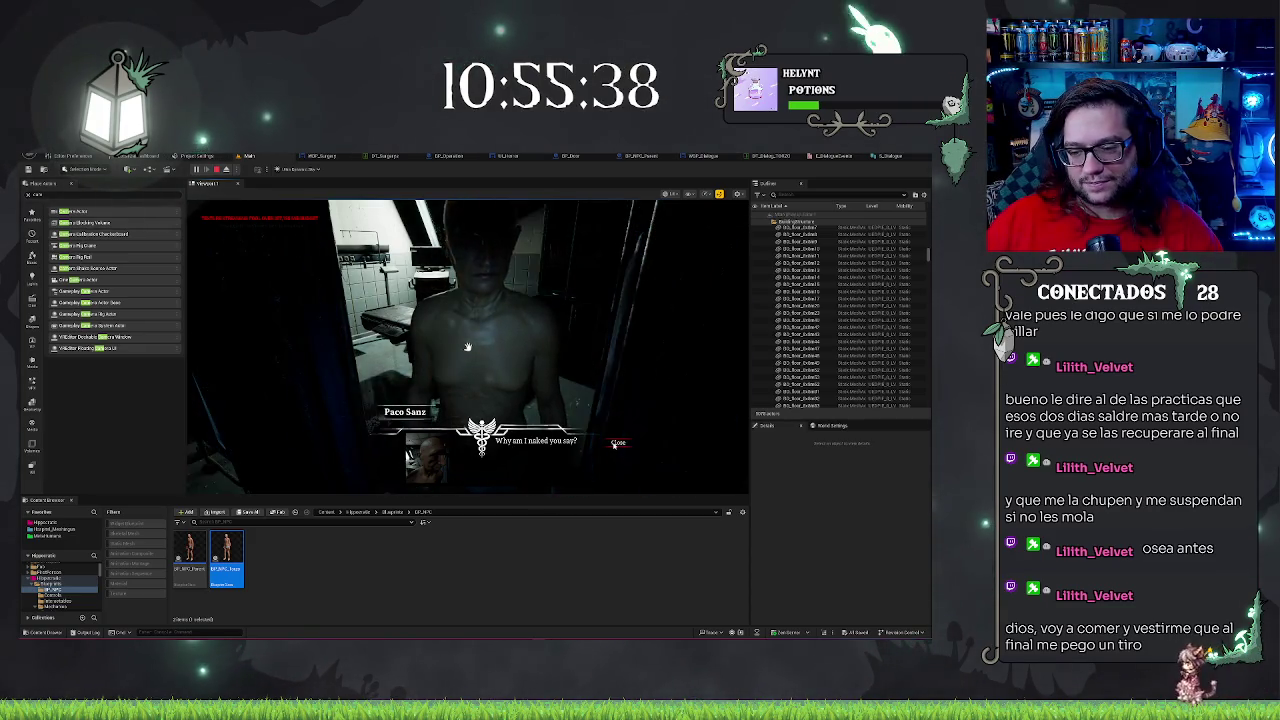
{"action": "key", "text": "Escape"}
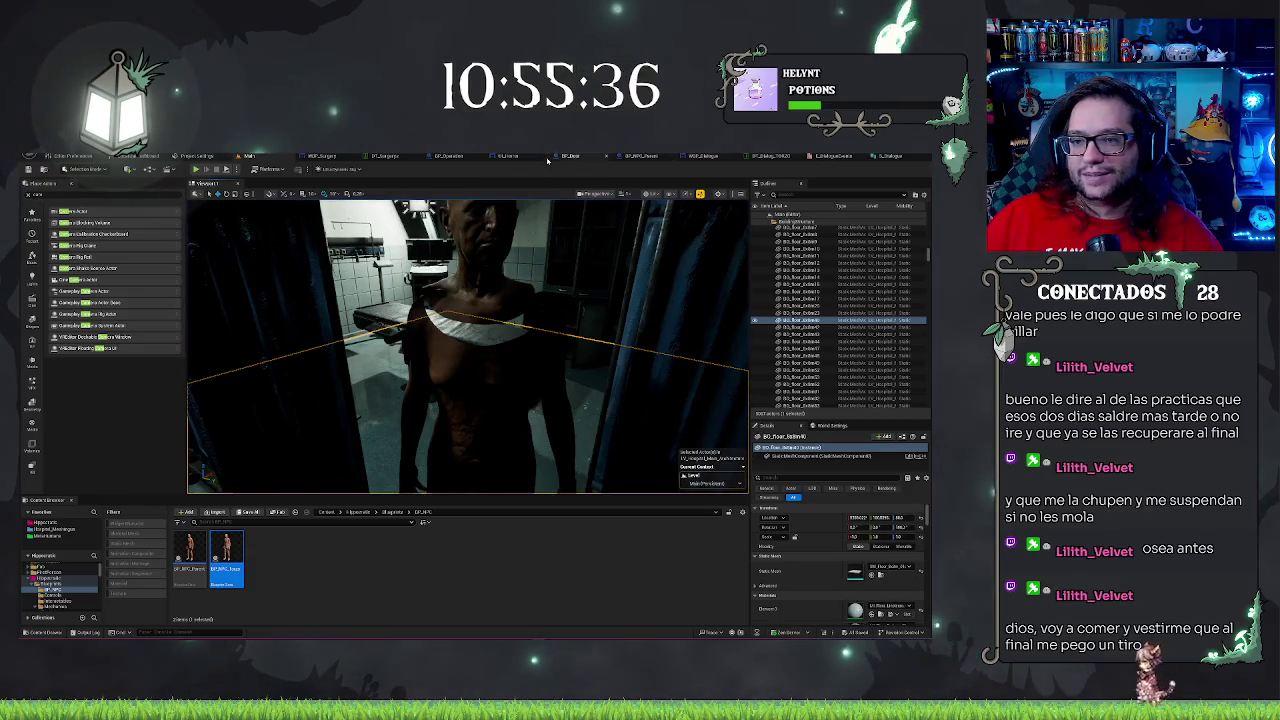
{"action": "left_click", "coordinate": [646, 156]}
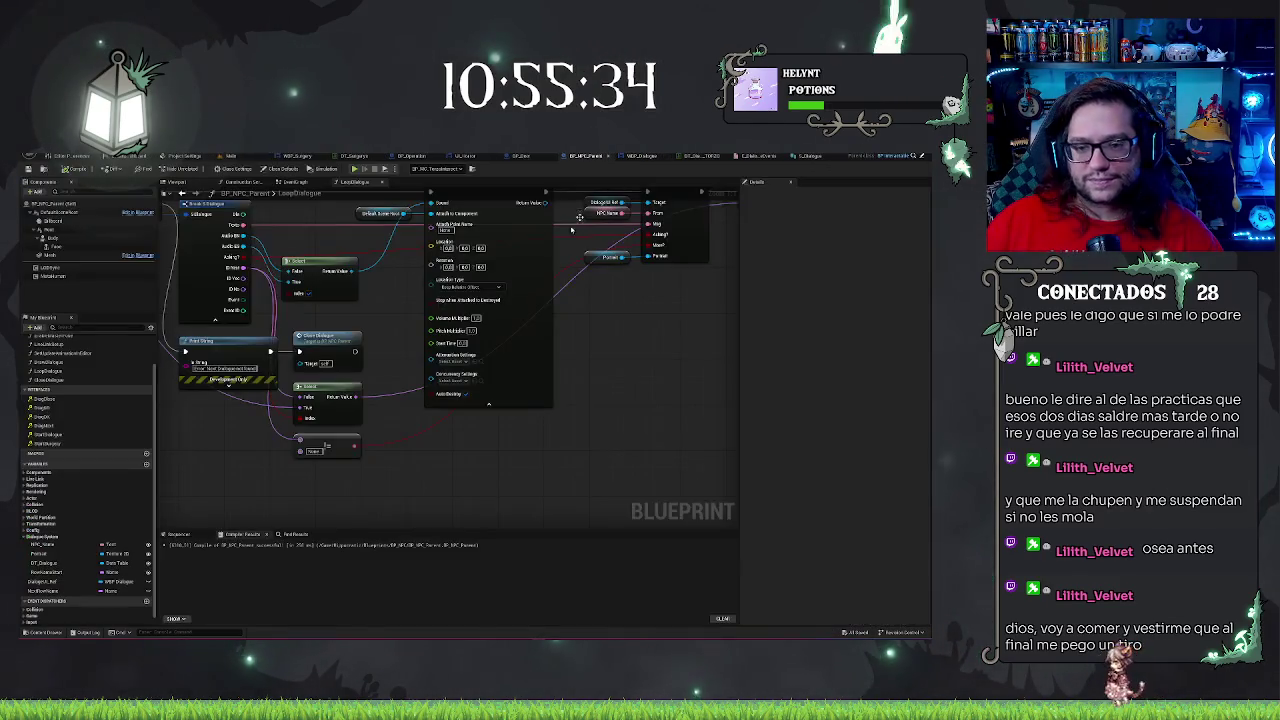
Wire the Break node's ID Next pin into the None name comparison
{"action": "scroll", "coordinate": [571, 394], "scroll_direction": "down", "scroll_amount": 5}
{"action": "scroll", "coordinate": [563, 360], "scroll_direction": "up", "scroll_amount": 3}
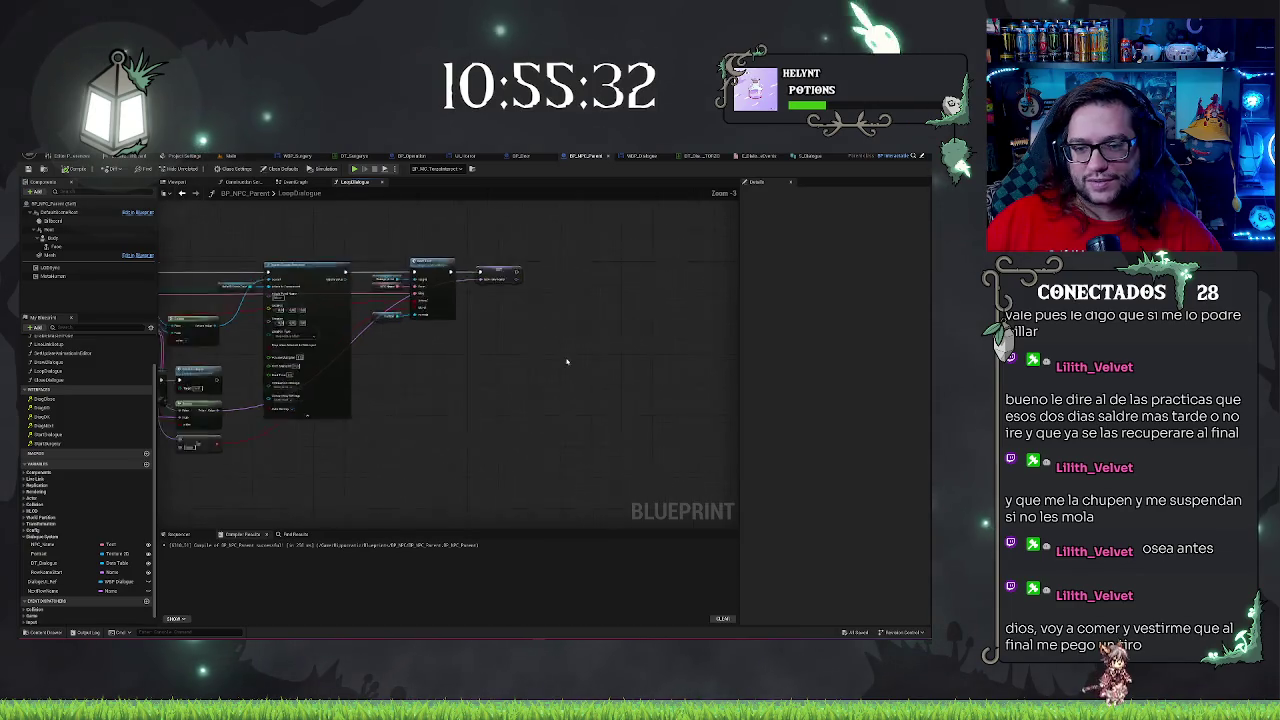
{"action": "scroll", "coordinate": [585, 386], "scroll_direction": "up", "scroll_amount": 2}
{"action": "scroll", "coordinate": [702, 427], "scroll_direction": "up", "scroll_amount": 2}
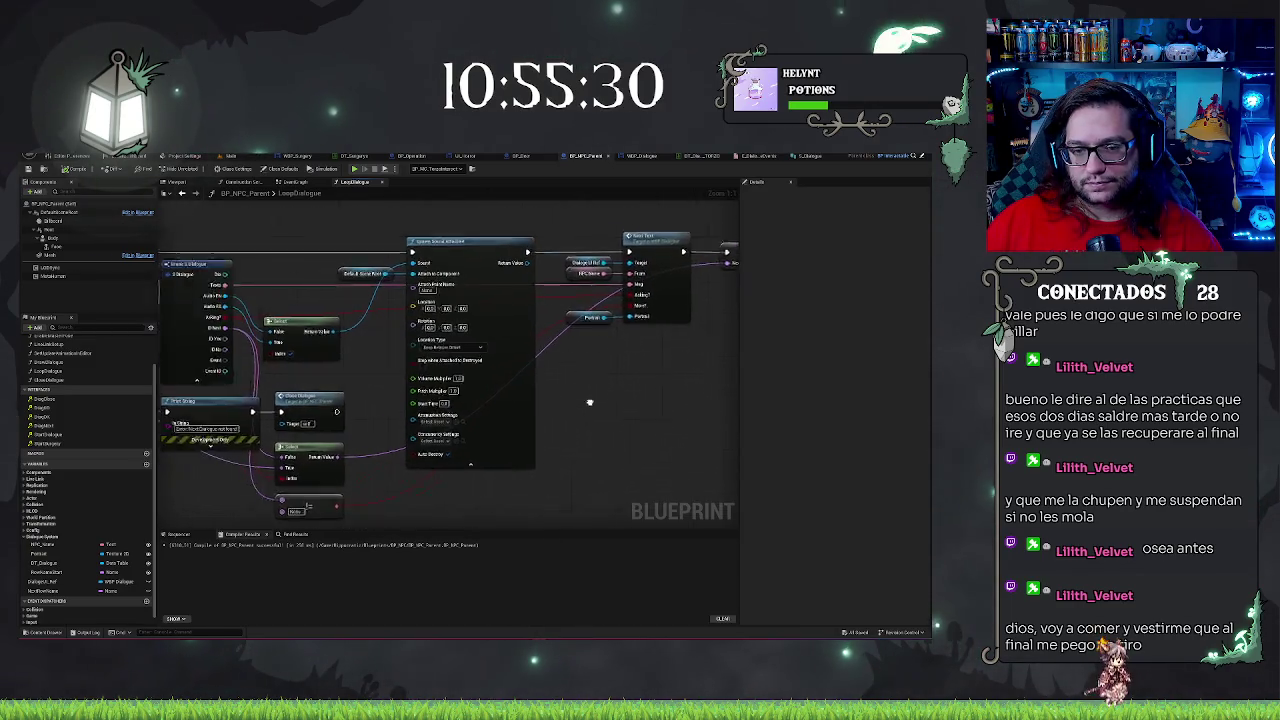
{"action": "scroll", "coordinate": [702, 427], "scroll_direction": "down", "scroll_amount": 2}
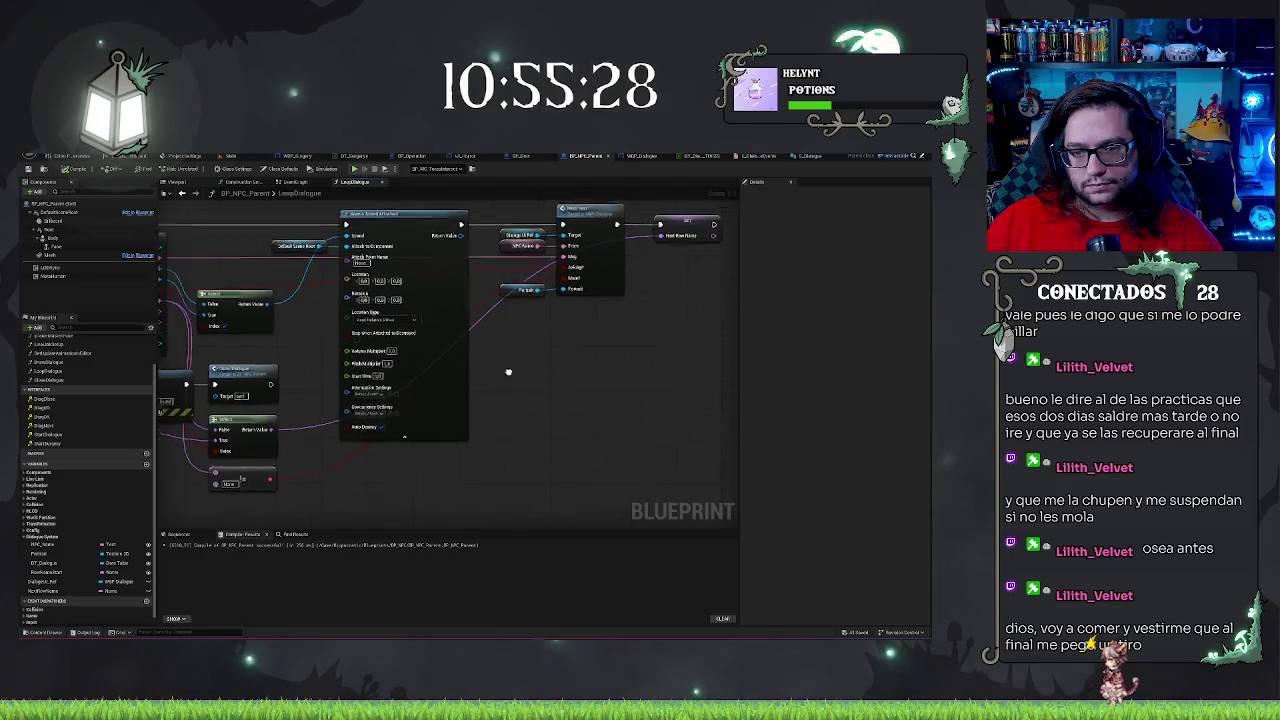
{"action": "scroll", "coordinate": [437, 451], "scroll_direction": "up", "scroll_amount": 2}
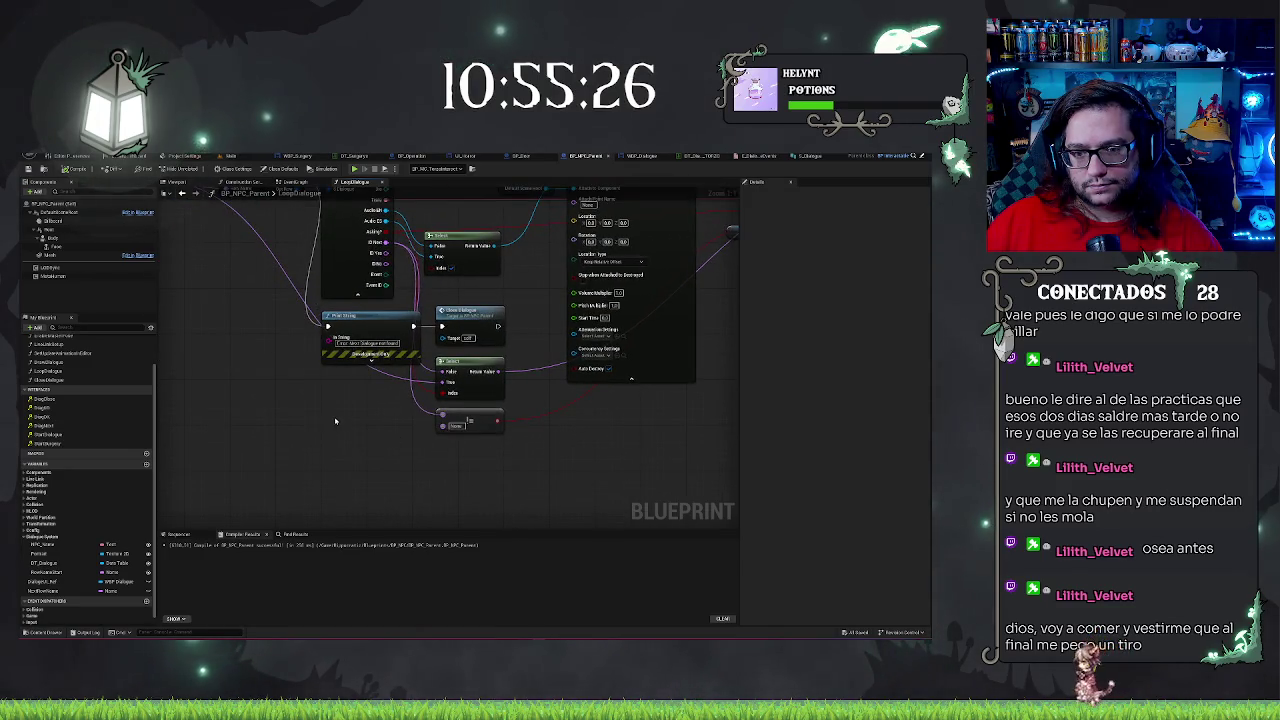
{"action": "scroll", "coordinate": [351, 423], "scroll_direction": "down", "scroll_amount": 1}
{"action": "scroll", "coordinate": [351, 423], "scroll_direction": "up", "scroll_amount": 1}
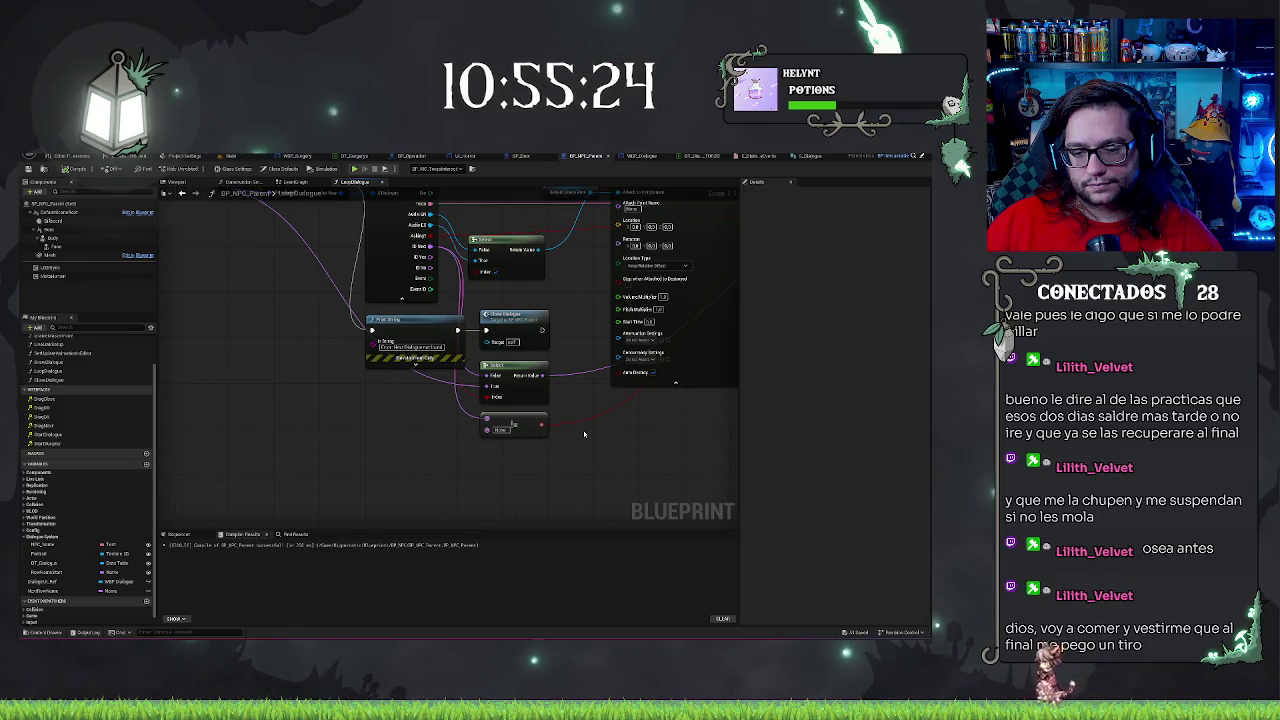
{"action": "mouse_move", "coordinate": [581, 436]}
{"action": "left_mouse_down"}
{"action": "mouse_move", "coordinate": [300, 430]}
{"action": "mouse_move", "coordinate": [319, 418]}
{"action": "left_mouse_up"}
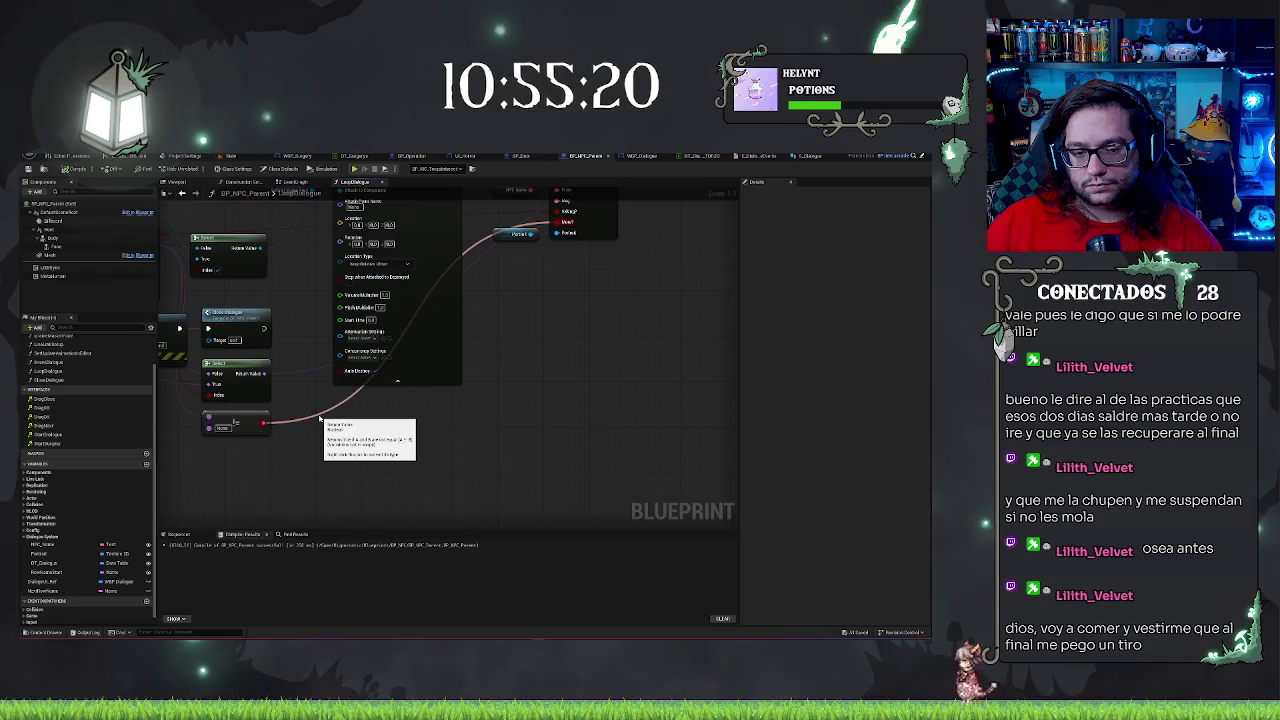
{"action": "mouse_move", "coordinate": [395, 430]}
{"action": "left_mouse_down"}
{"action": "mouse_move", "coordinate": [480, 434]}
{"action": "mouse_move", "coordinate": [502, 458]}
{"action": "left_mouse_up"}
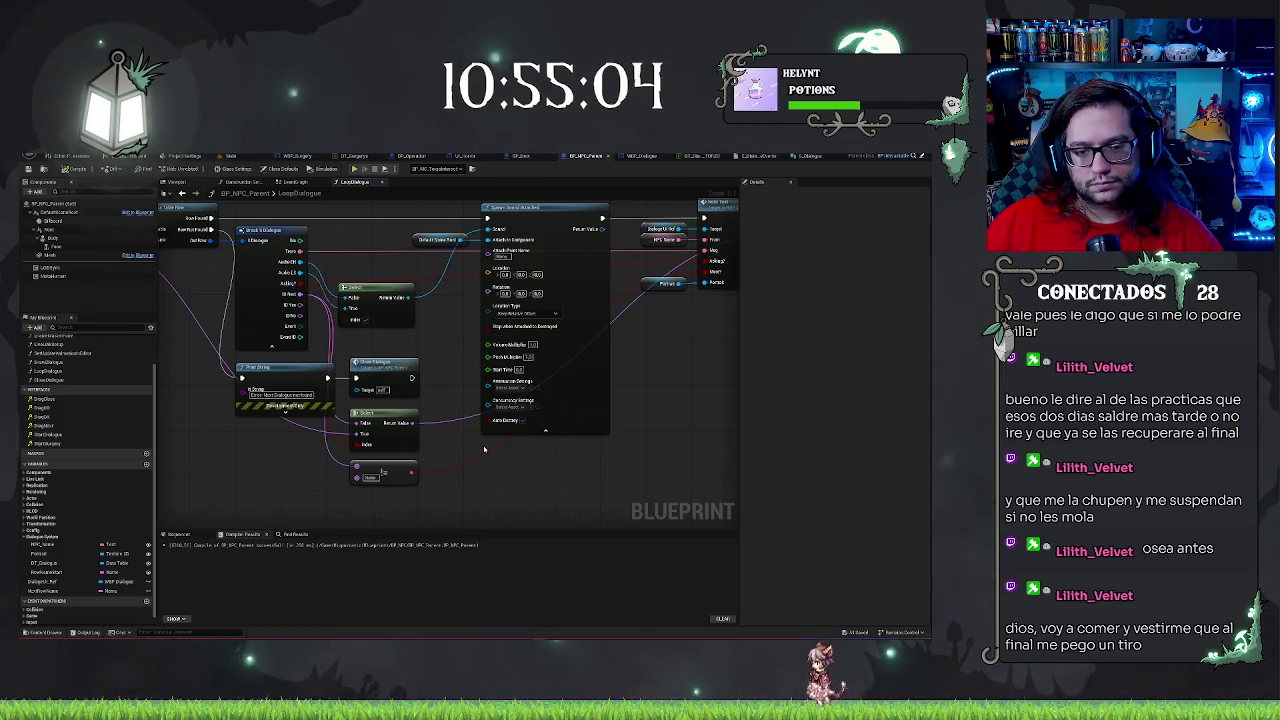
{"action": "left_click_drag", "start_coordinate": [300, 294], "coordinate": [343, 467]}
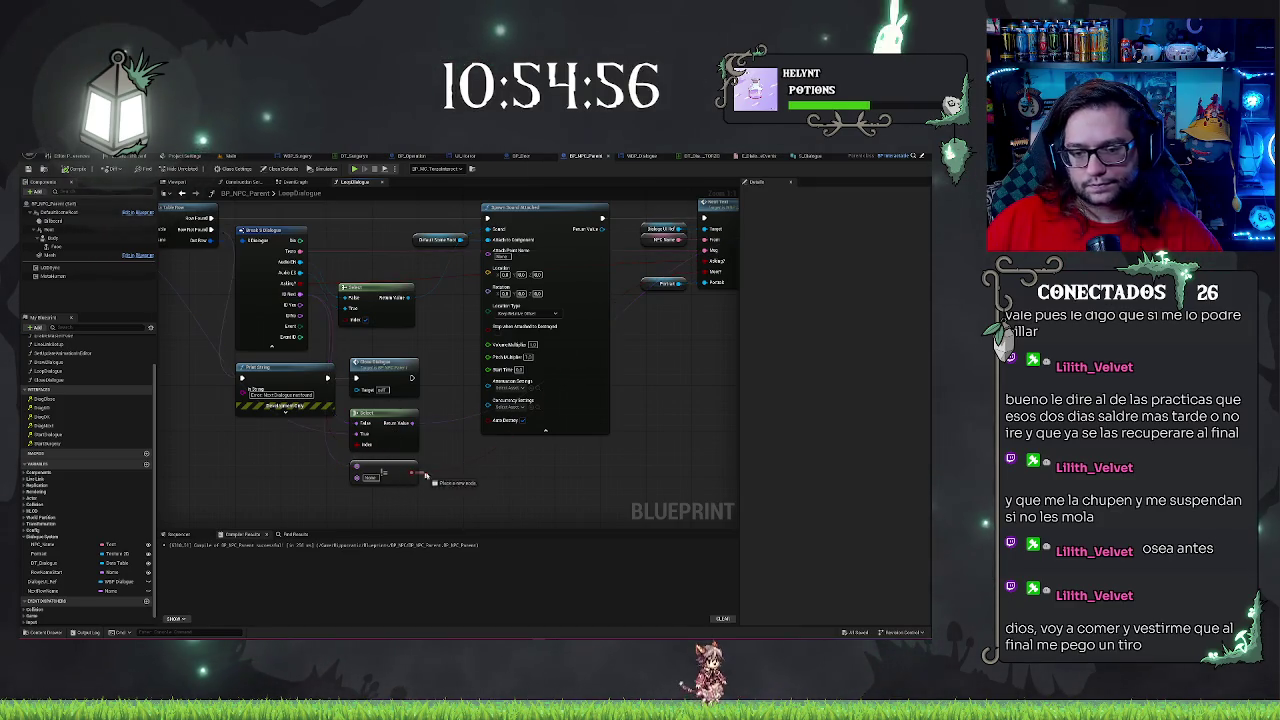
Feed the comparison result into a new AND node along with a second condition
{"action": "left_click_drag", "start_coordinate": [411, 472], "coordinate": [455, 473]}
{"action": "type", "text": "and"}
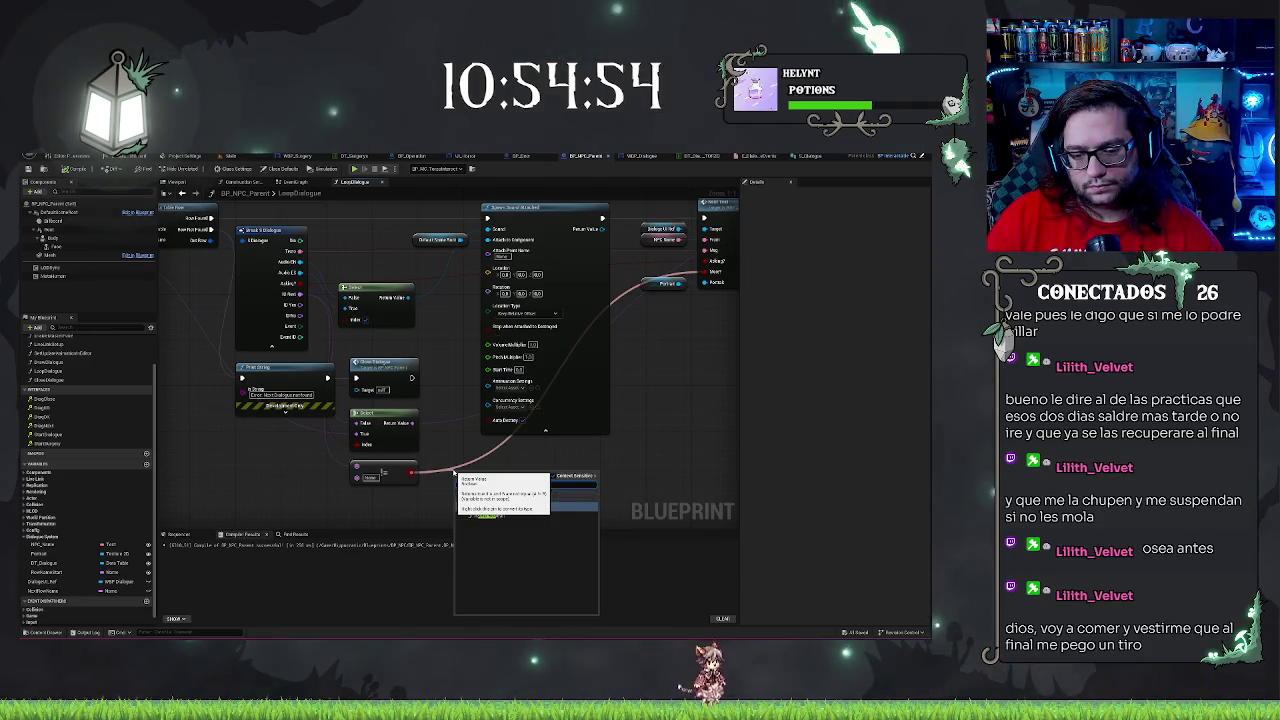
{"action": "key", "text": "Return"}
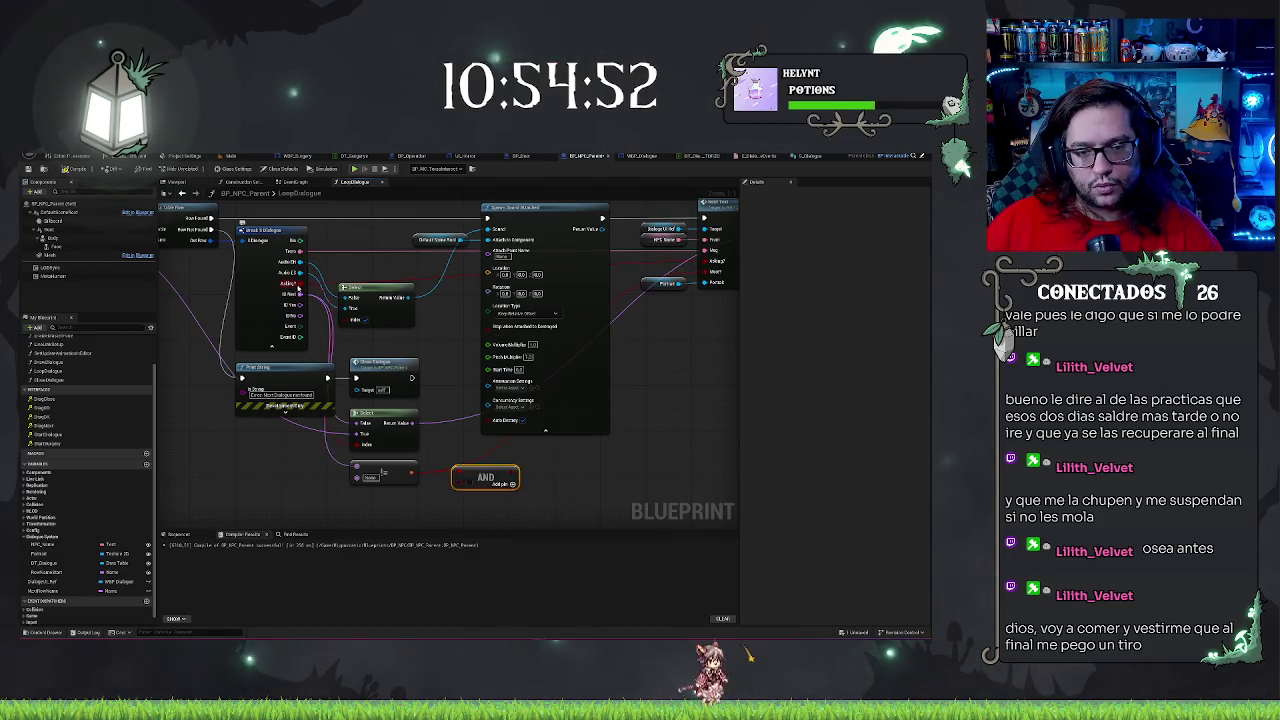
{"action": "mouse_move", "coordinate": [411, 472]}
{"action": "left_mouse_down"}
{"action": "mouse_move", "coordinate": [477, 491]}
{"action": "mouse_move", "coordinate": [458, 478]}
{"action": "left_mouse_up"}
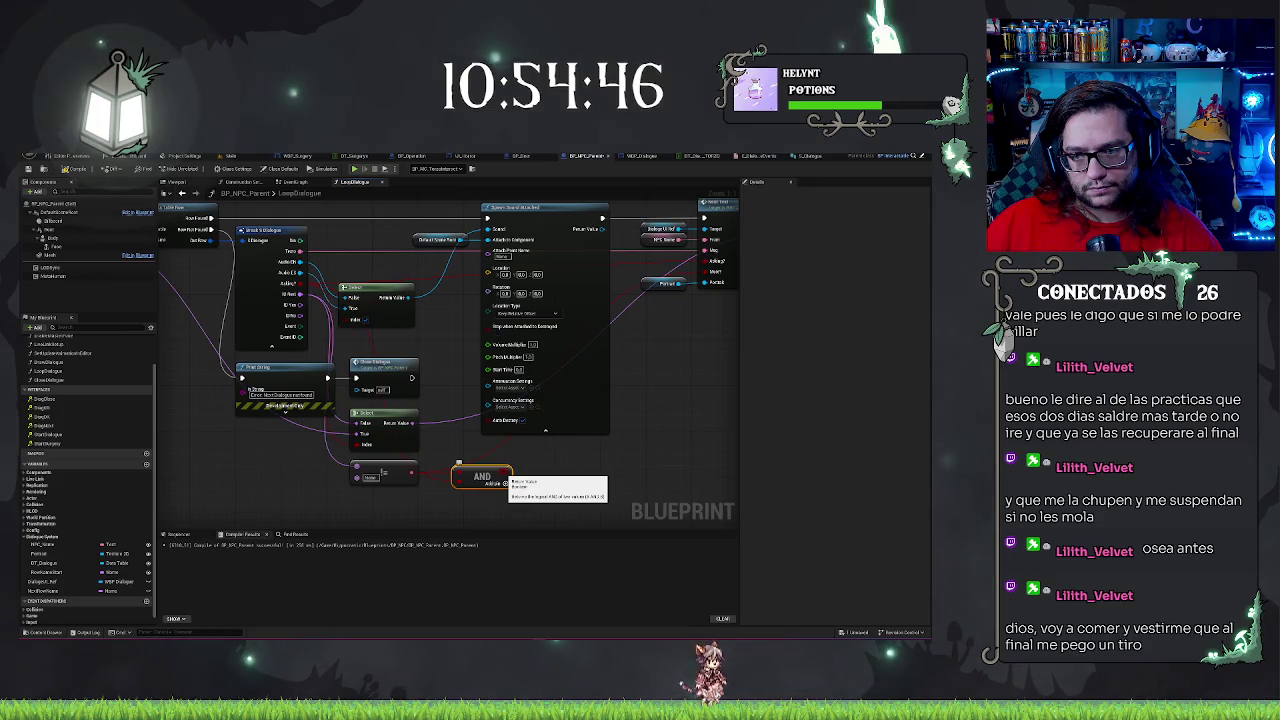
{"action": "mouse_move", "coordinate": [505, 483]}
{"action": "left_mouse_down"}
{"action": "mouse_move", "coordinate": [728, 300]}
{"action": "mouse_move", "coordinate": [657, 273]}
{"action": "left_mouse_up"}
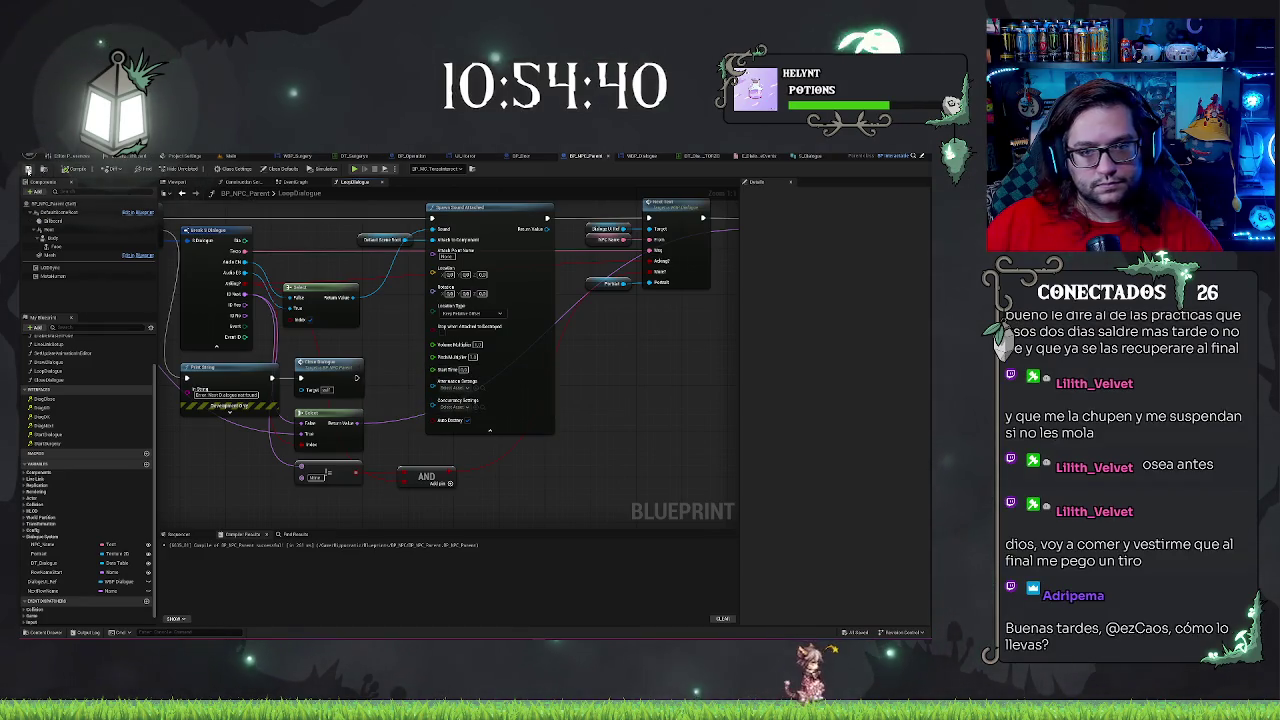
Move the DlgClose event up in BP_NPC_Parent's EventGraph and wire it to a Close Dialogue call
{"action": "left_click", "coordinate": [293, 183]}
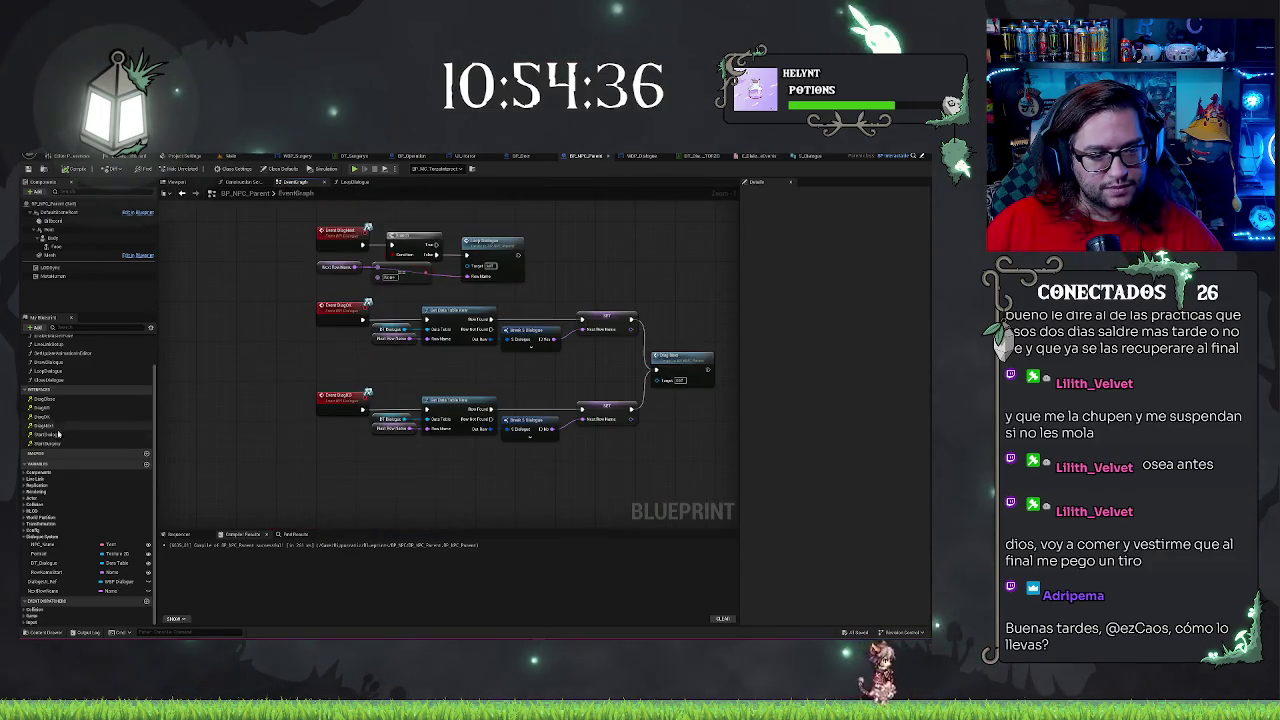
{"action": "double_click", "coordinate": [44, 403]}
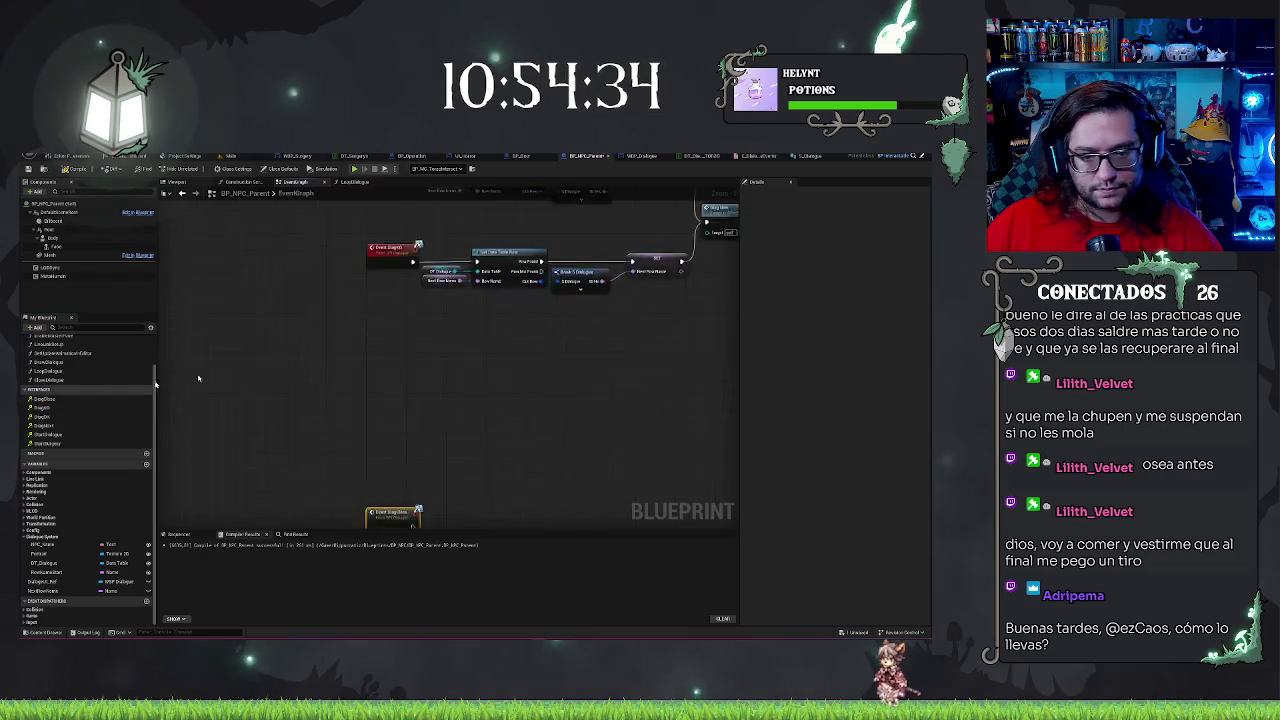
{"action": "scroll", "coordinate": [477, 310], "scroll_direction": "down", "scroll_amount": 2}
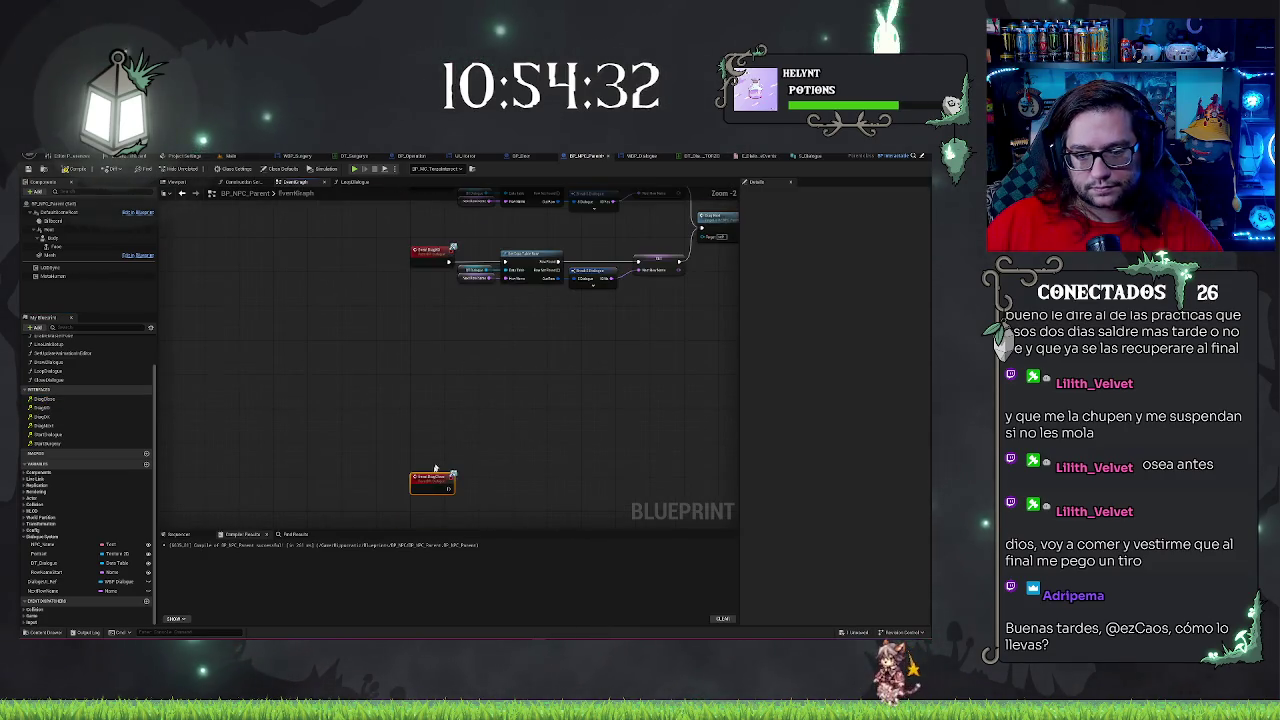
{"action": "mouse_move", "coordinate": [432, 481]}
{"action": "left_mouse_down"}
{"action": "mouse_move", "coordinate": [432, 335]}
{"action": "mouse_move", "coordinate": [475, 345]}
{"action": "left_mouse_up"}
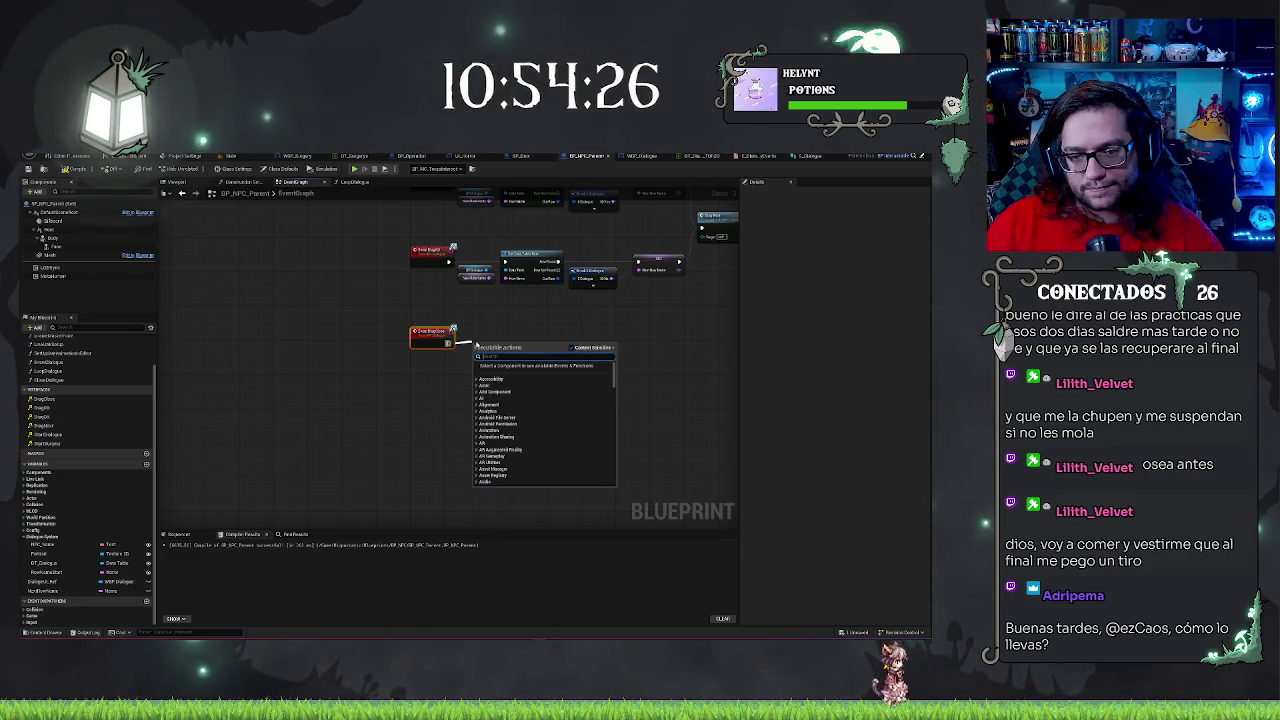
{"action": "type", "text": "close"}
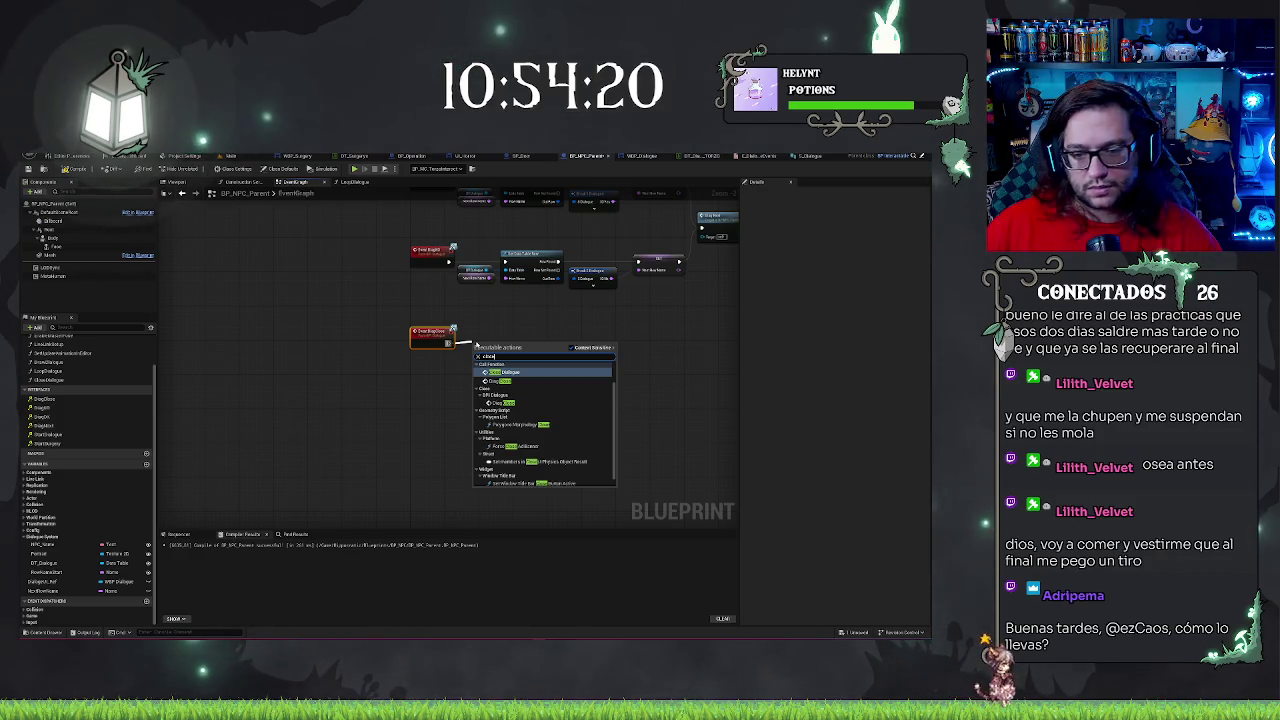
{"action": "key", "text": "Return"}
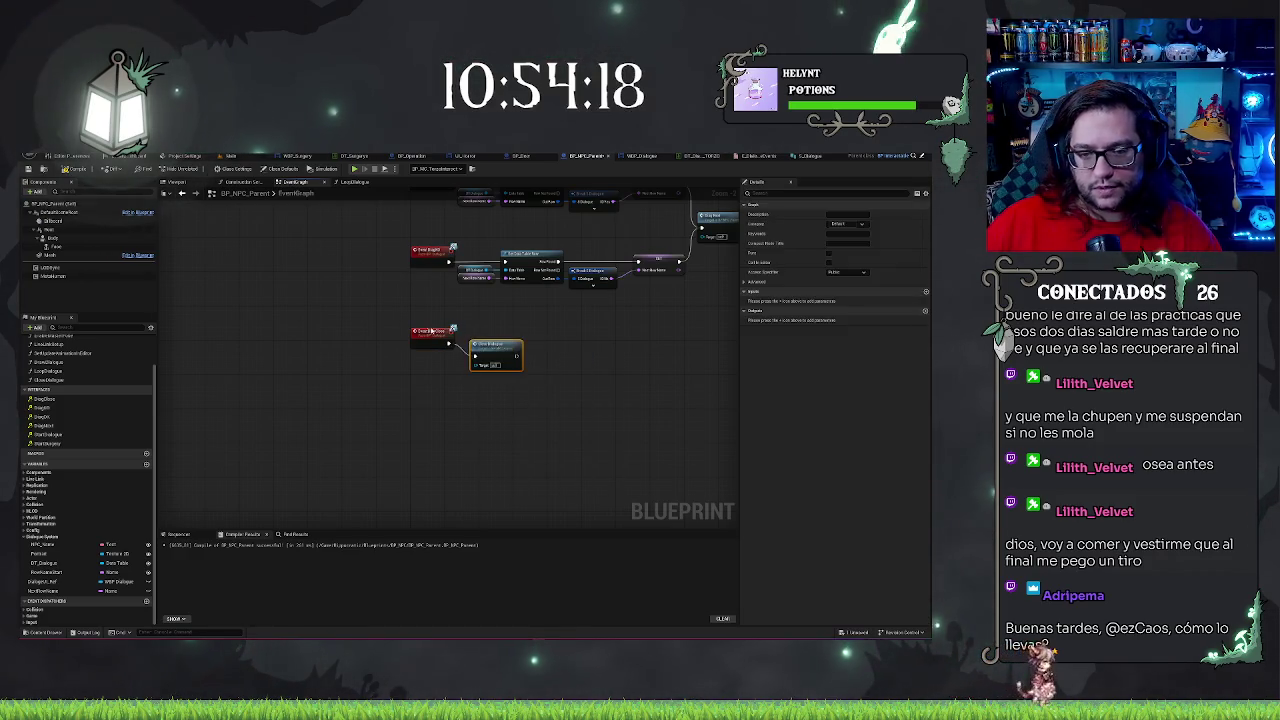
{"action": "key", "text": "ctrl+z"}
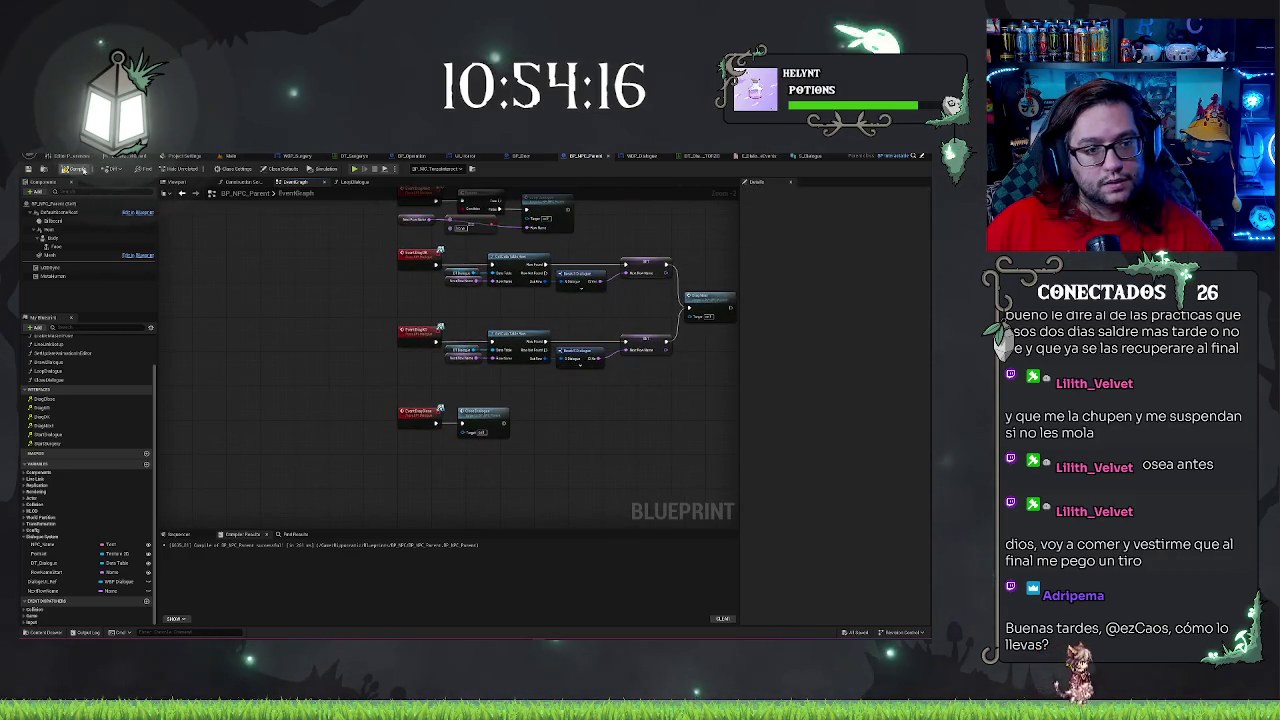
{"action": "left_click", "coordinate": [231, 156]}
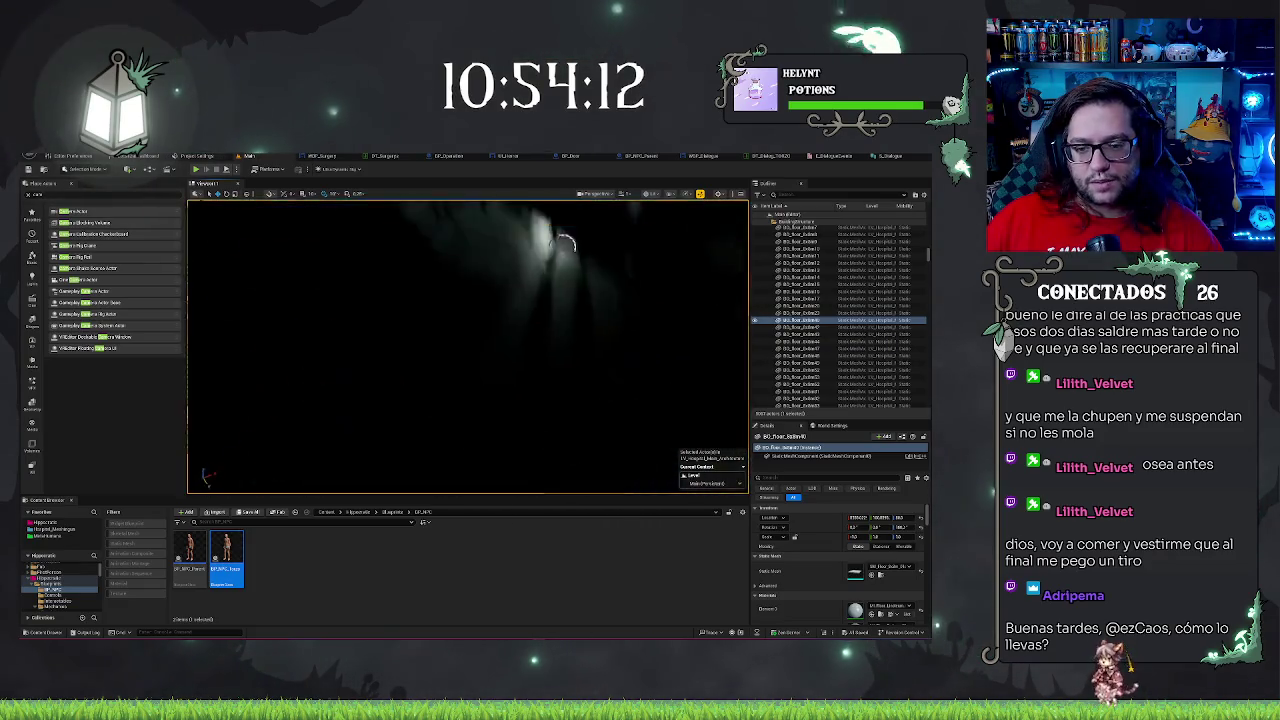
Play from a level spot, press E to talk to the NPC, stop, then open WBP_Dialogue
{"action": "right_click", "coordinate": [439, 375]}
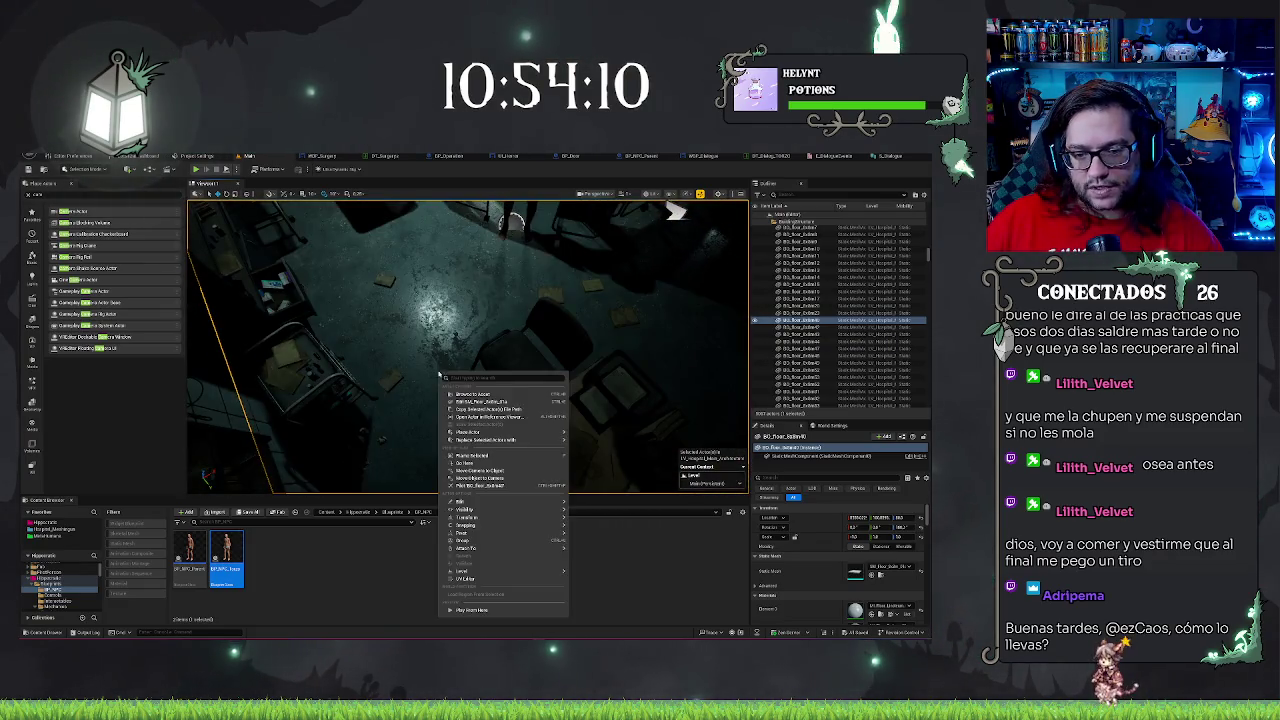
{"action": "left_click", "coordinate": [487, 598]}
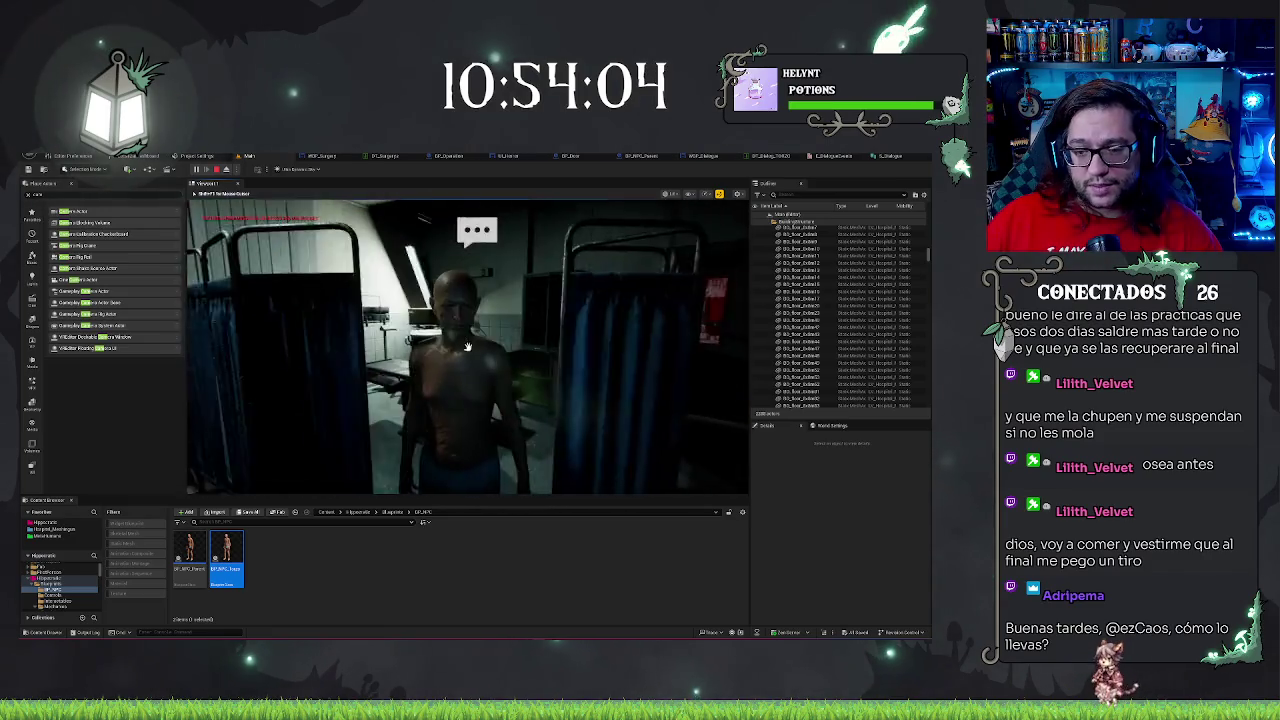
{"action": "key", "text": "e"}
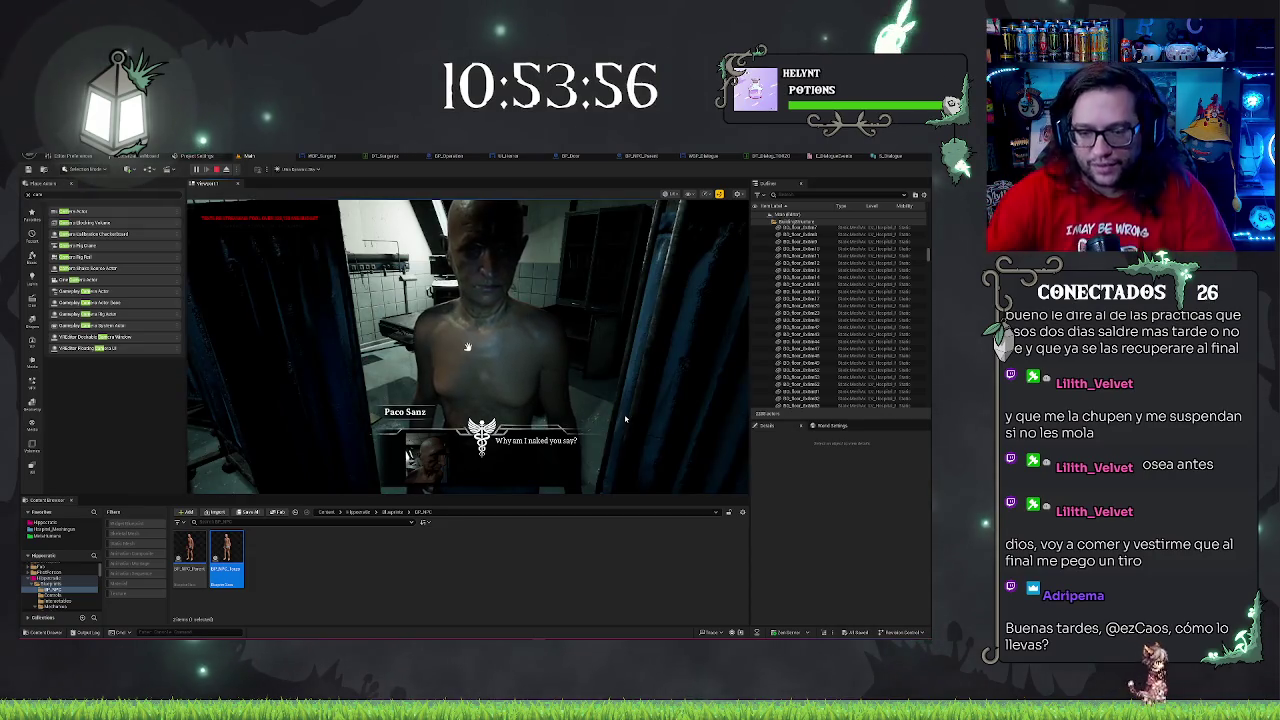
{"action": "key", "text": "Escape"}
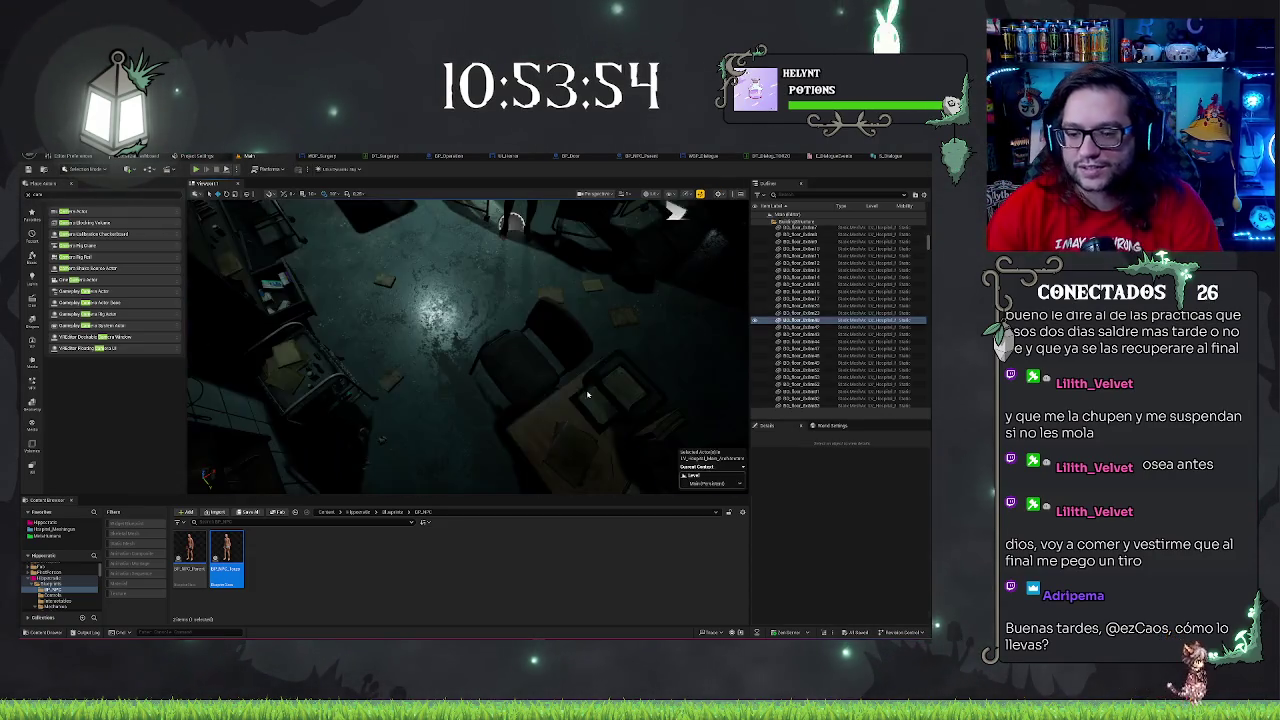
{"action": "left_click", "coordinate": [588, 395]}
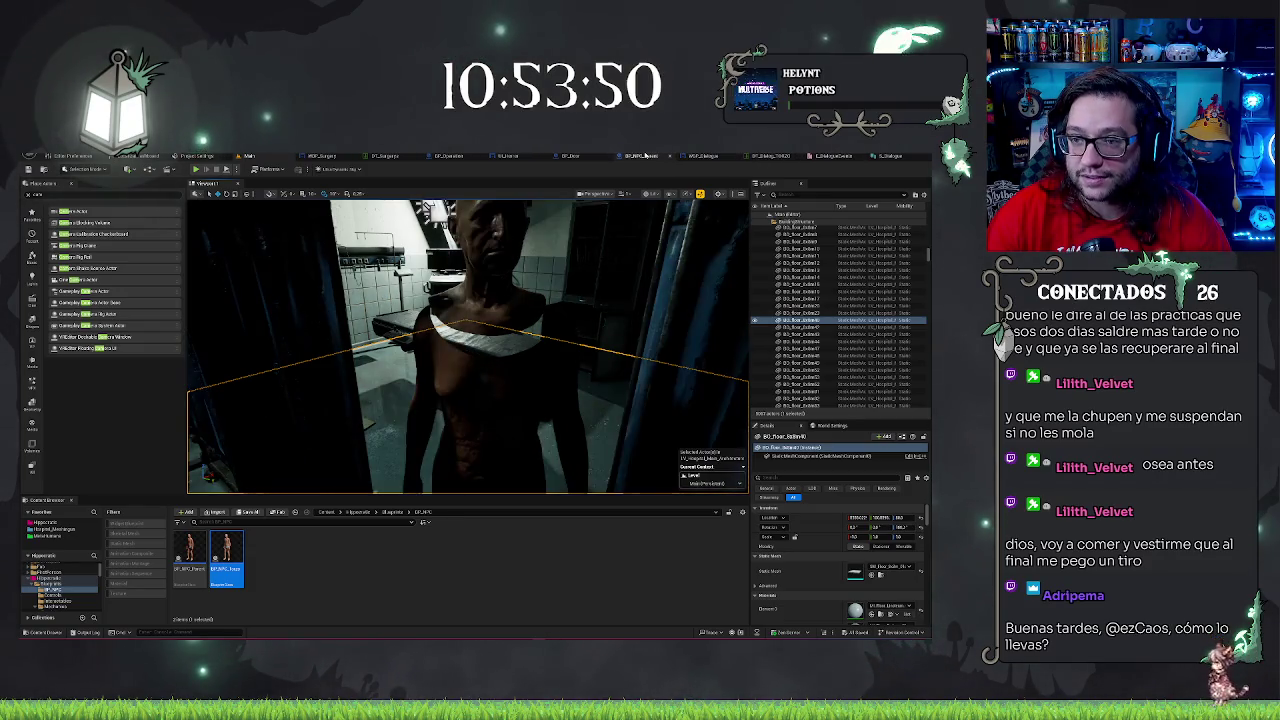
{"action": "left_click", "coordinate": [700, 156]}
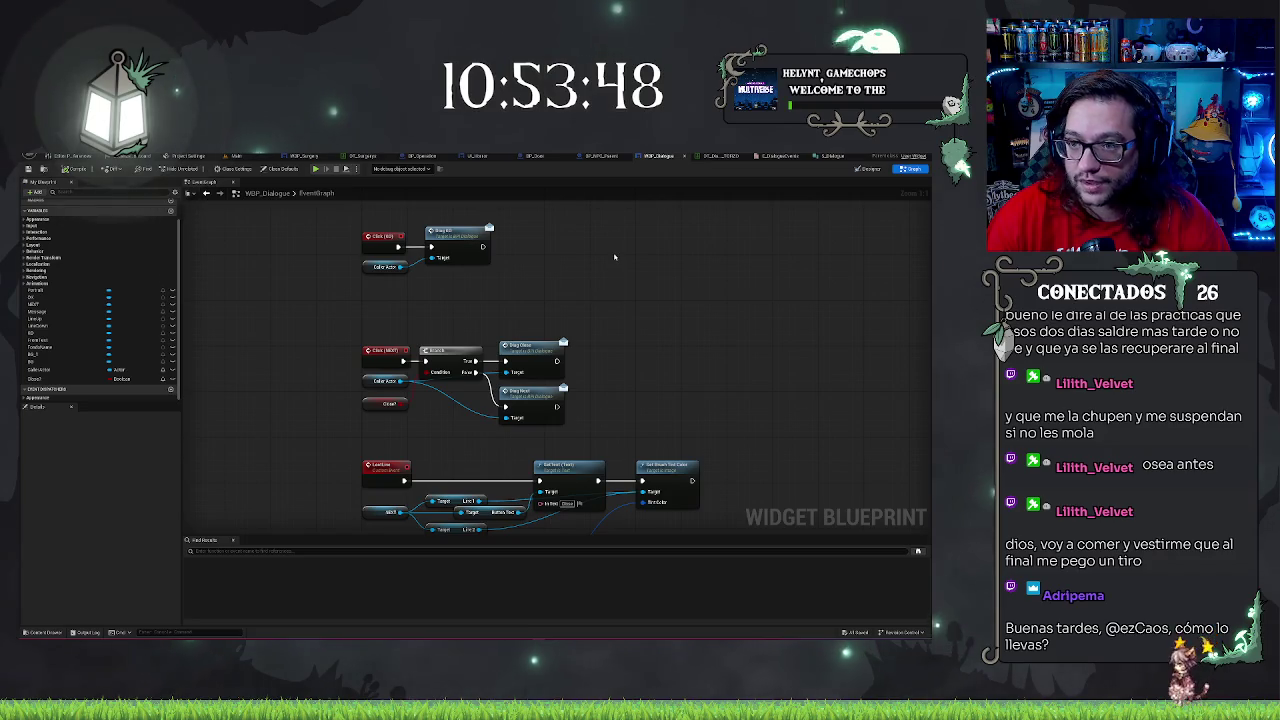
{"action": "scroll", "coordinate": [614, 257], "scroll_direction": "down", "scroll_amount": 3}
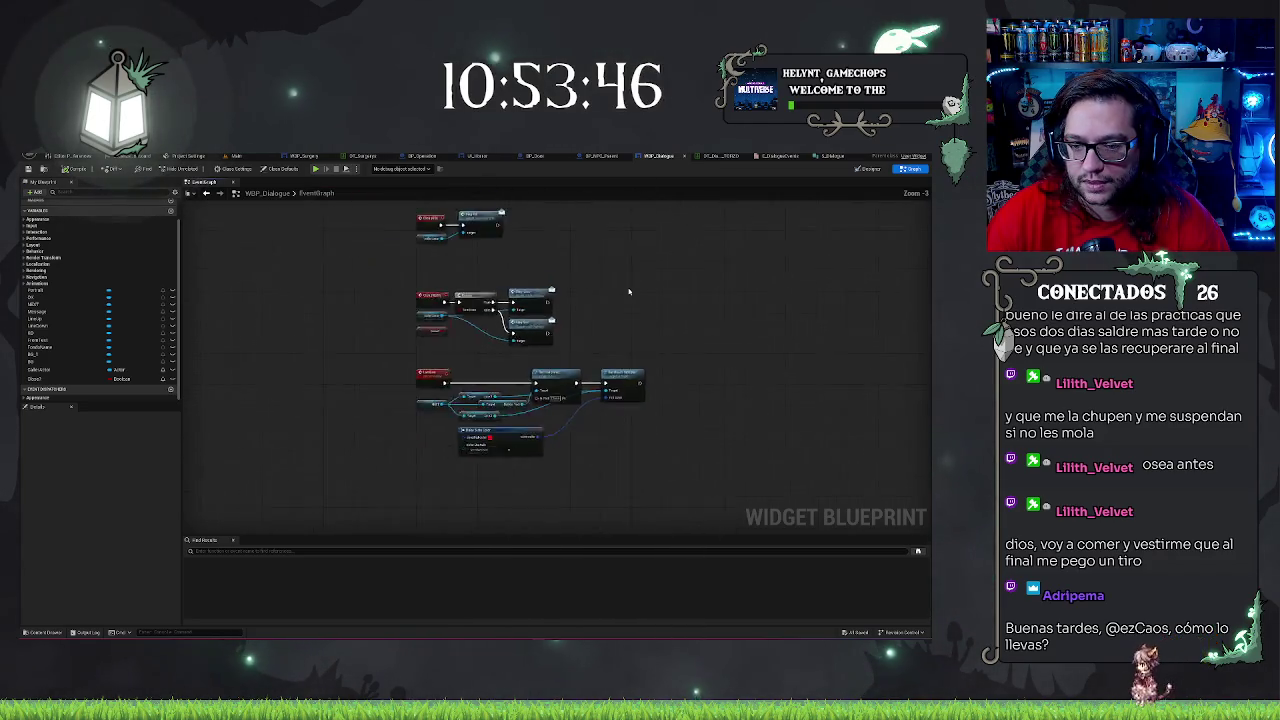
{"action": "scroll", "coordinate": [640, 381], "scroll_direction": "up", "scroll_amount": 4}
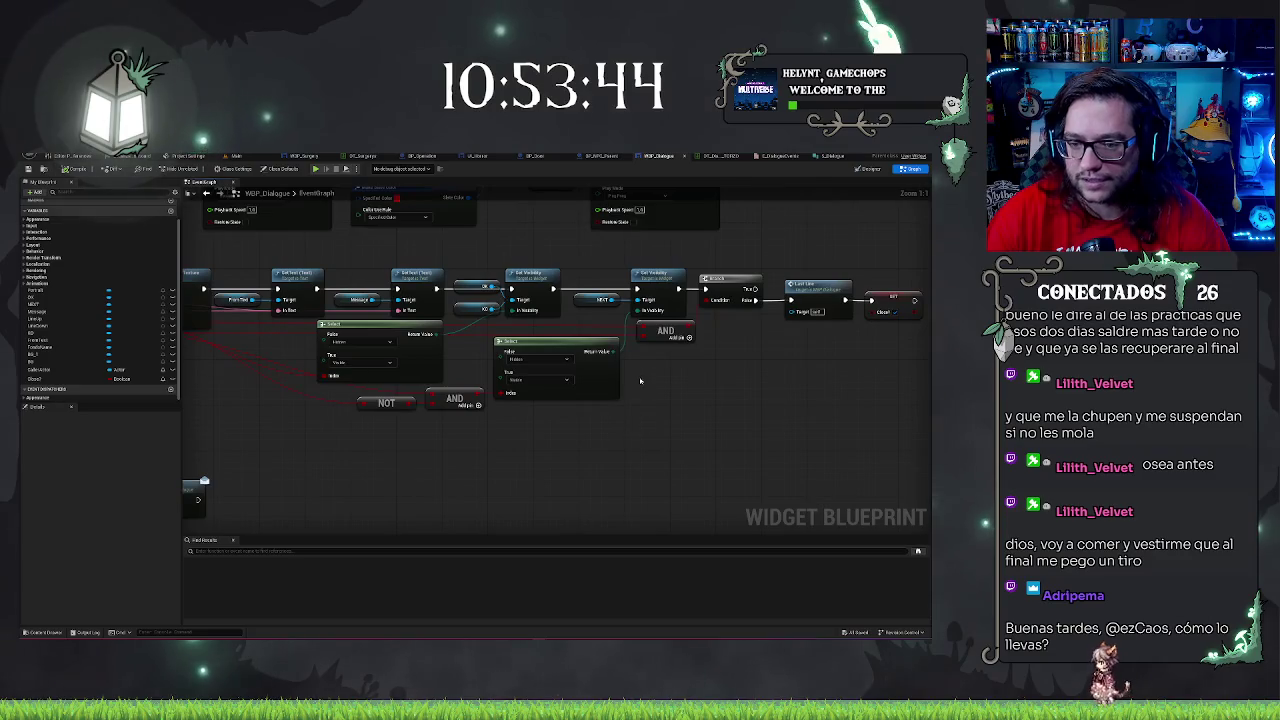
{"action": "left_click", "coordinate": [560, 345]}
{"action": "left_click_drag", "start_coordinate": [504, 439], "coordinate": [717, 445]}
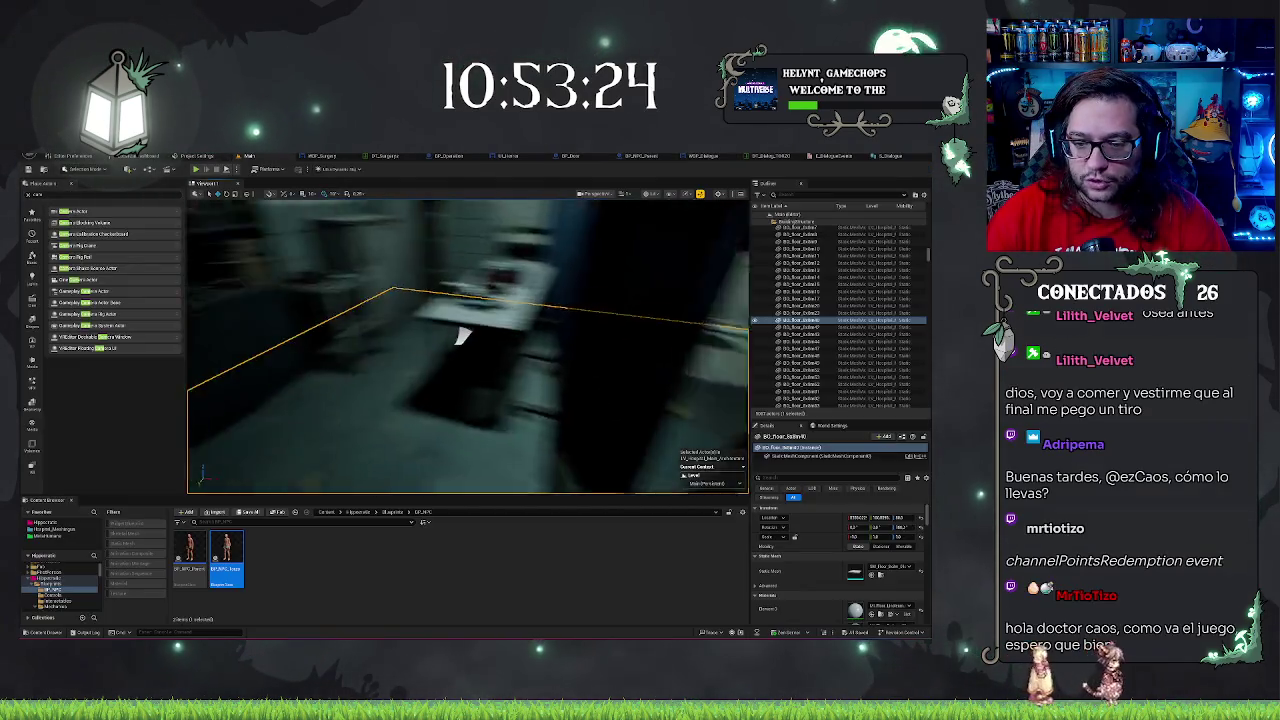
{"action": "left_click_drag", "start_coordinate": [462, 337], "coordinate": [462, 372]}
Play-test with Alt+P, walk to the NPC and open its 'Why am I naked you say?' line, then stop
{"action": "right_click", "coordinate": [470, 380]}
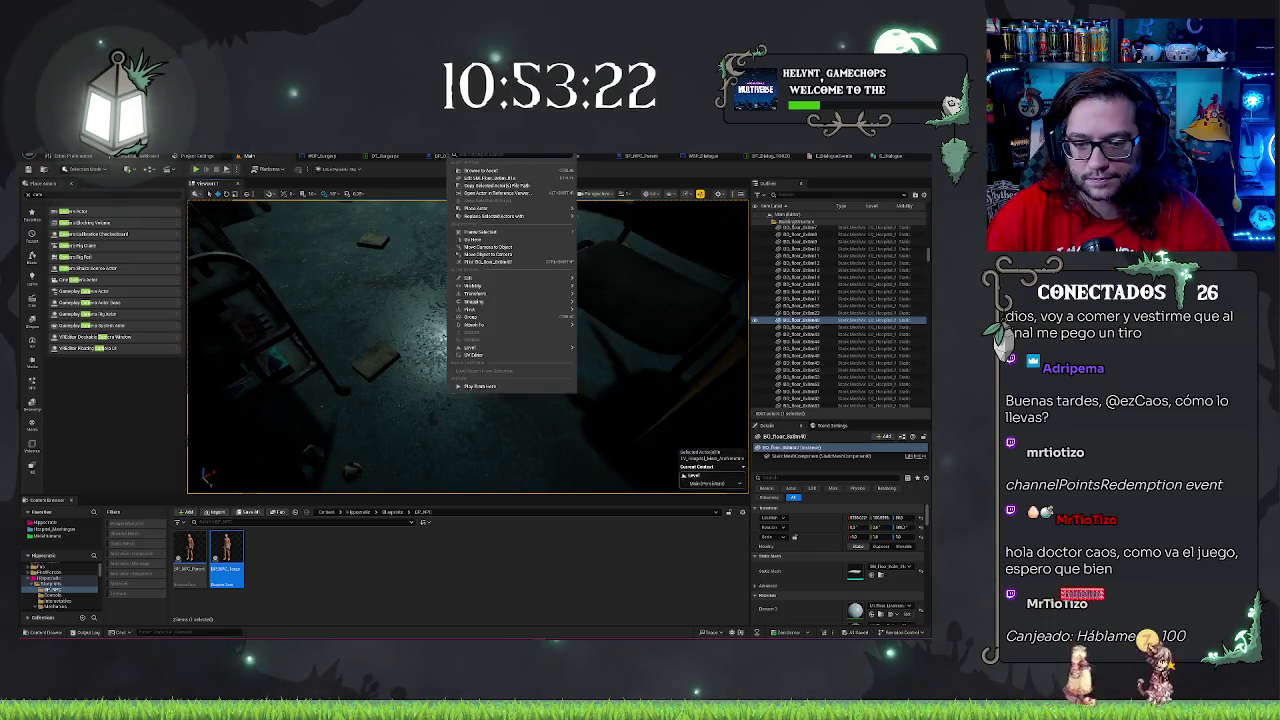
{"action": "left_click", "coordinate": [475, 390]}
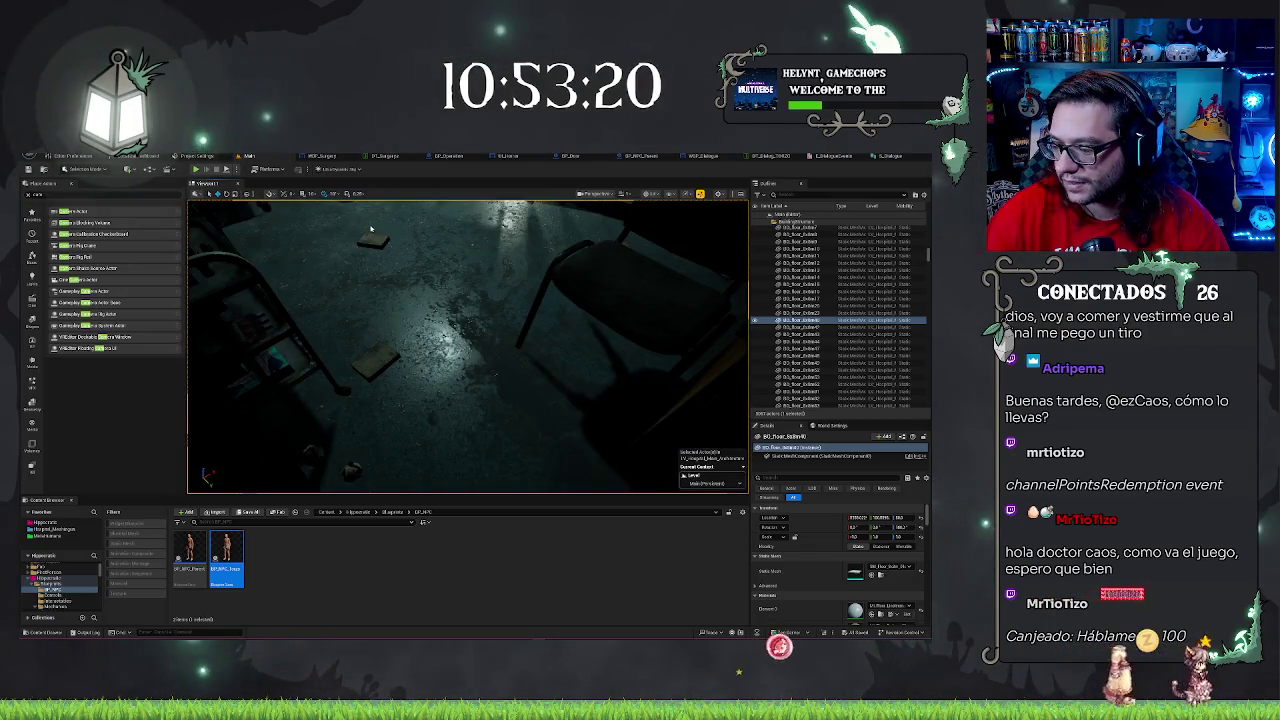
{"action": "key", "text": "alt+p"}
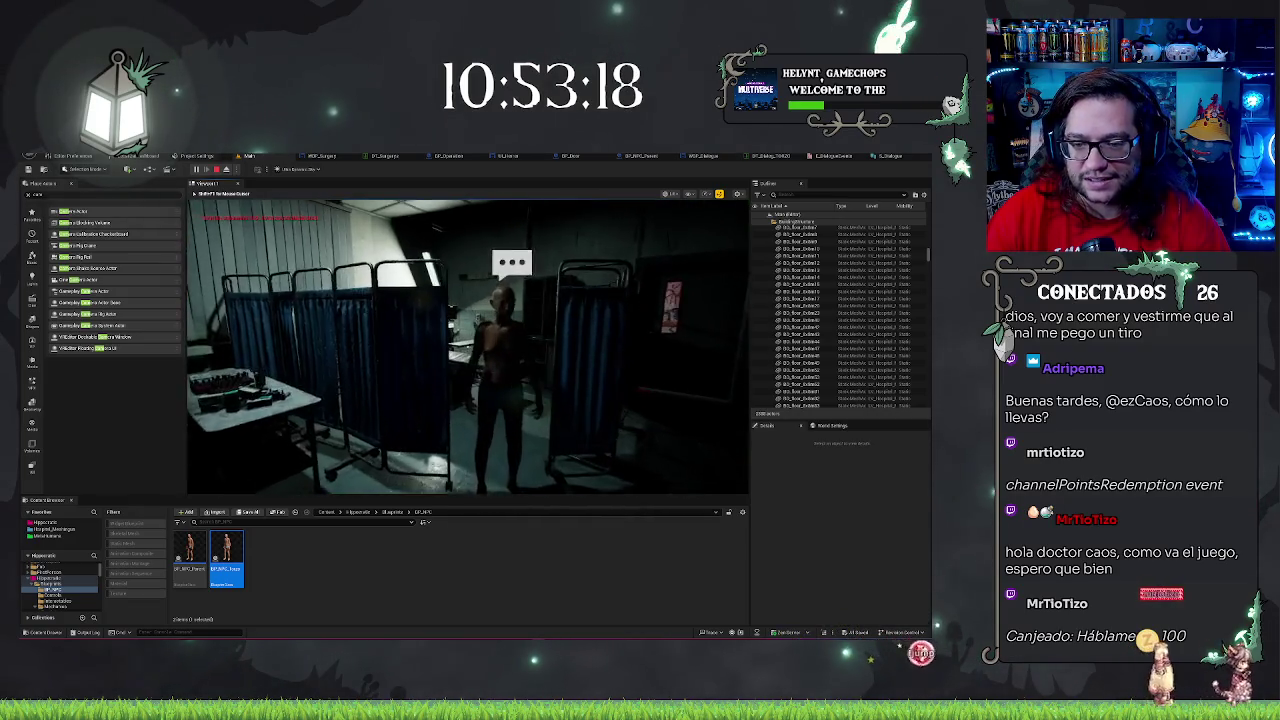
{"action": "key", "text": "w"}
{"action": "key", "text": "e"}
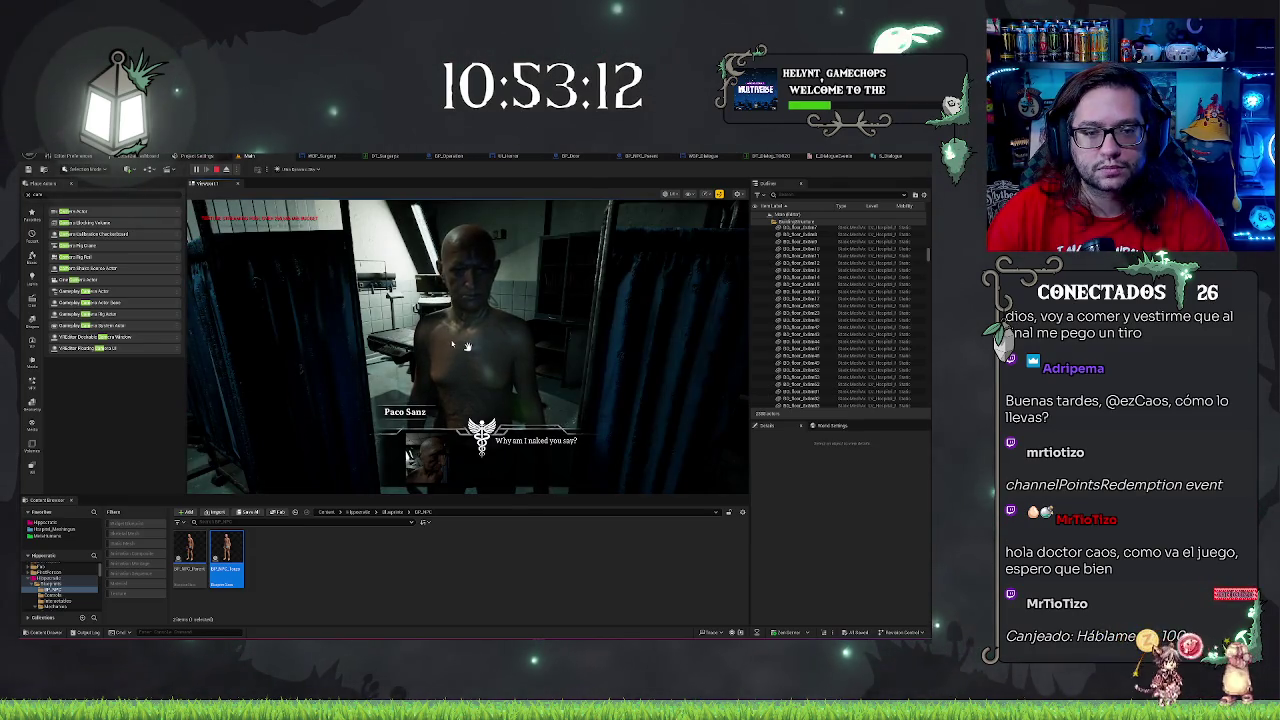
{"action": "key", "text": "Escape"}
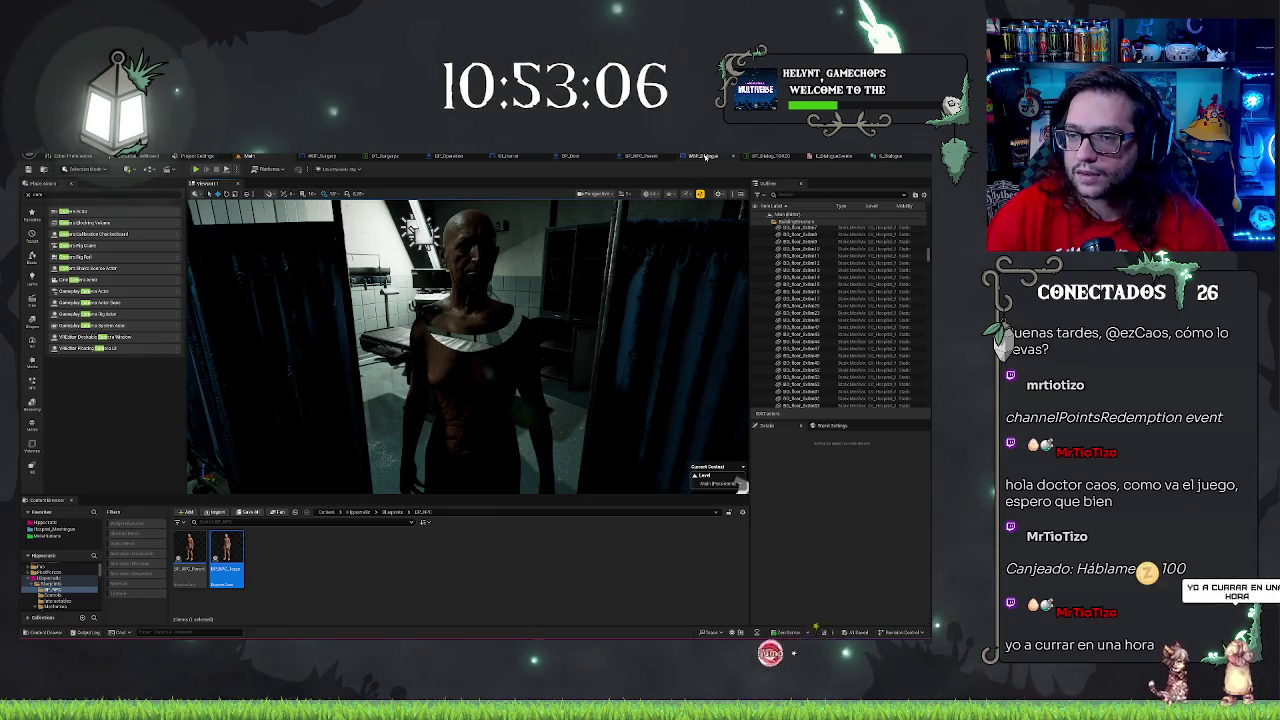
Check WBP_Dialogue and BP_NPC_Parent, then inspect DT_Dialogue's rows and next-ID values
{"action": "left_click", "coordinate": [704, 157]}
{"action": "mouse_move", "coordinate": [557, 431]}
{"action": "left_mouse_down"}
{"action": "mouse_move", "coordinate": [523, 454]}
{"action": "mouse_move", "coordinate": [677, 283]}
{"action": "mouse_move", "coordinate": [551, 314]}
{"action": "mouse_move", "coordinate": [512, 282]}
{"action": "left_mouse_up"}
{"action": "left_click", "coordinate": [602, 156]}
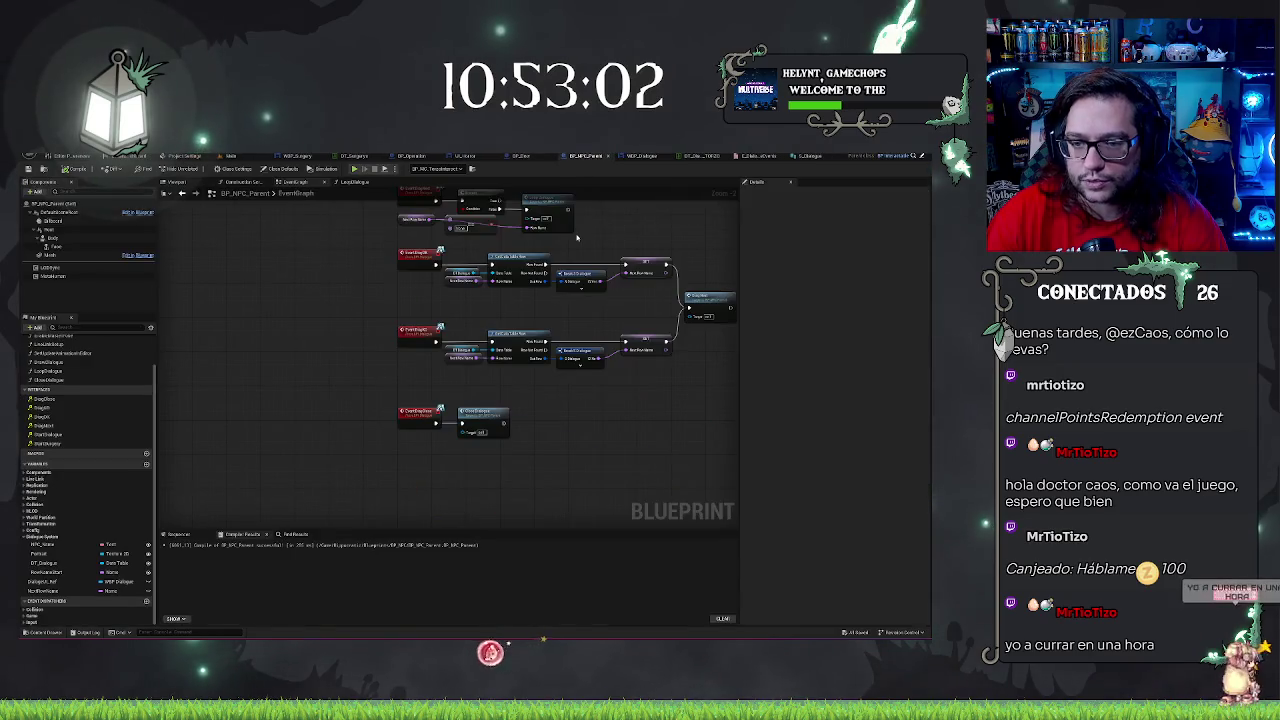
{"action": "left_click", "coordinate": [697, 157]}
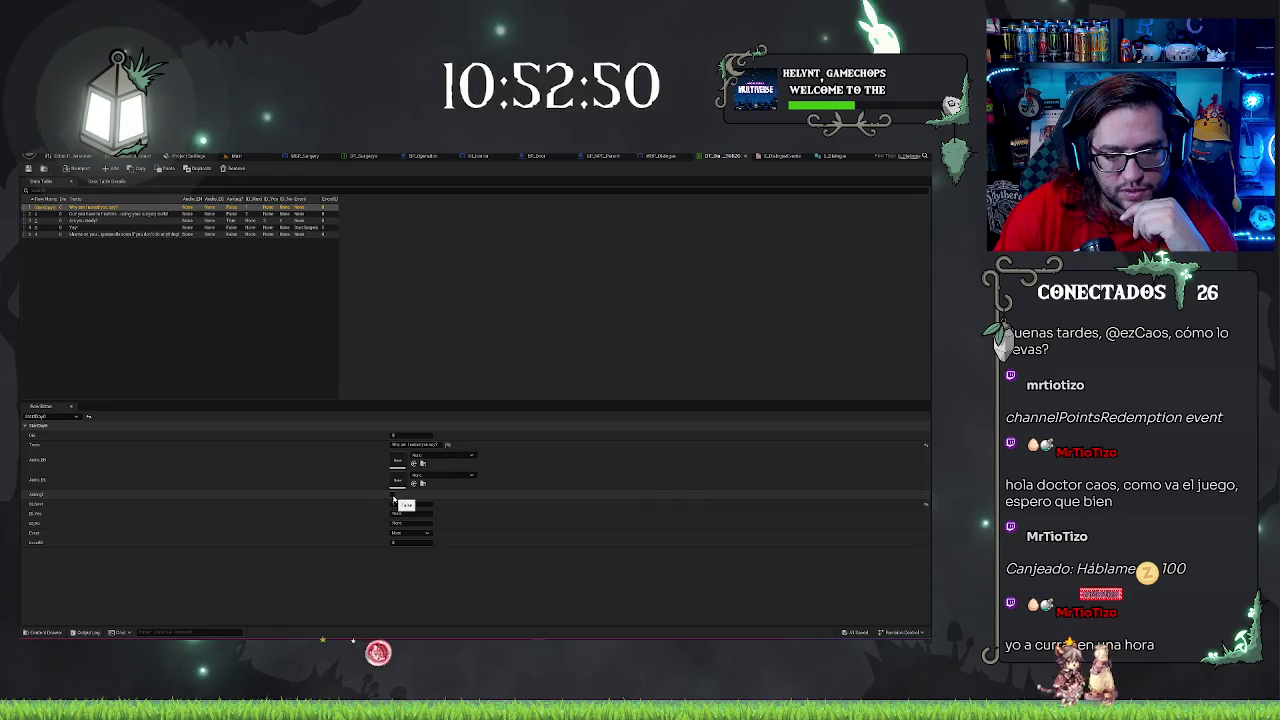
{"action": "left_click", "coordinate": [216, 305]}
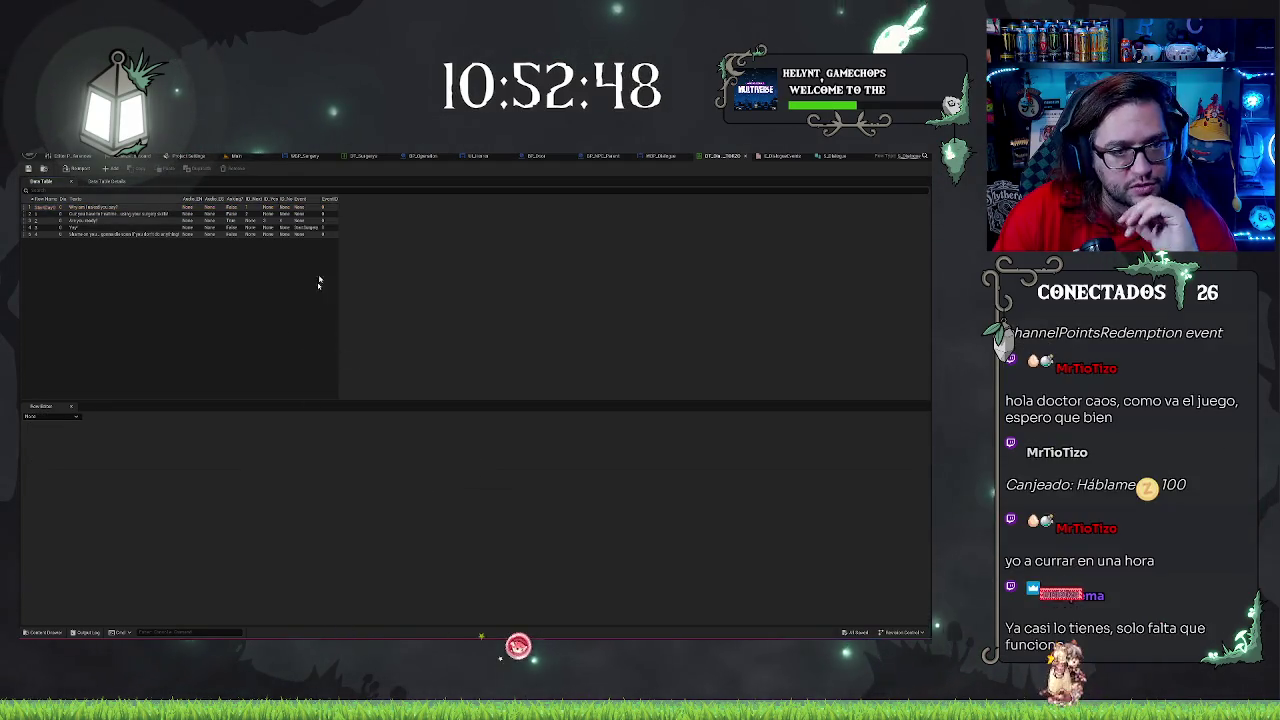
{"action": "left_click", "coordinate": [600, 156]}
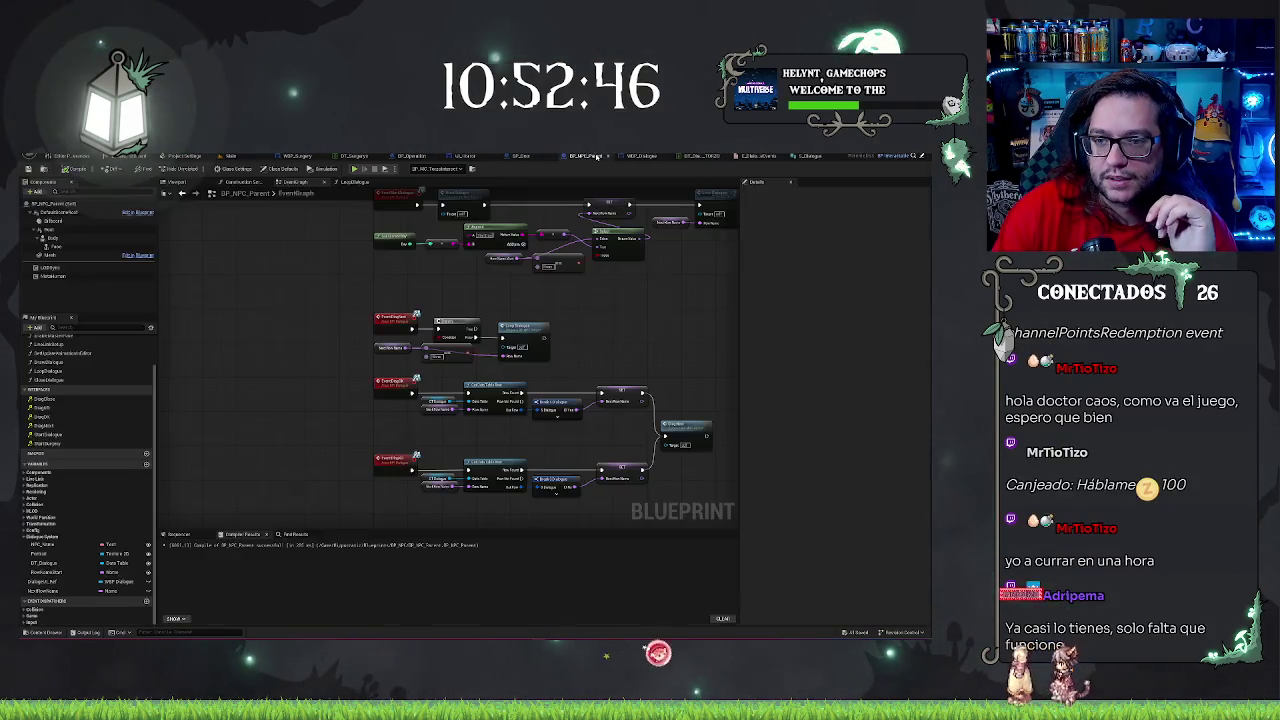
{"action": "scroll", "coordinate": [367, 306], "scroll_direction": "up", "scroll_amount": 2}
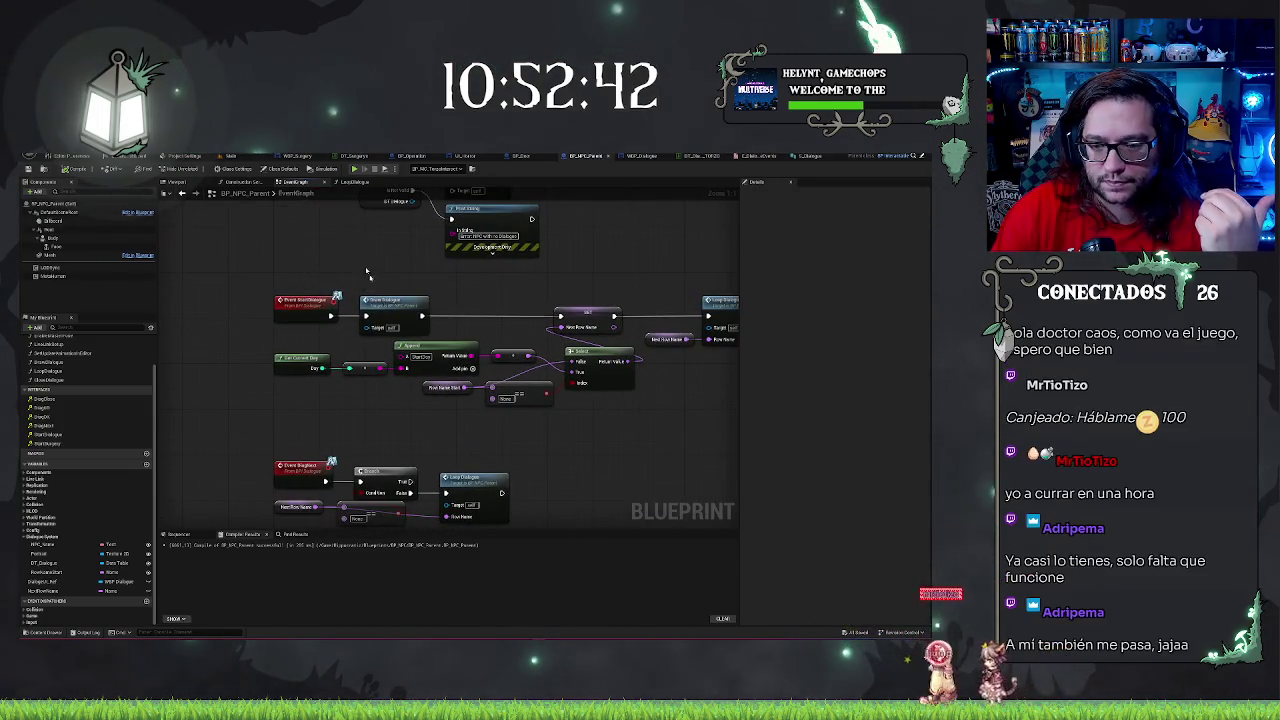
{"action": "left_click", "coordinate": [80, 591]}
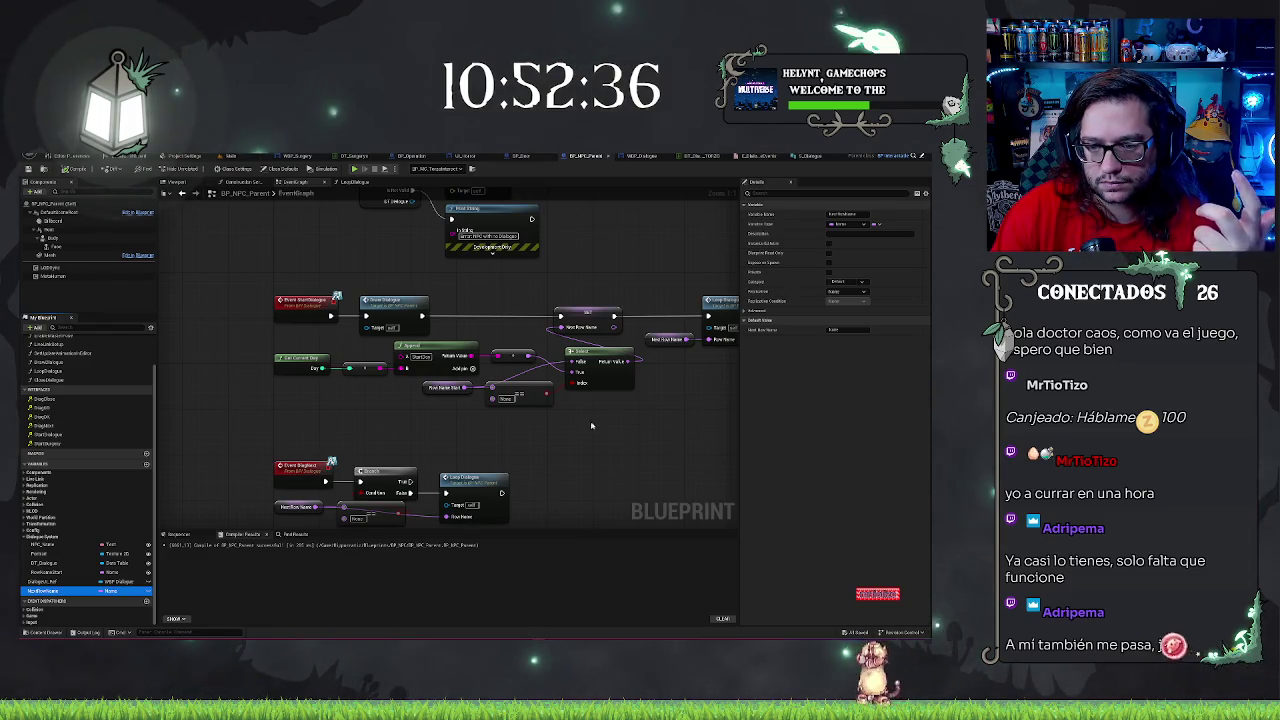
{"action": "left_click_drag", "start_coordinate": [460, 414], "coordinate": [342, 405]}
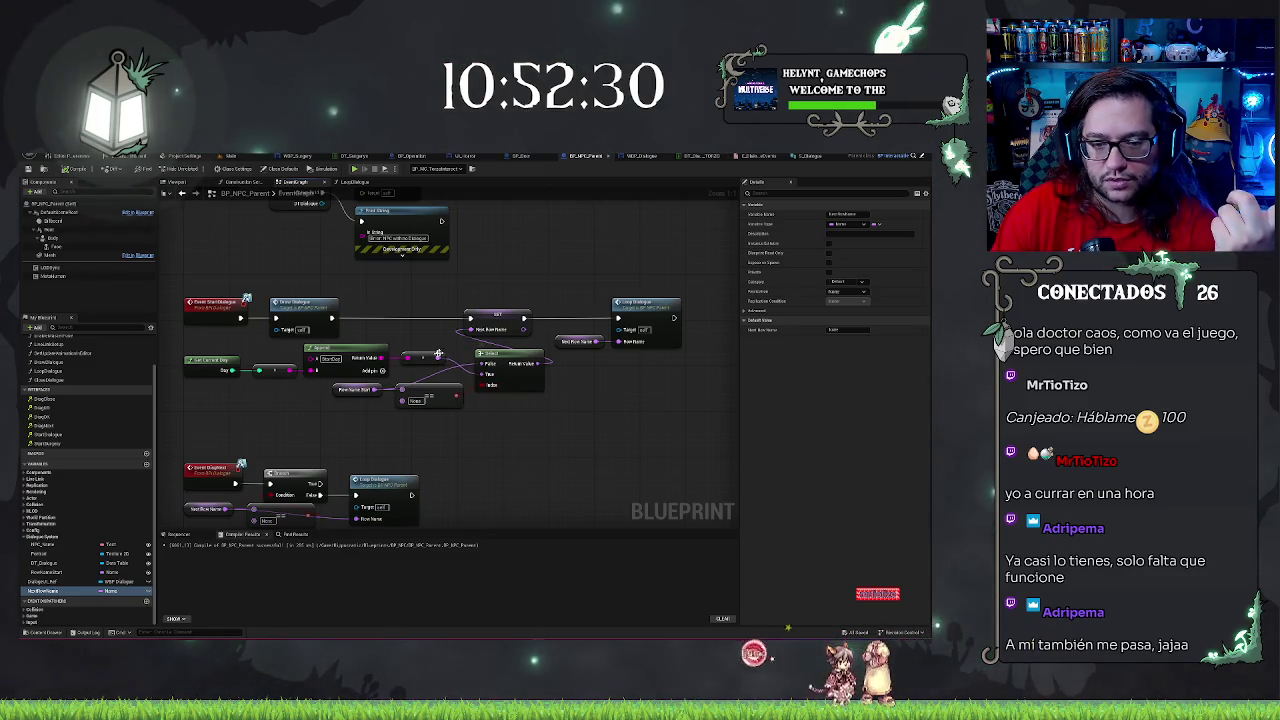
{"action": "left_click_drag", "start_coordinate": [273, 371], "coordinate": [421, 372]}
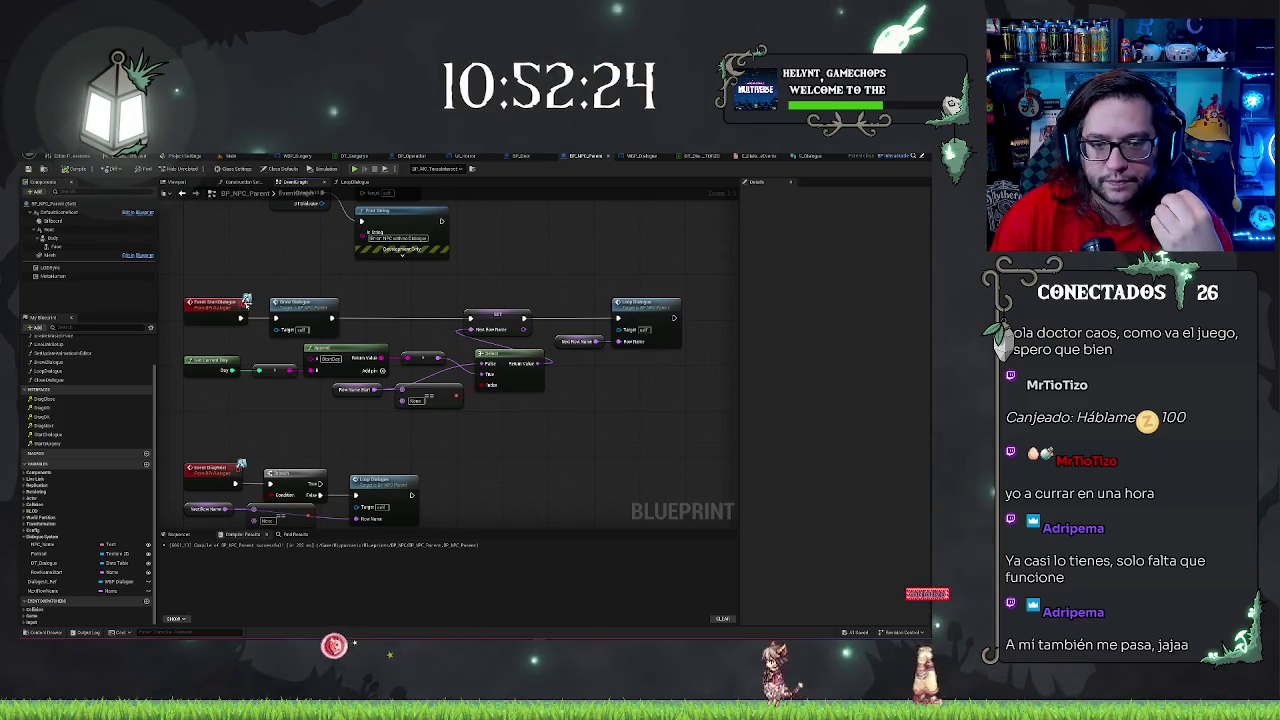
{"action": "left_click", "coordinate": [293, 305]}
{"action": "left_click", "coordinate": [497, 317]}
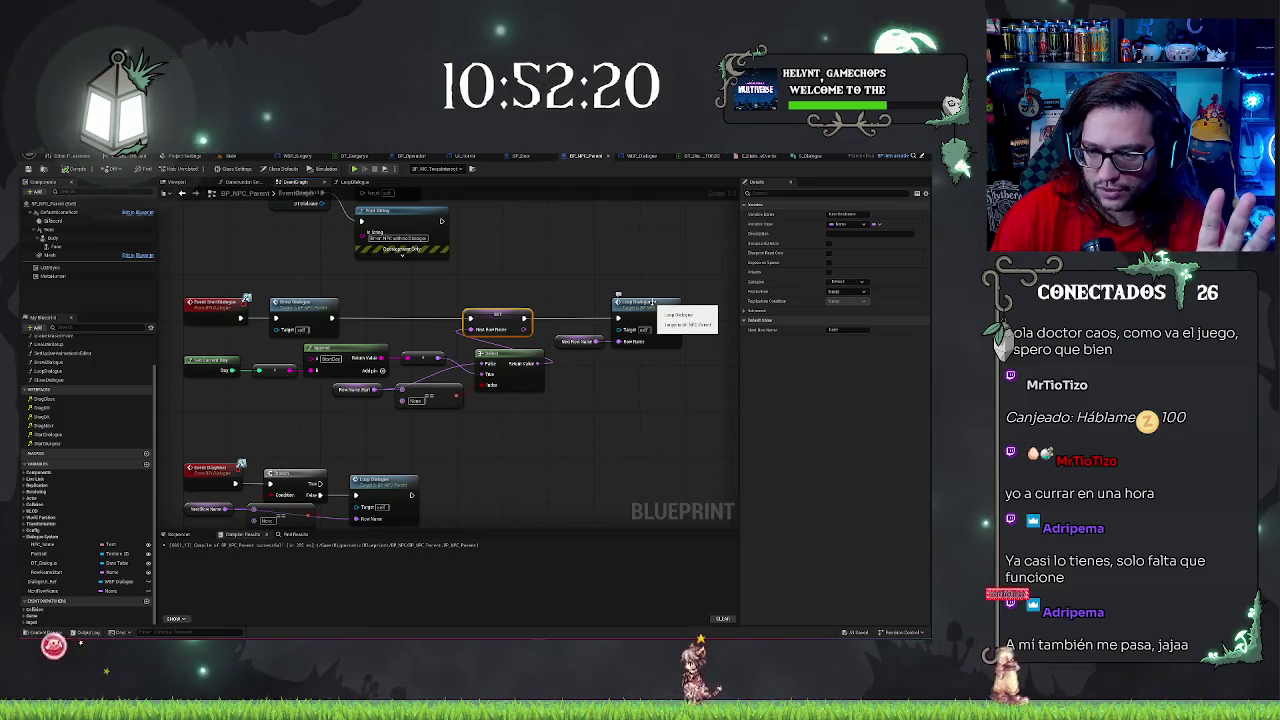
Open the LoopDialogue function and pan across its row-lookup, Break, Print String and sound nodes
{"action": "double_click", "coordinate": [651, 302]}
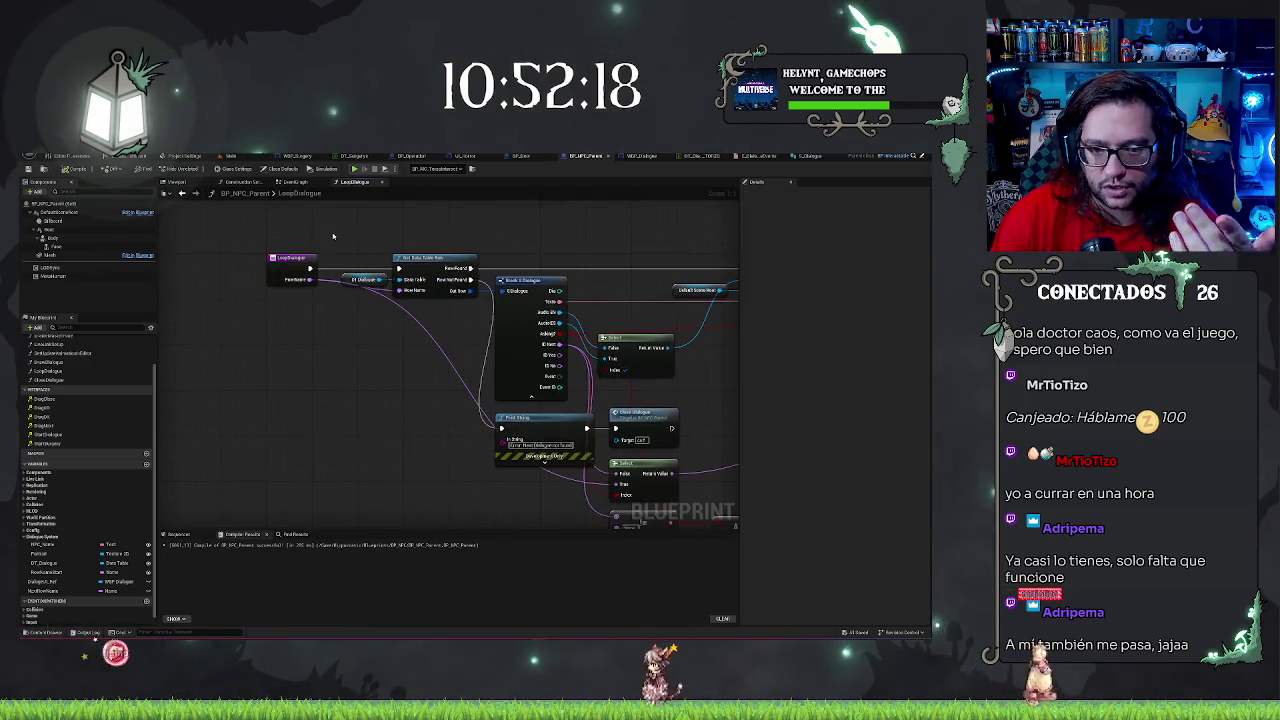
{"action": "mouse_move", "coordinate": [411, 222]}
{"action": "left_mouse_down"}
{"action": "mouse_move", "coordinate": [415, 383]}
{"action": "mouse_move", "coordinate": [349, 402]}
{"action": "mouse_move", "coordinate": [441, 326]}
{"action": "mouse_move", "coordinate": [329, 309]}
{"action": "left_mouse_up"}
{"action": "mouse_move", "coordinate": [297, 240]}
{"action": "left_mouse_down"}
{"action": "mouse_move", "coordinate": [297, 438]}
{"action": "mouse_move", "coordinate": [297, 245]}
{"action": "mouse_move", "coordinate": [398, 237]}
{"action": "left_mouse_up"}
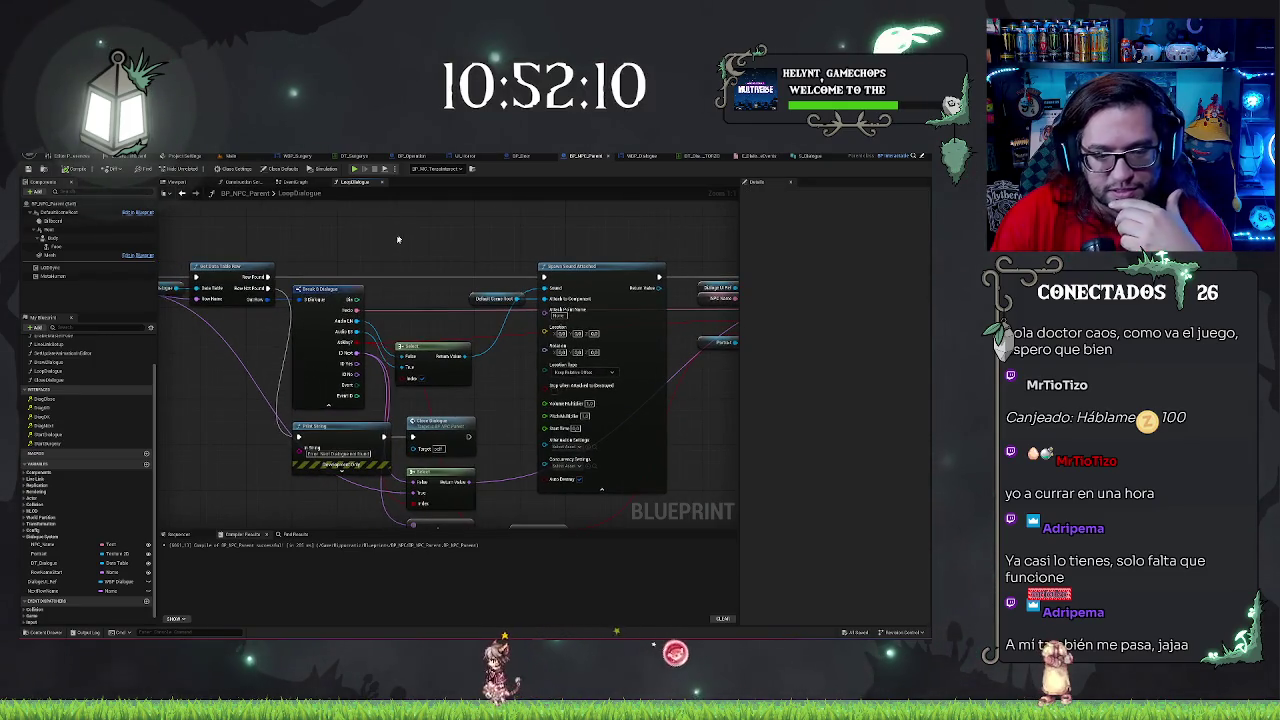
{"action": "left_click_drag", "start_coordinate": [340, 317], "coordinate": [304, 325]}
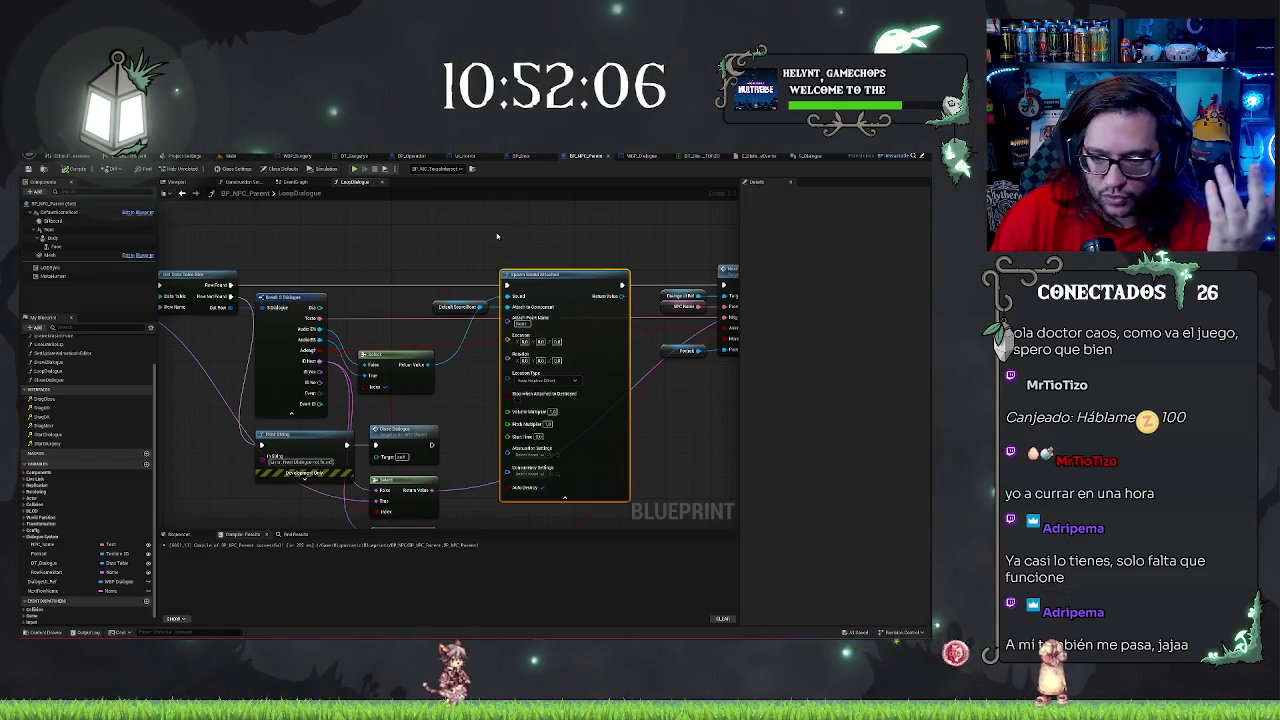
{"action": "mouse_move", "coordinate": [497, 236]}
{"action": "left_mouse_down"}
{"action": "mouse_move", "coordinate": [462, 245]}
{"action": "mouse_move", "coordinate": [437, 217]}
{"action": "mouse_move", "coordinate": [456, 221]}
{"action": "left_mouse_up"}
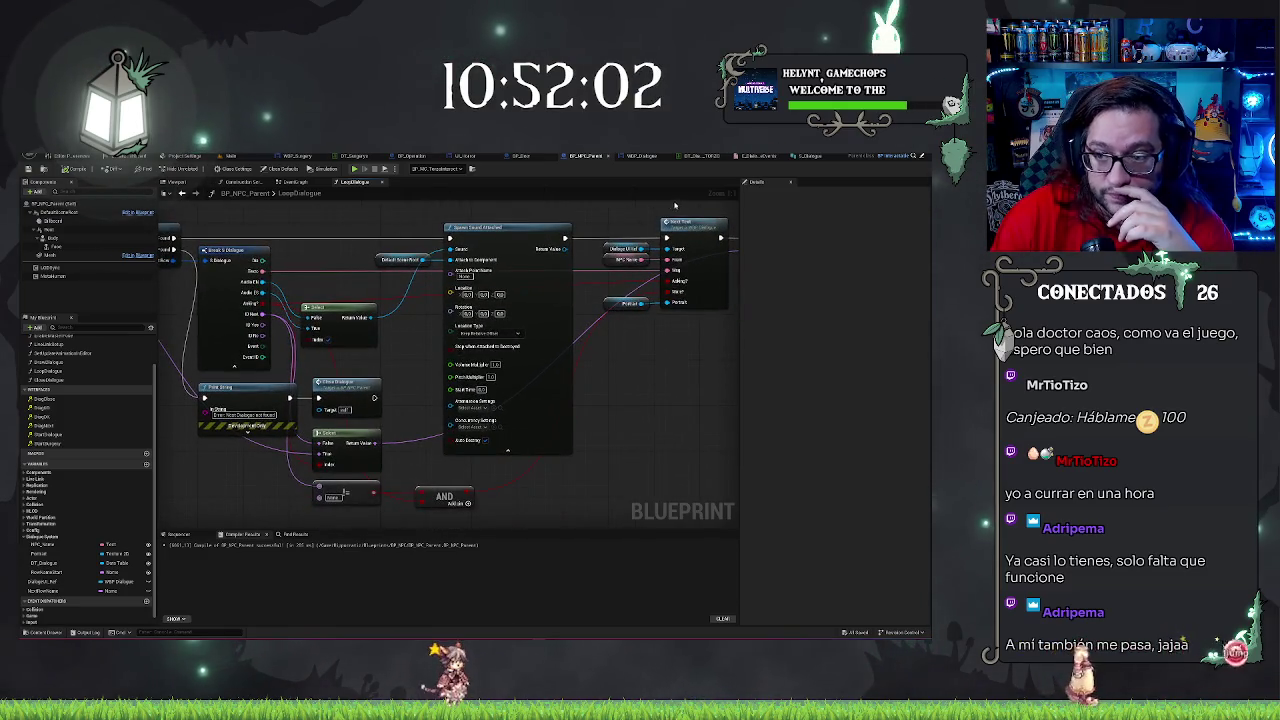
{"action": "mouse_move", "coordinate": [606, 374]}
{"action": "left_mouse_down"}
{"action": "mouse_move", "coordinate": [523, 386]}
{"action": "mouse_move", "coordinate": [623, 352]}
{"action": "left_mouse_up"}
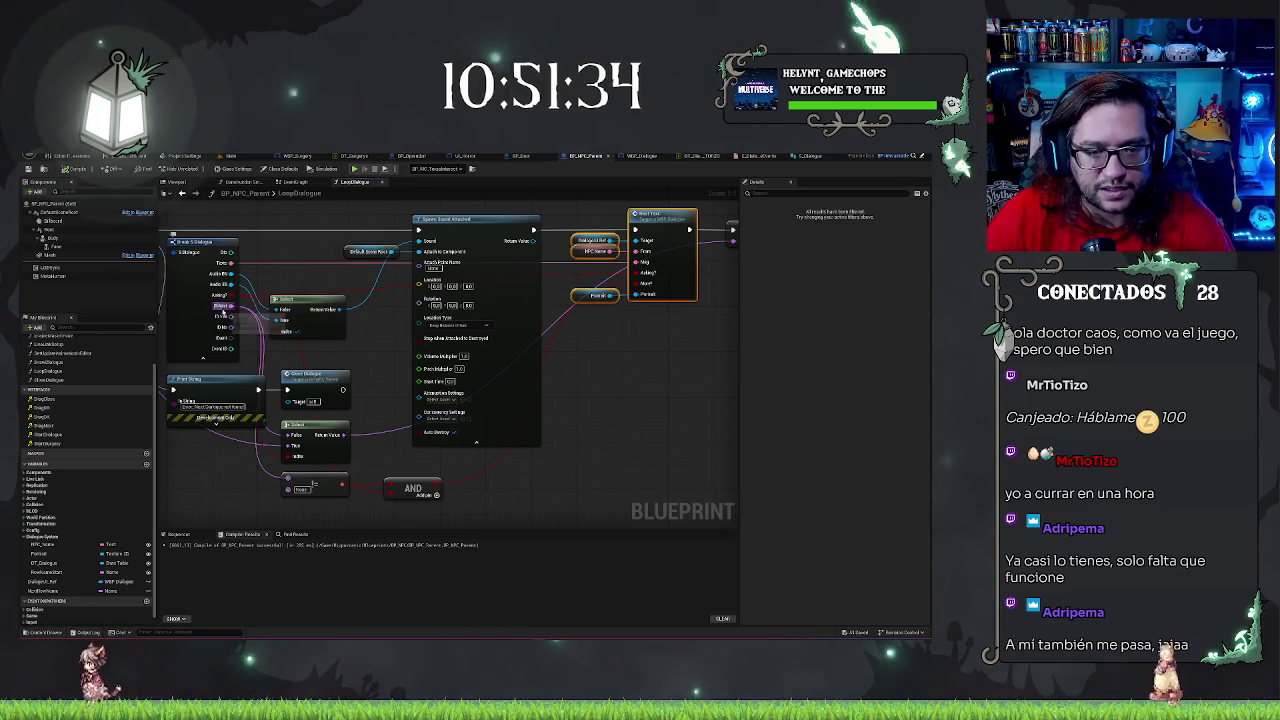
{"action": "left_click_drag", "start_coordinate": [408, 420], "coordinate": [462, 437]}
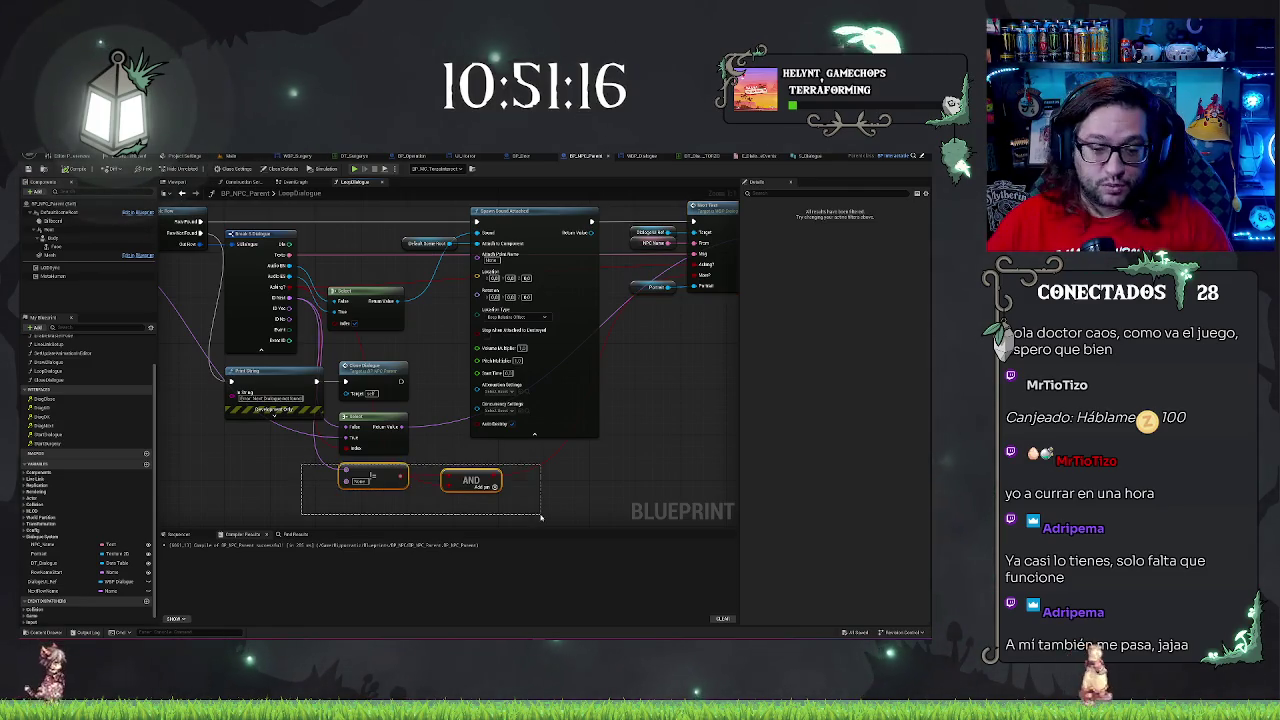
Wire the equality check's result into the AND node
{"action": "left_click_drag", "start_coordinate": [540, 516], "coordinate": [540, 516]}
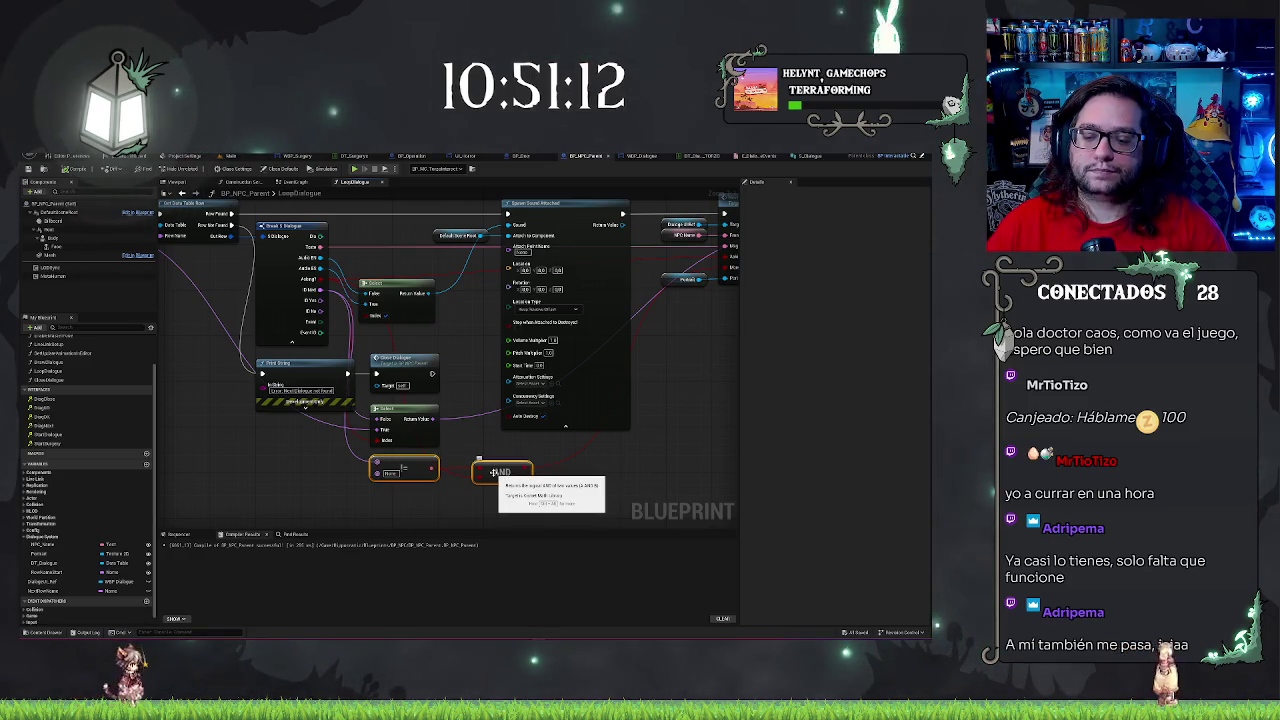
{"action": "key", "text": "Escape"}
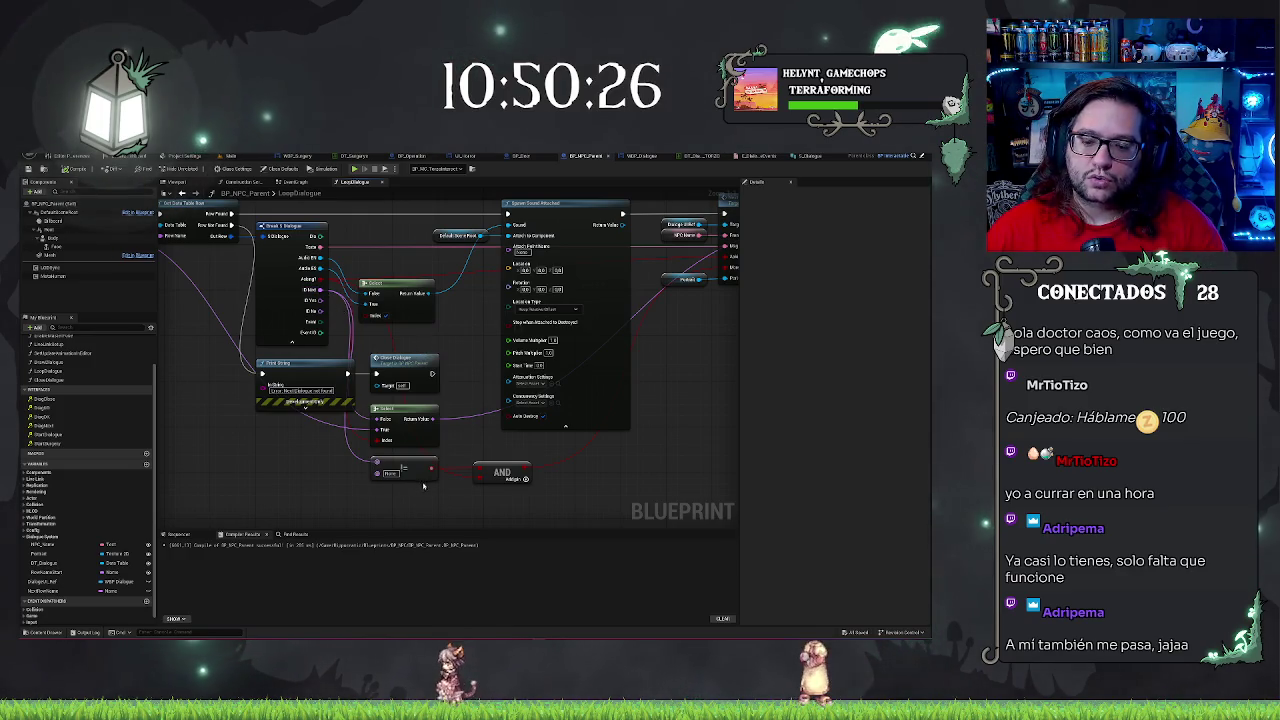
{"action": "left_click_drag", "start_coordinate": [431, 468], "coordinate": [478, 461]}
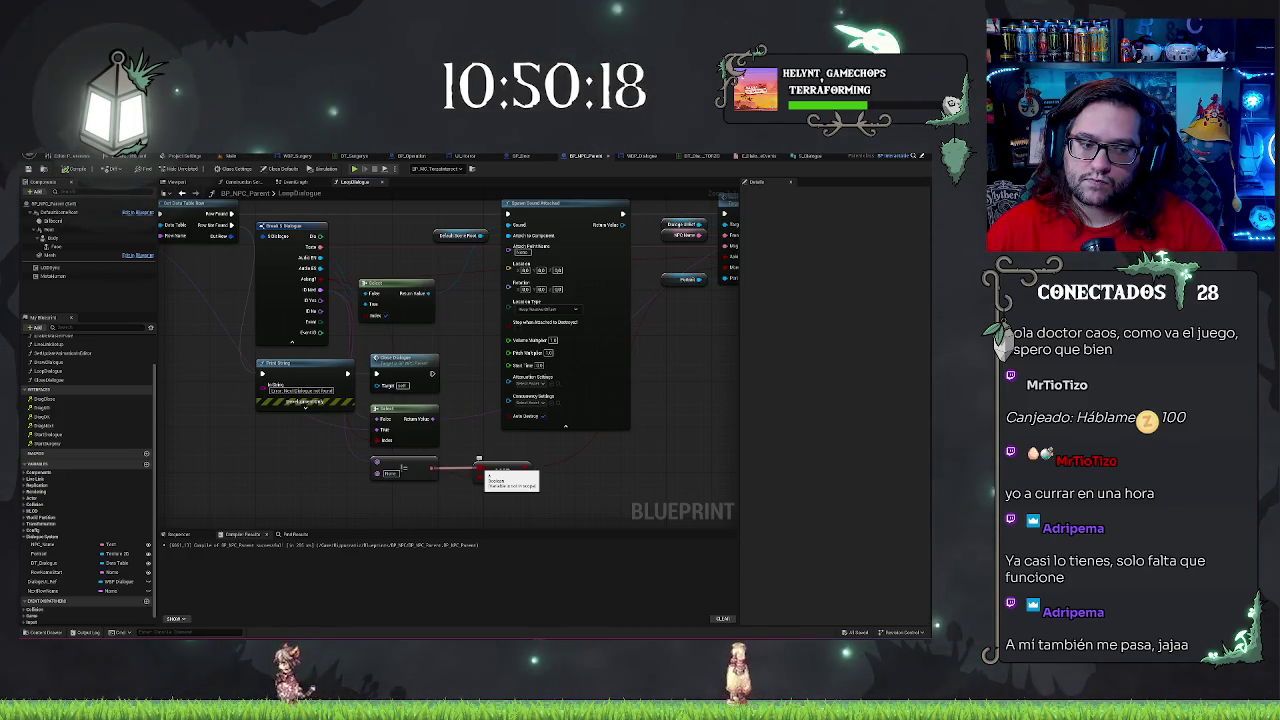
{"action": "left_click_drag", "start_coordinate": [478, 461], "coordinate": [478, 465]}
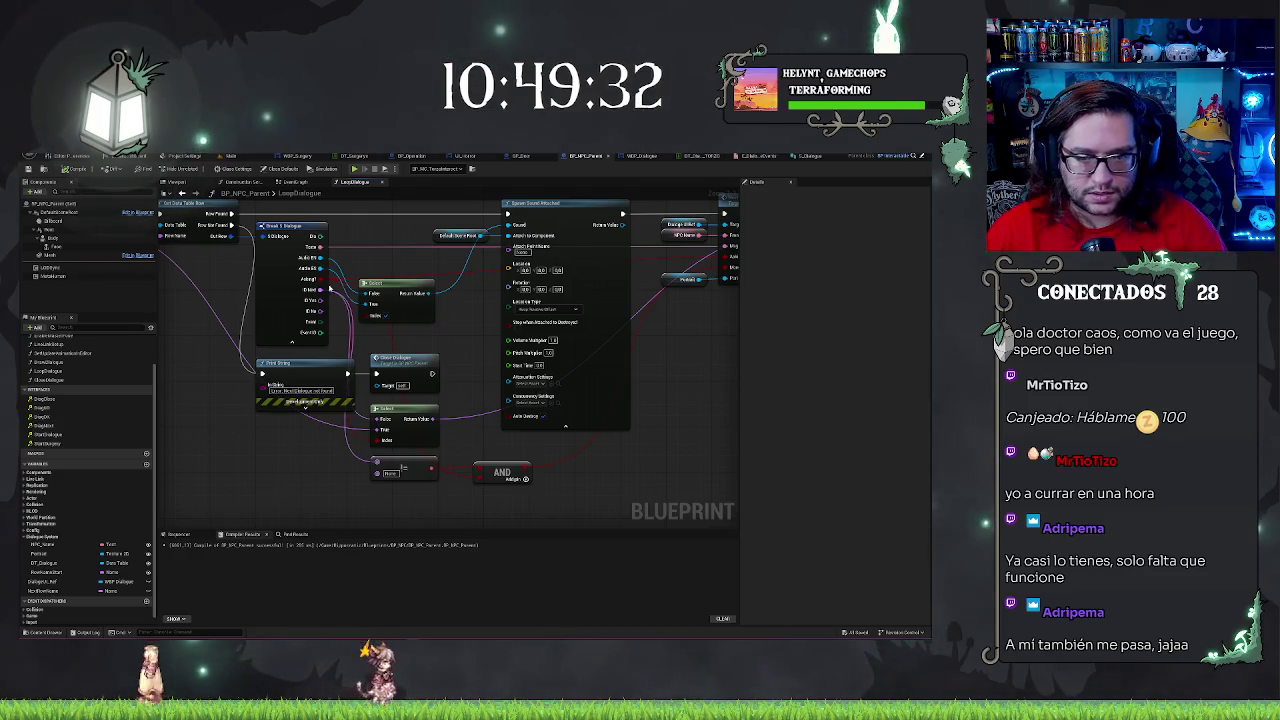
Undo the recent wire connections with Ctrl+Z, then redo the last wire change
{"action": "key", "text": "ctrl+z"}
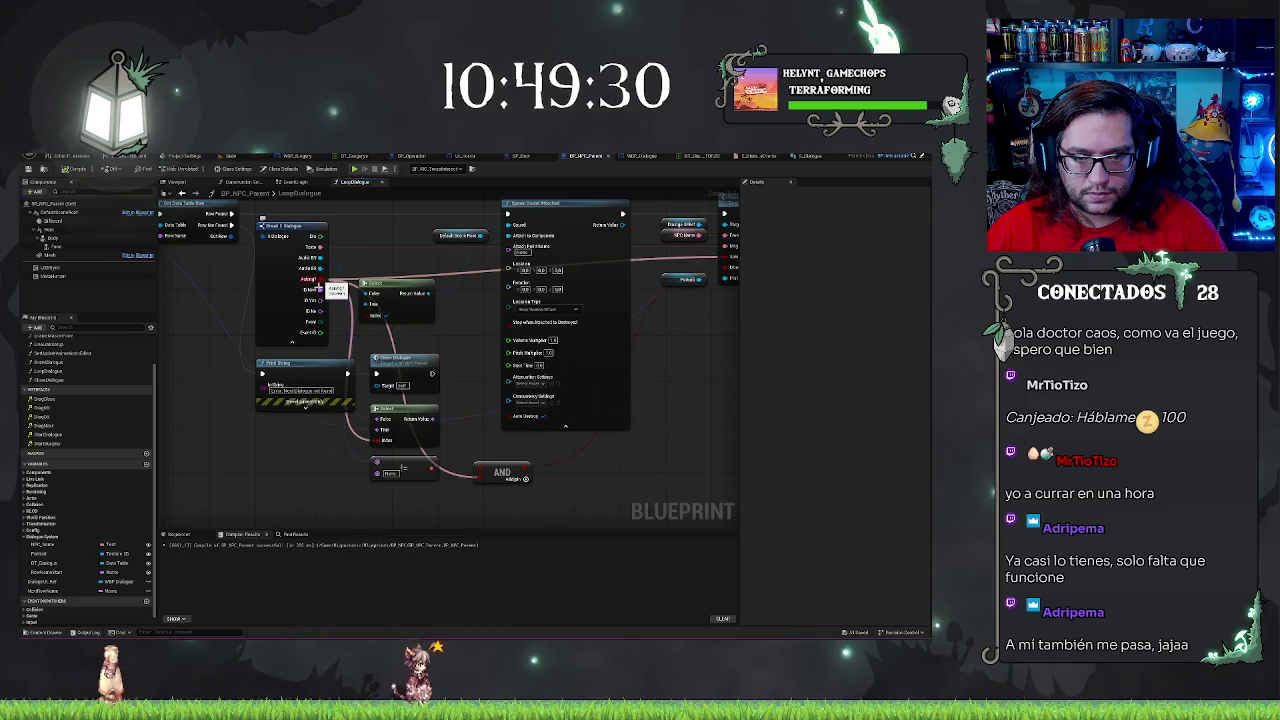
{"action": "key", "text": "ctrl+z"}
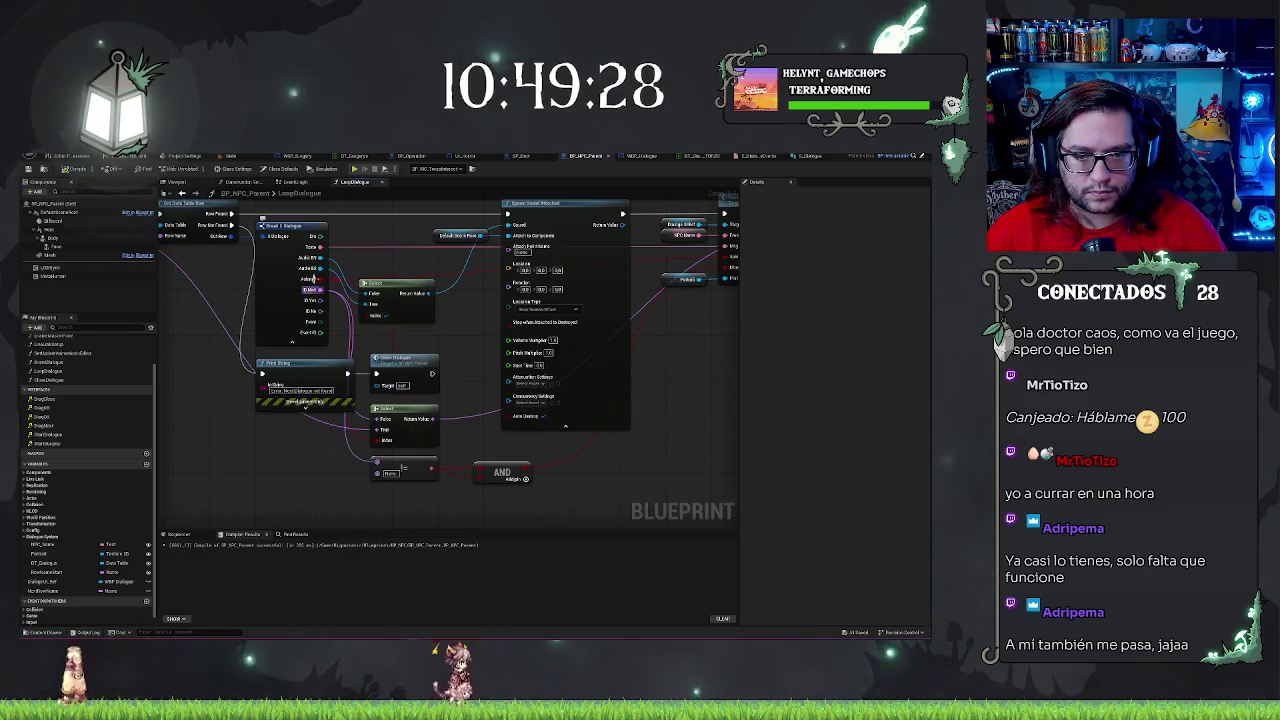
{"action": "key", "text": "ctrl+z"}
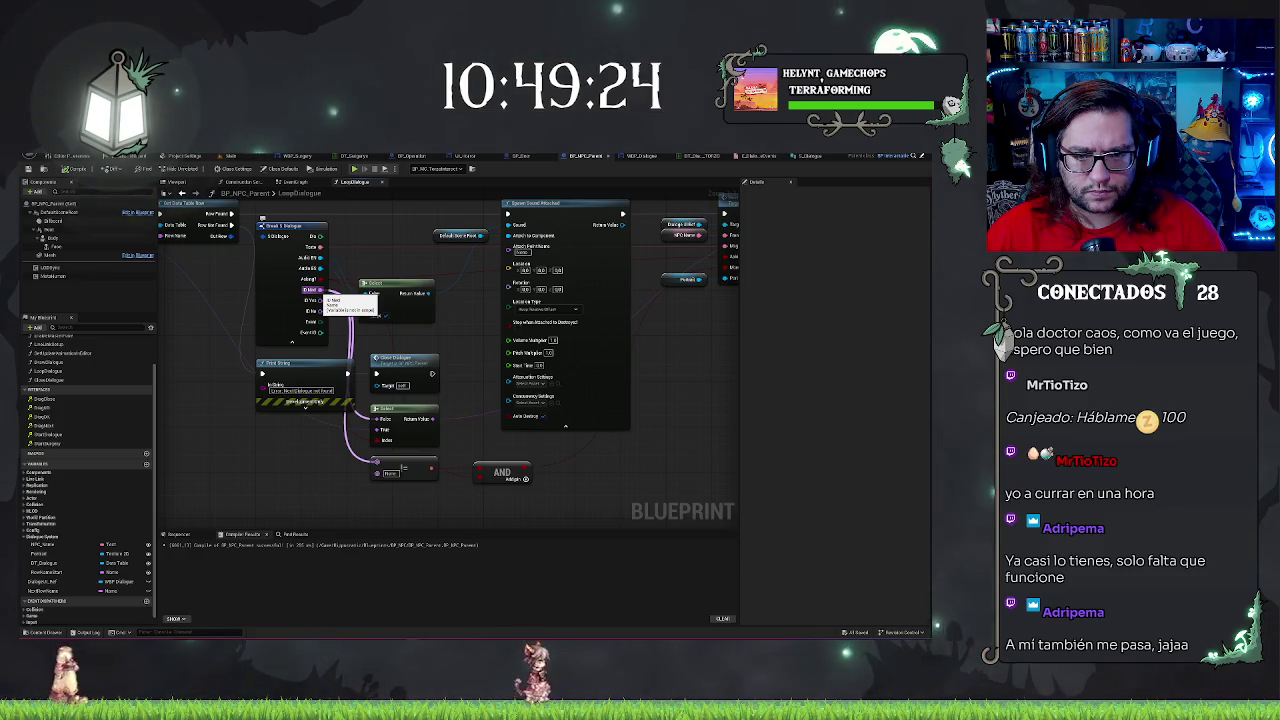
{"action": "key", "text": "ctrl+z"}
{"action": "key", "text": "ctrl+z"}
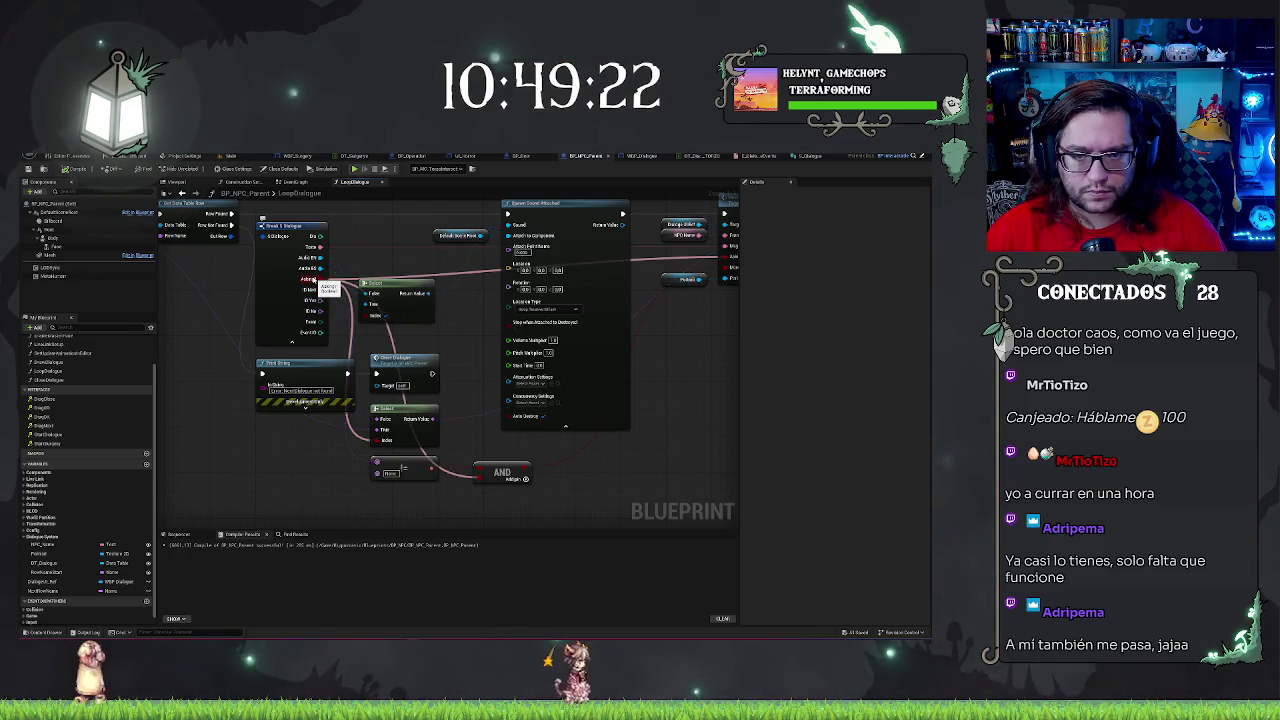
{"action": "key", "text": "ctrl+z"}
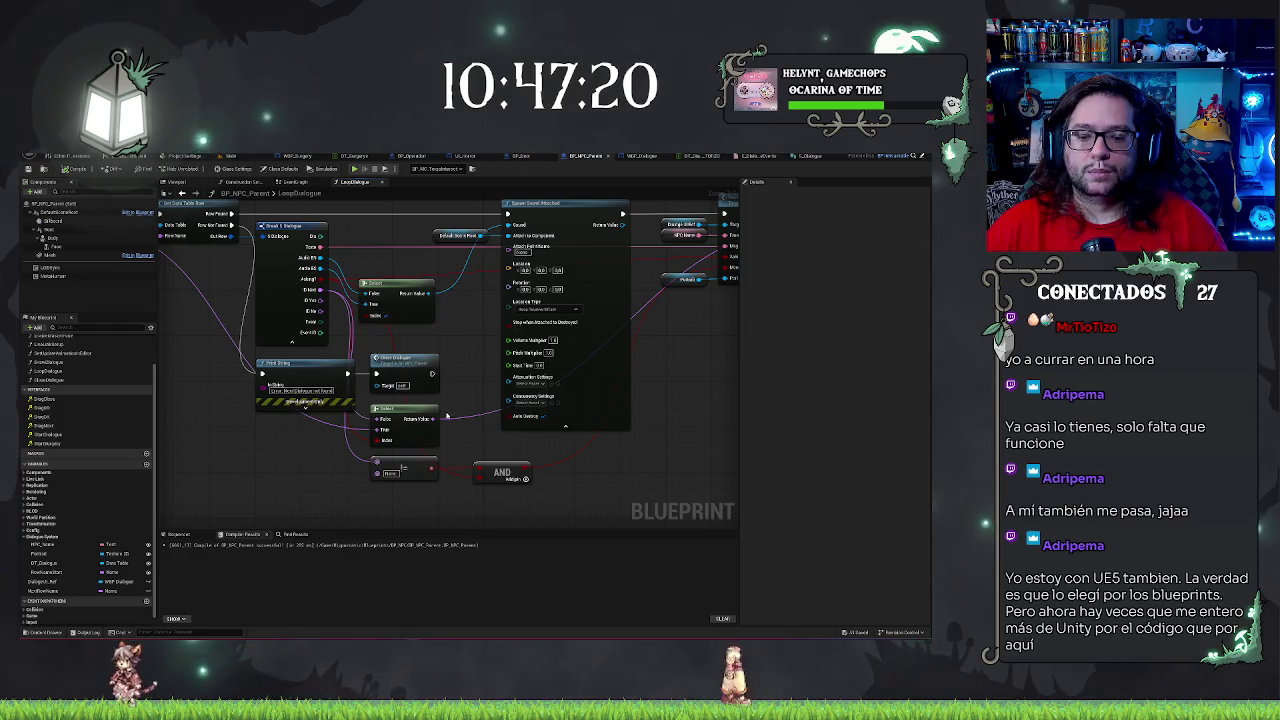
Add a NOT Boolean node fed by the Asleep? output under the equality check, then return to the Main level
{"action": "mouse_move", "coordinate": [320, 280]}
{"action": "left_mouse_down"}
{"action": "mouse_move", "coordinate": [414, 490]}
{"action": "mouse_move", "coordinate": [406, 503]}
{"action": "left_mouse_up"}
{"action": "type", "text": "not boo"}
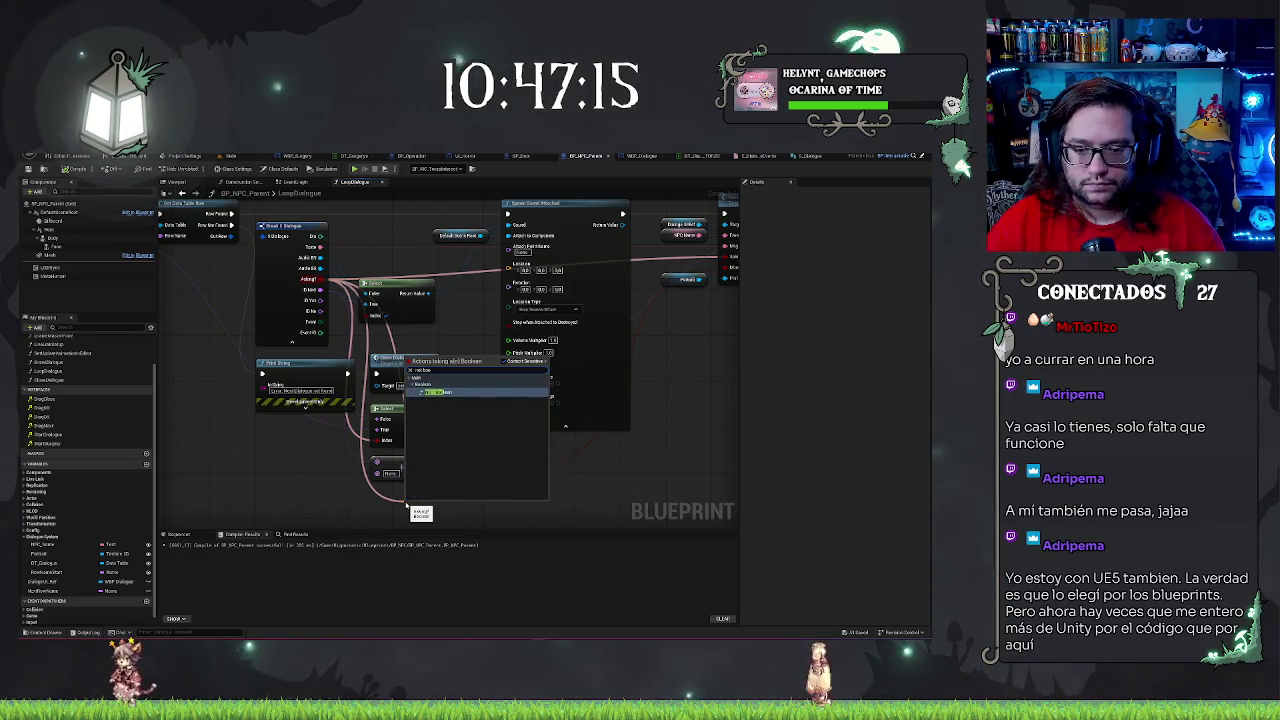
{"action": "key", "text": "Return"}
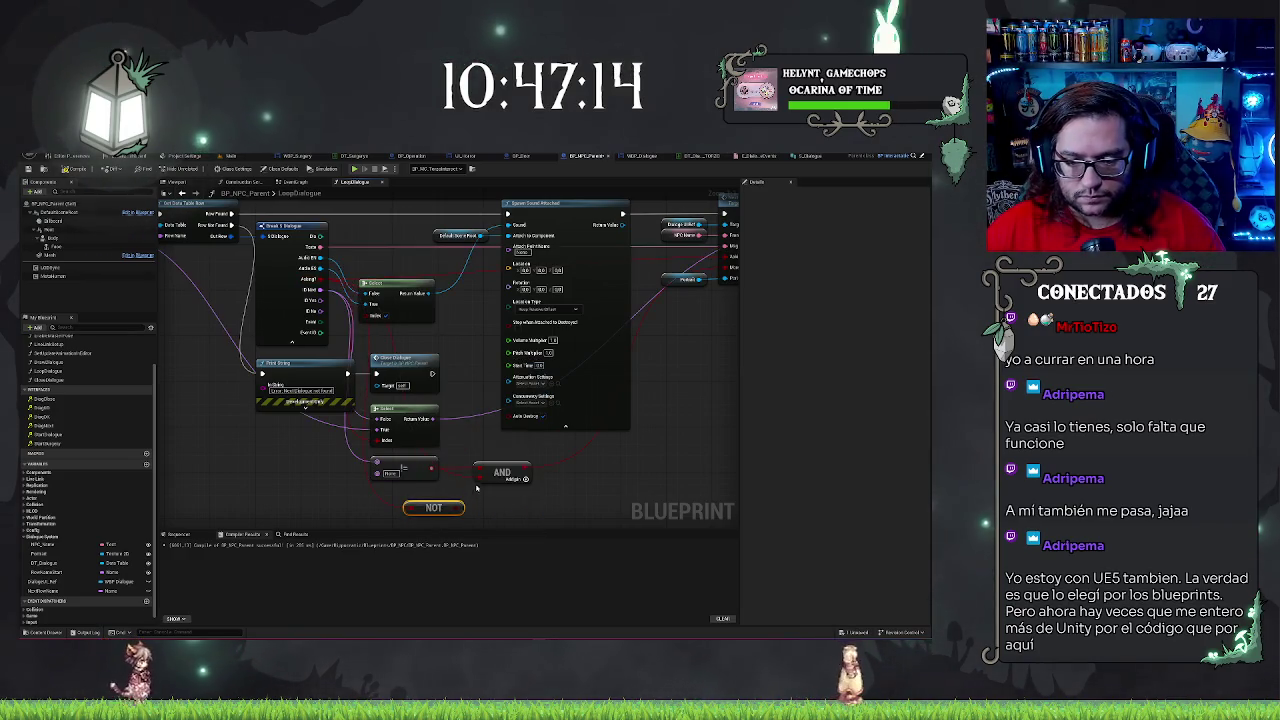
{"action": "left_click_drag", "start_coordinate": [458, 510], "coordinate": [431, 491]}
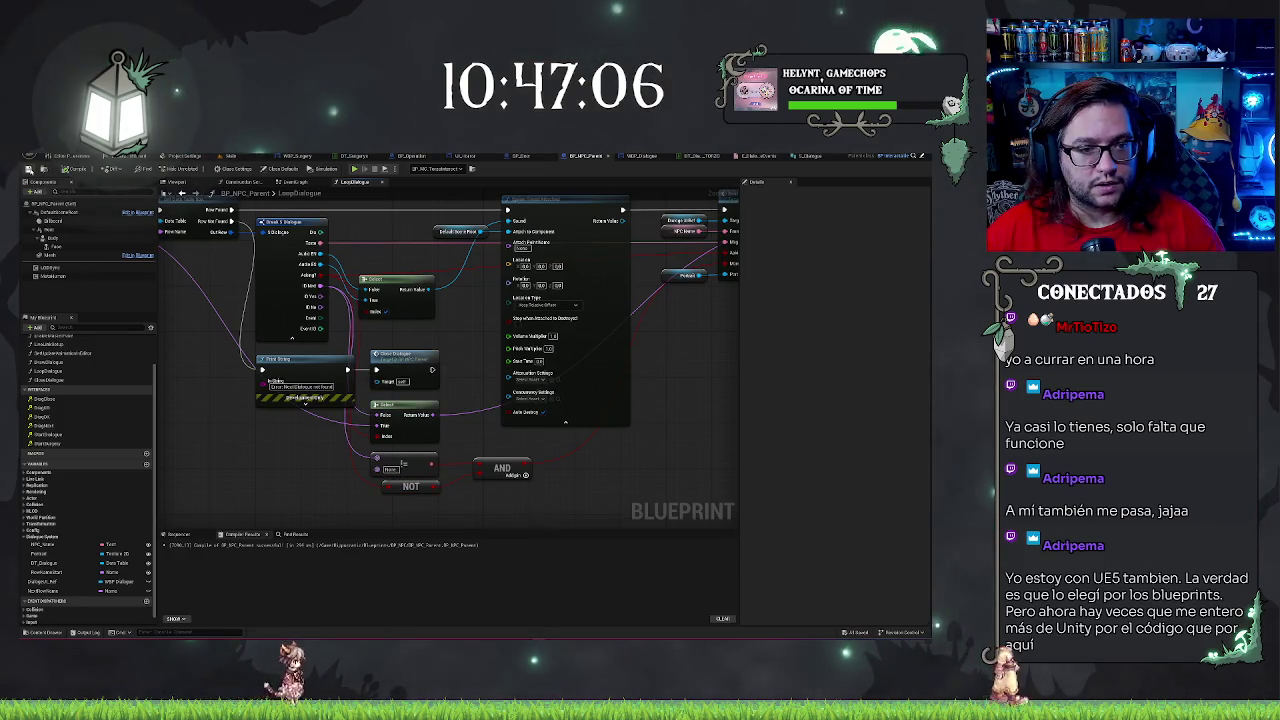
{"action": "left_click", "coordinate": [229, 156]}
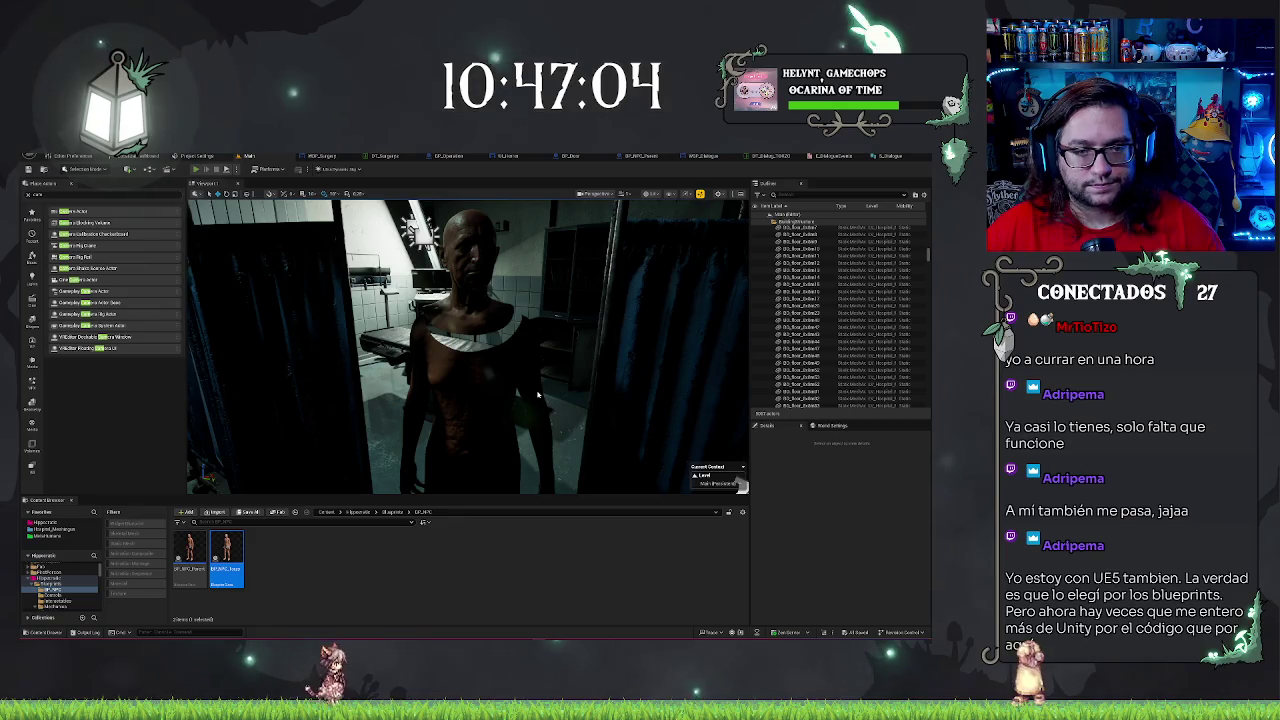
Play-test the NPC's dialogue, close it, stop play, and return to BP_NPC_Parent's dialogue logic
{"action": "key", "text": "alt+p"}
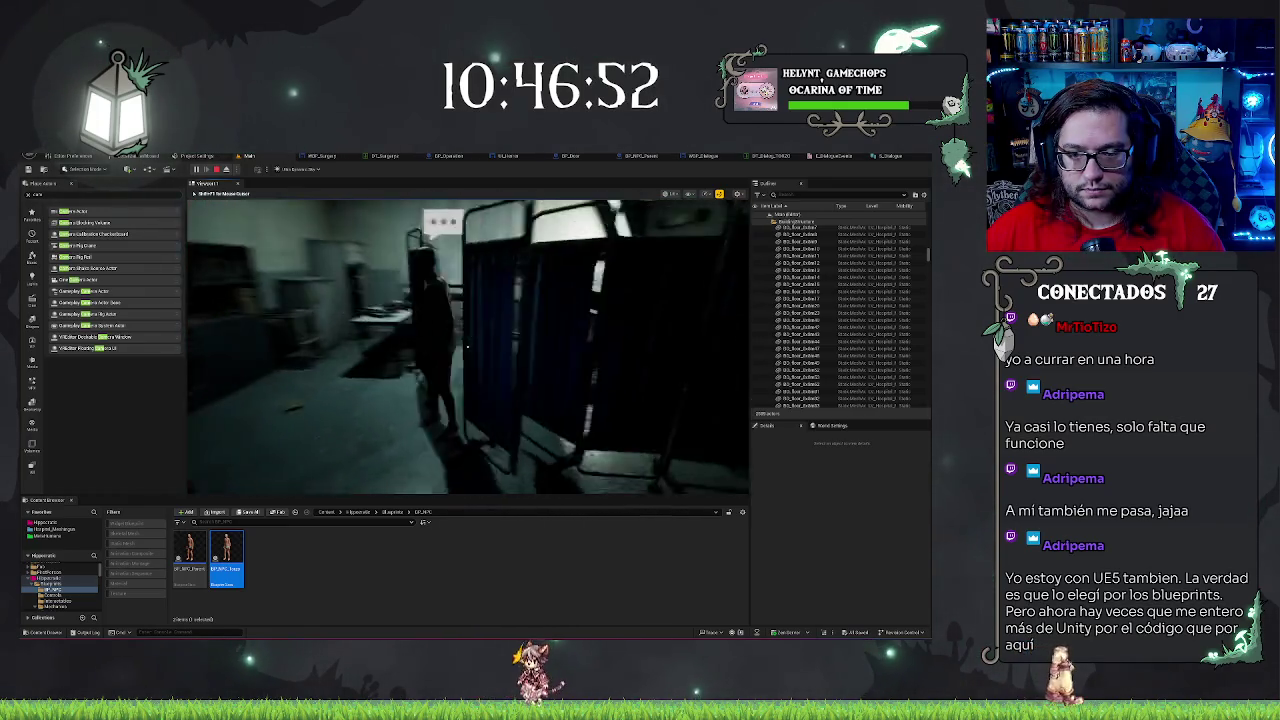
{"action": "left_click", "coordinate": [467, 347]}
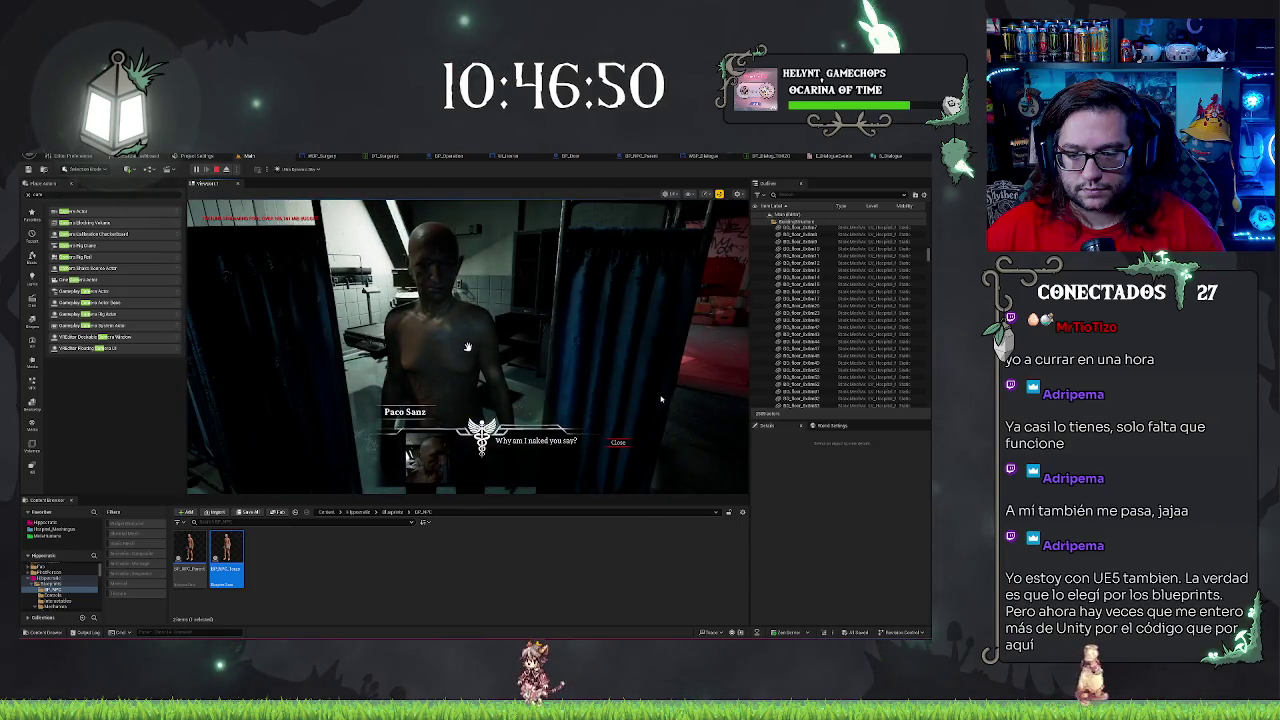
{"action": "left_click", "coordinate": [619, 441]}
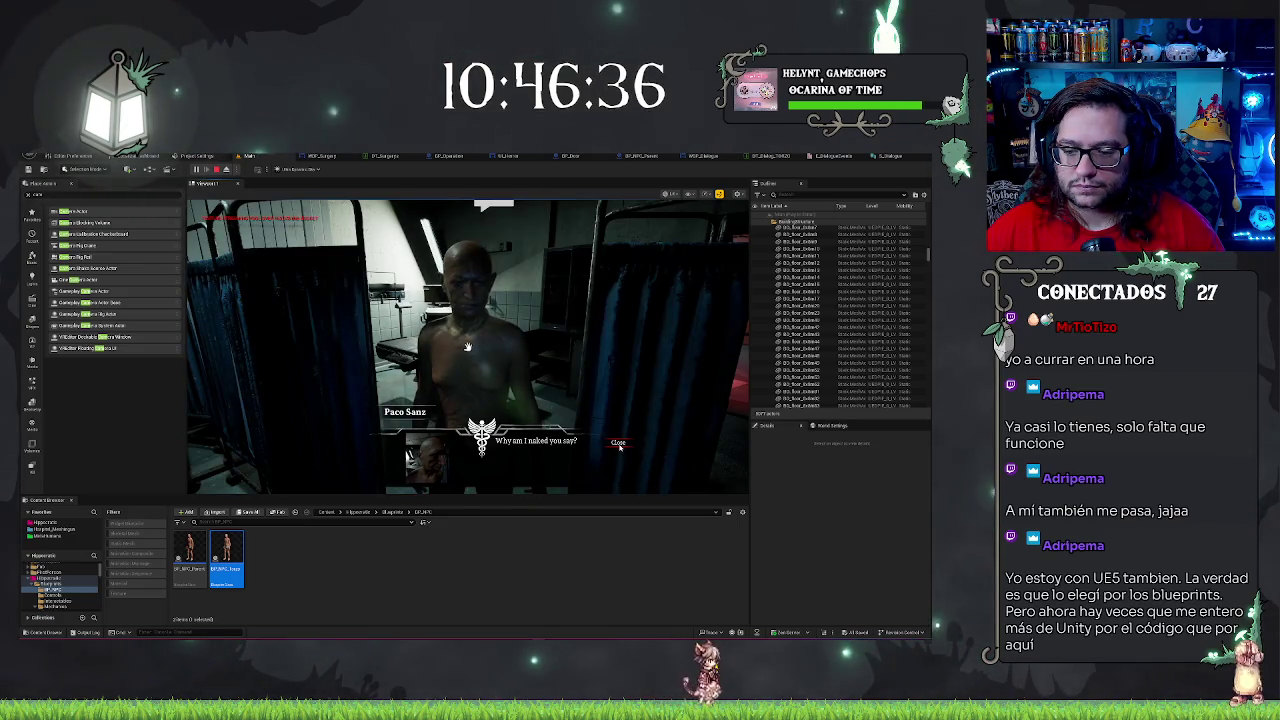
{"action": "left_click", "coordinate": [618, 442]}
{"action": "key", "text": "Escape"}
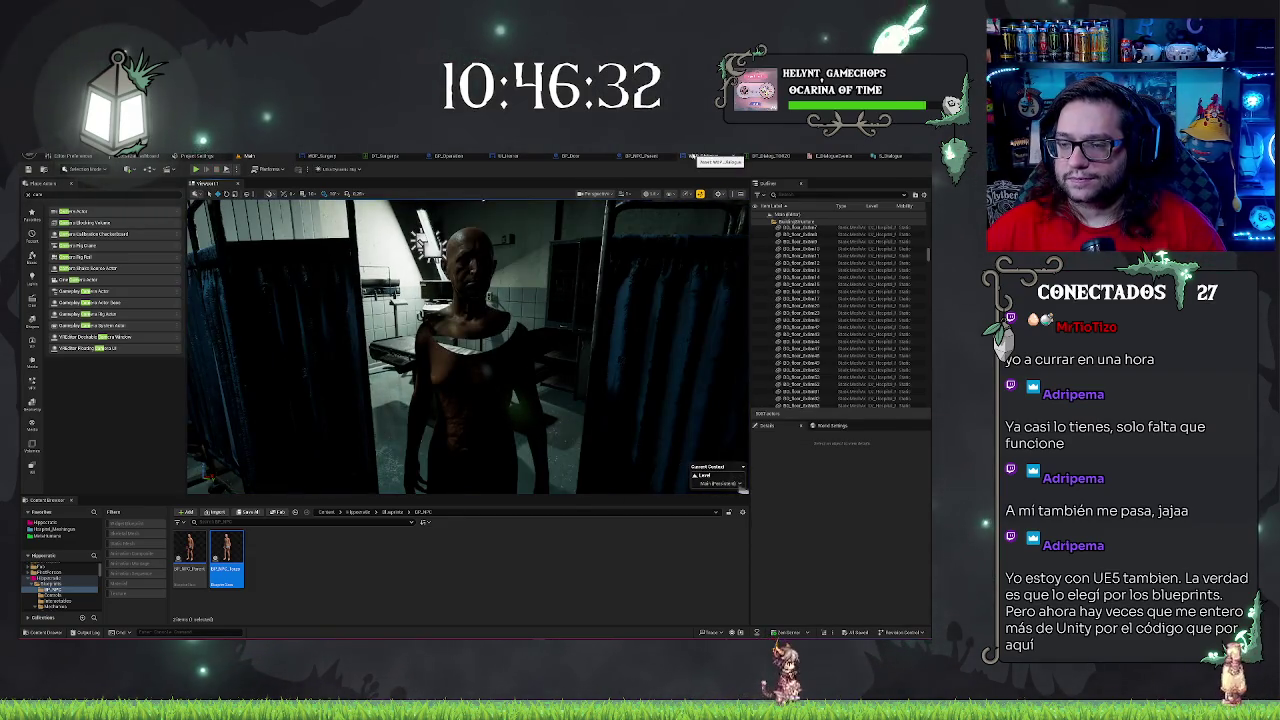
{"action": "left_click", "coordinate": [656, 157]}
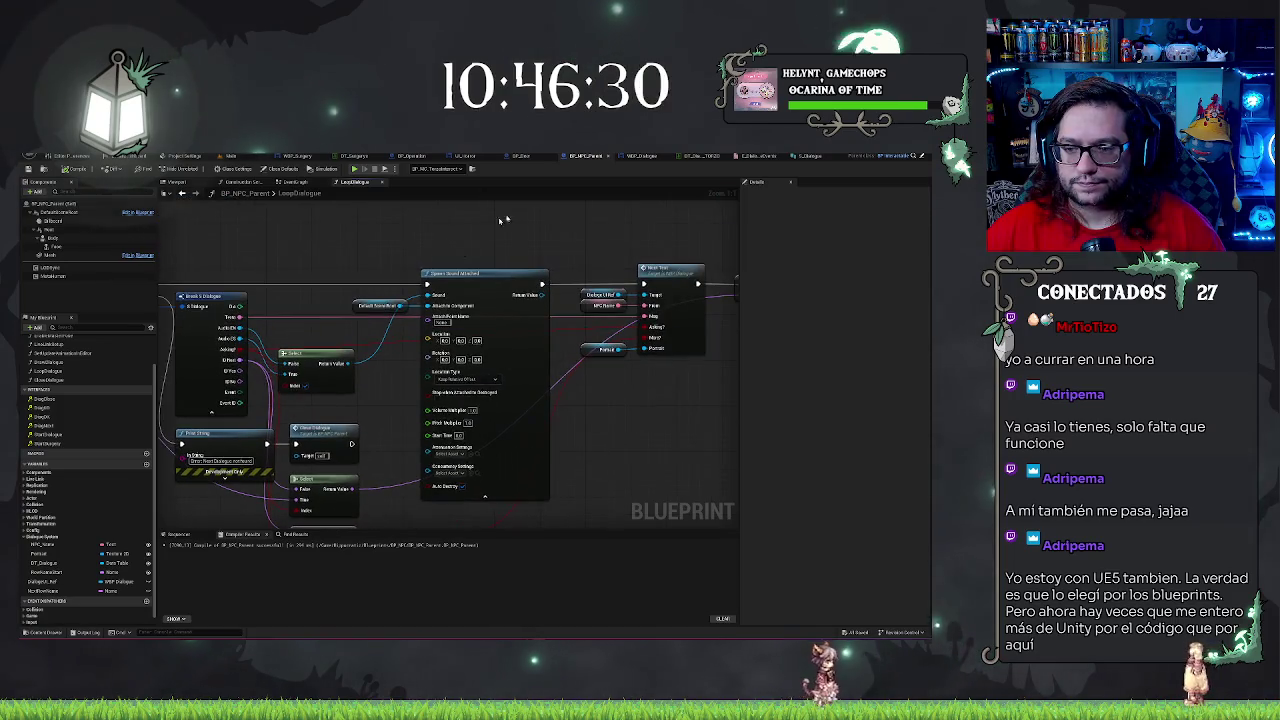
{"action": "mouse_move", "coordinate": [645, 399]}
{"action": "left_mouse_down"}
{"action": "mouse_move", "coordinate": [486, 391]}
{"action": "mouse_move", "coordinate": [679, 309]}
{"action": "mouse_move", "coordinate": [660, 323]}
{"action": "left_mouse_up"}
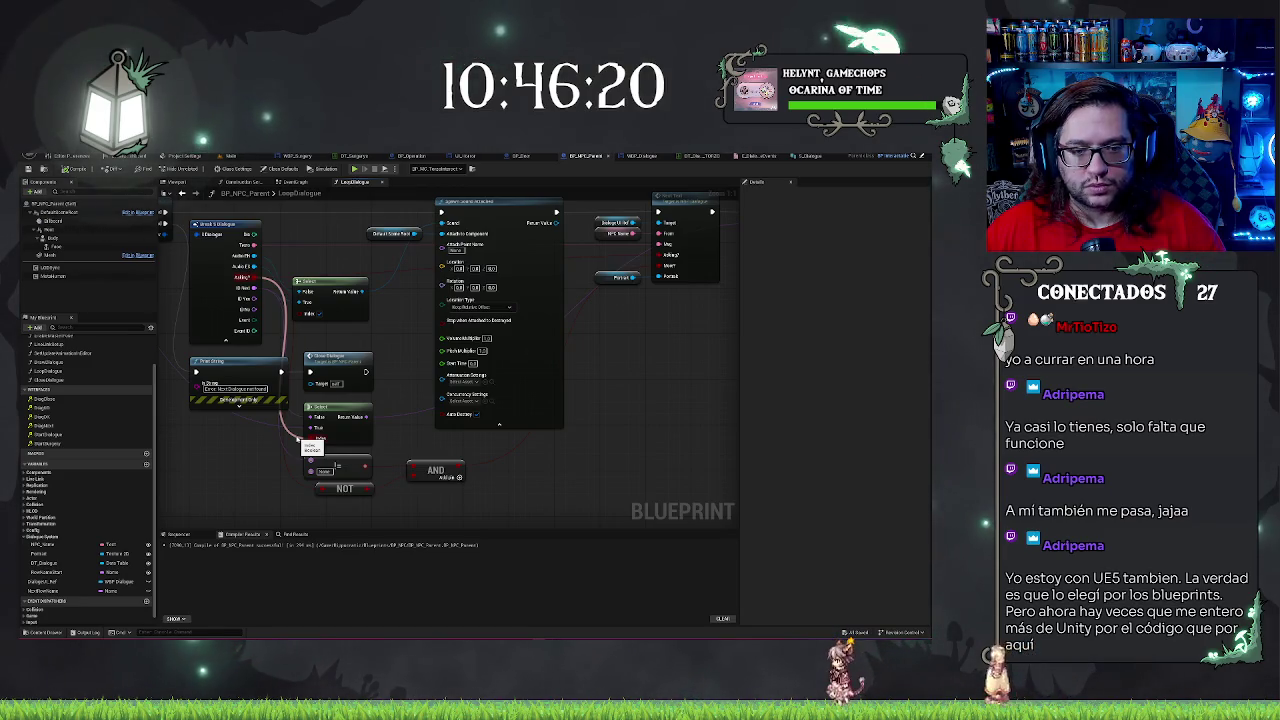
Drag a wire near the Select node, then show BP_NPC_Parent's EventGraph
{"action": "left_click_drag", "start_coordinate": [298, 438], "coordinate": [286, 408]}
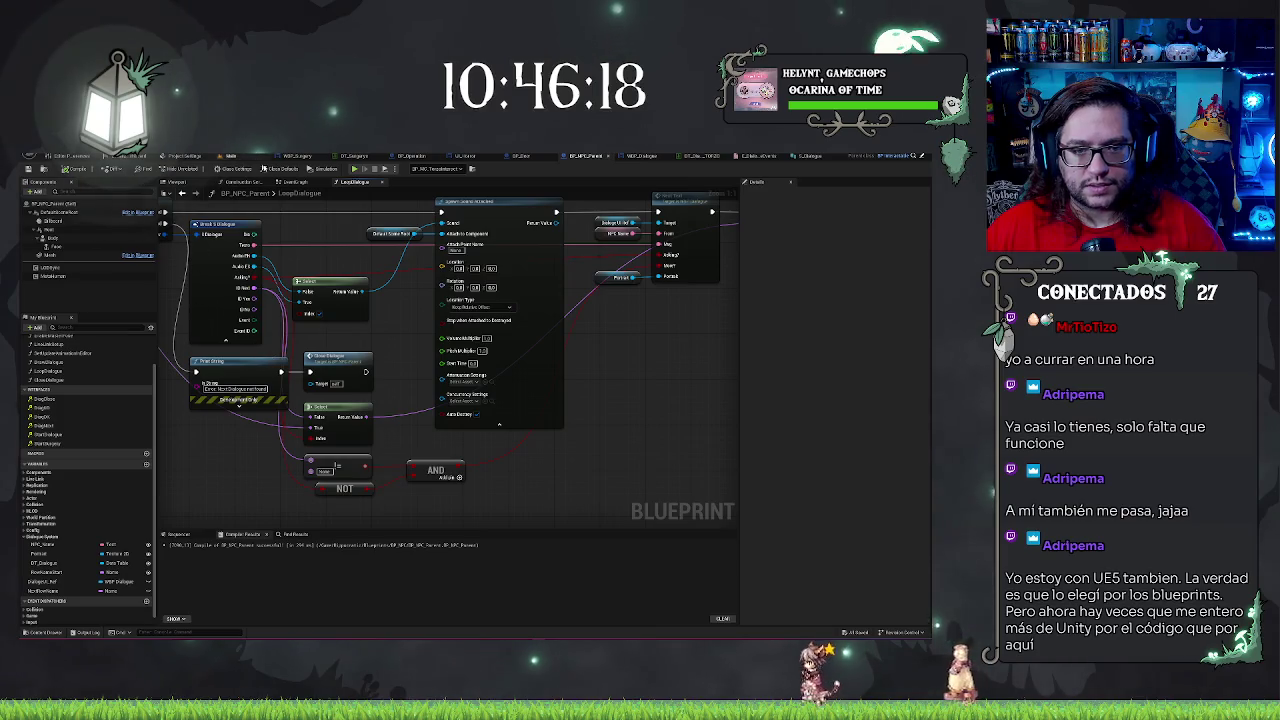
{"action": "left_click", "coordinate": [295, 183]}
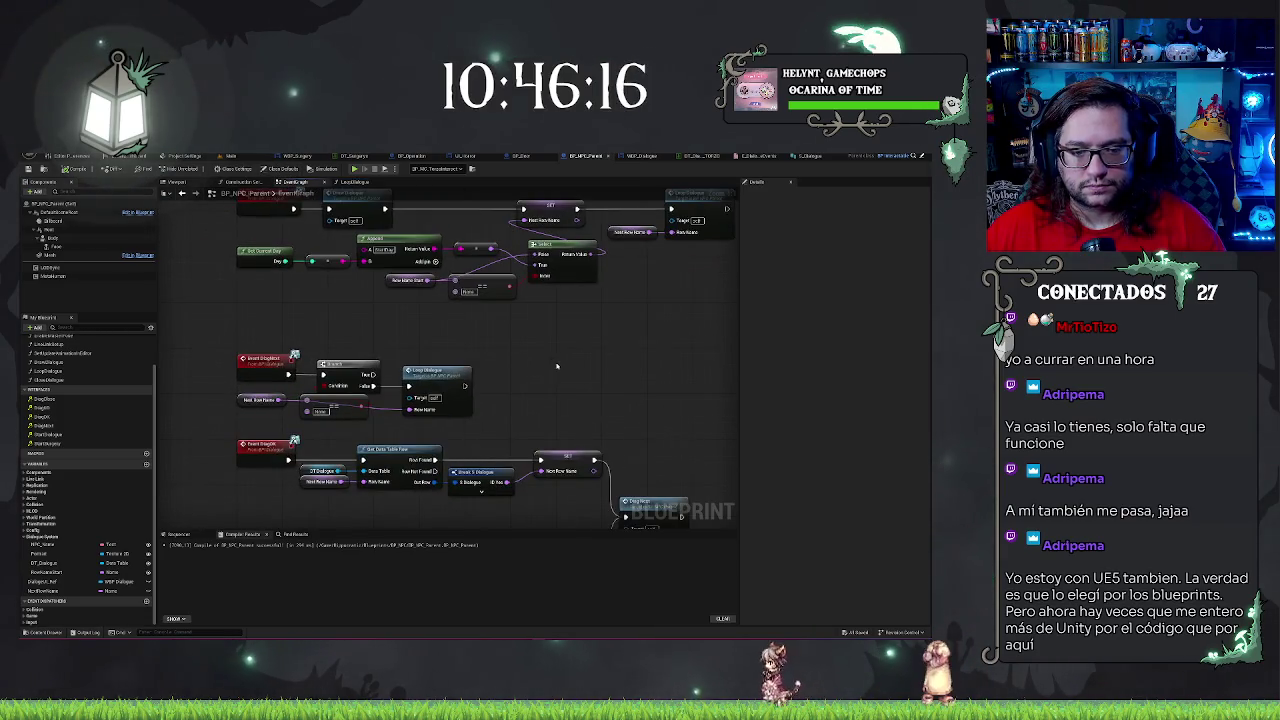
{"action": "scroll", "coordinate": [597, 365], "scroll_direction": "down", "scroll_amount": 2}
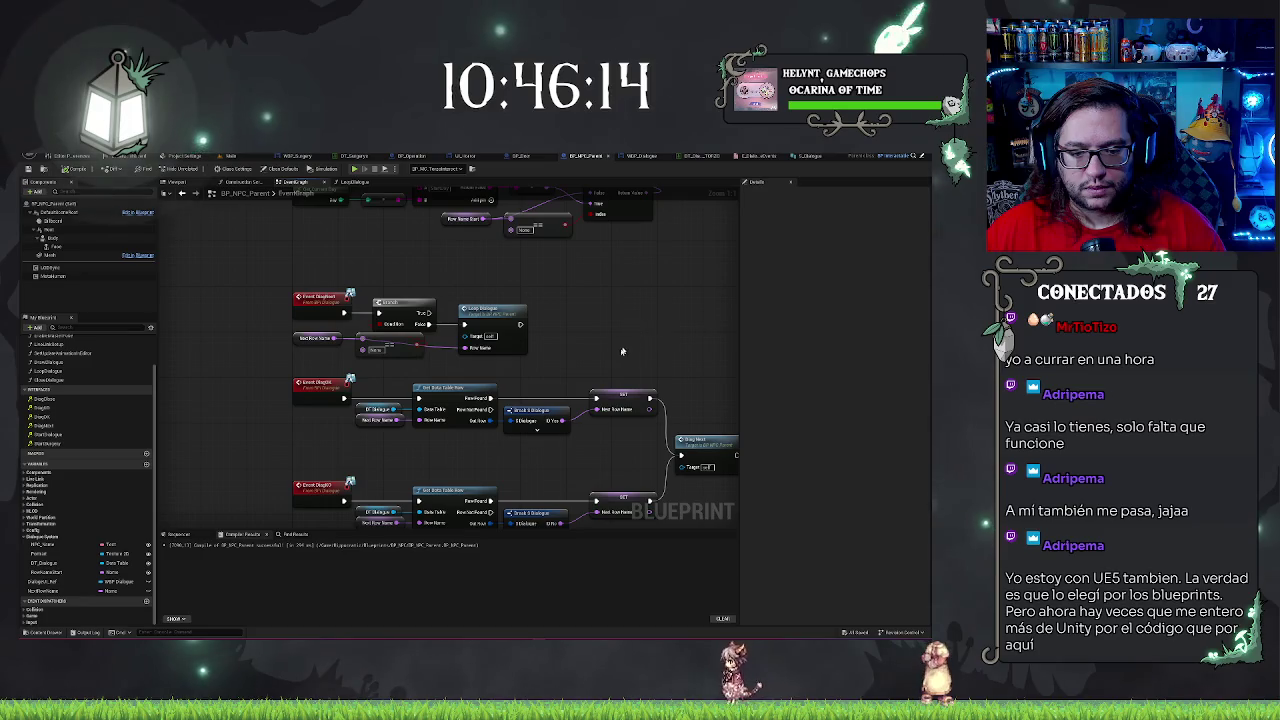
{"action": "scroll", "coordinate": [615, 237], "scroll_direction": "up", "scroll_amount": 2}
{"action": "scroll", "coordinate": [590, 320], "scroll_direction": "up", "scroll_amount": 3}
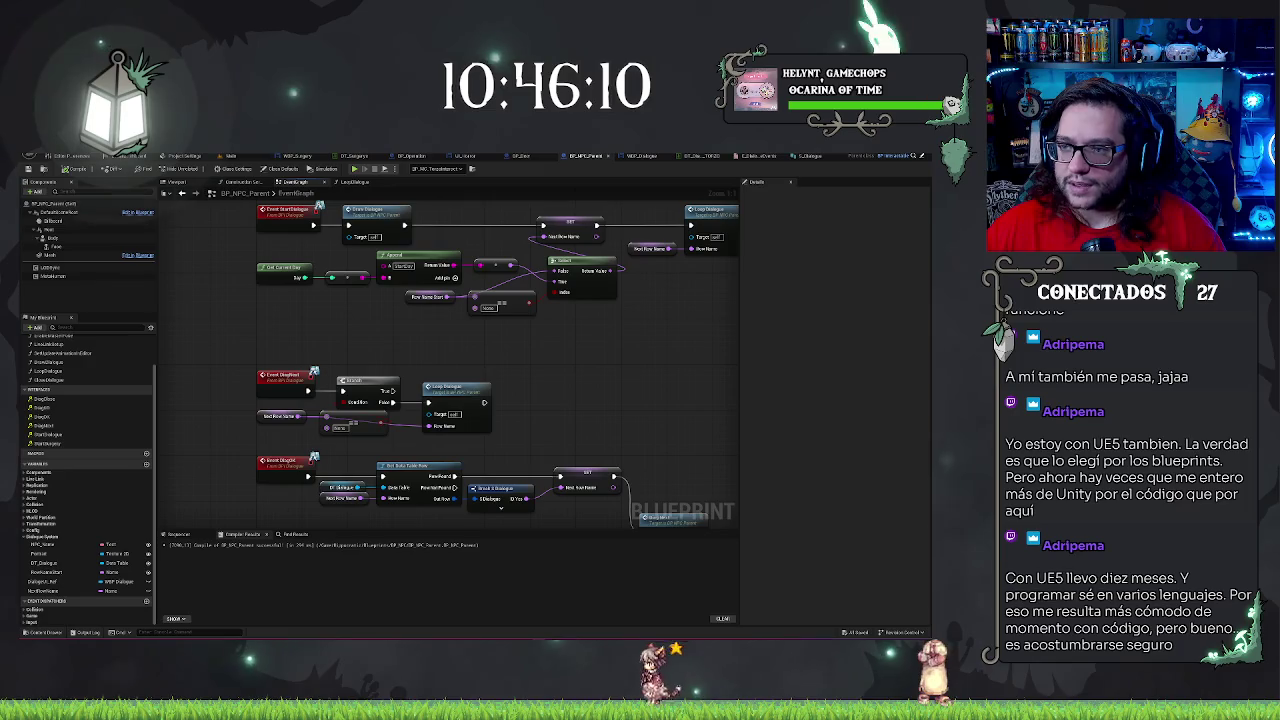
{"action": "left_click_drag", "start_coordinate": [214, 344], "coordinate": [500, 436]}
{"action": "left_click", "coordinate": [813, 156]}
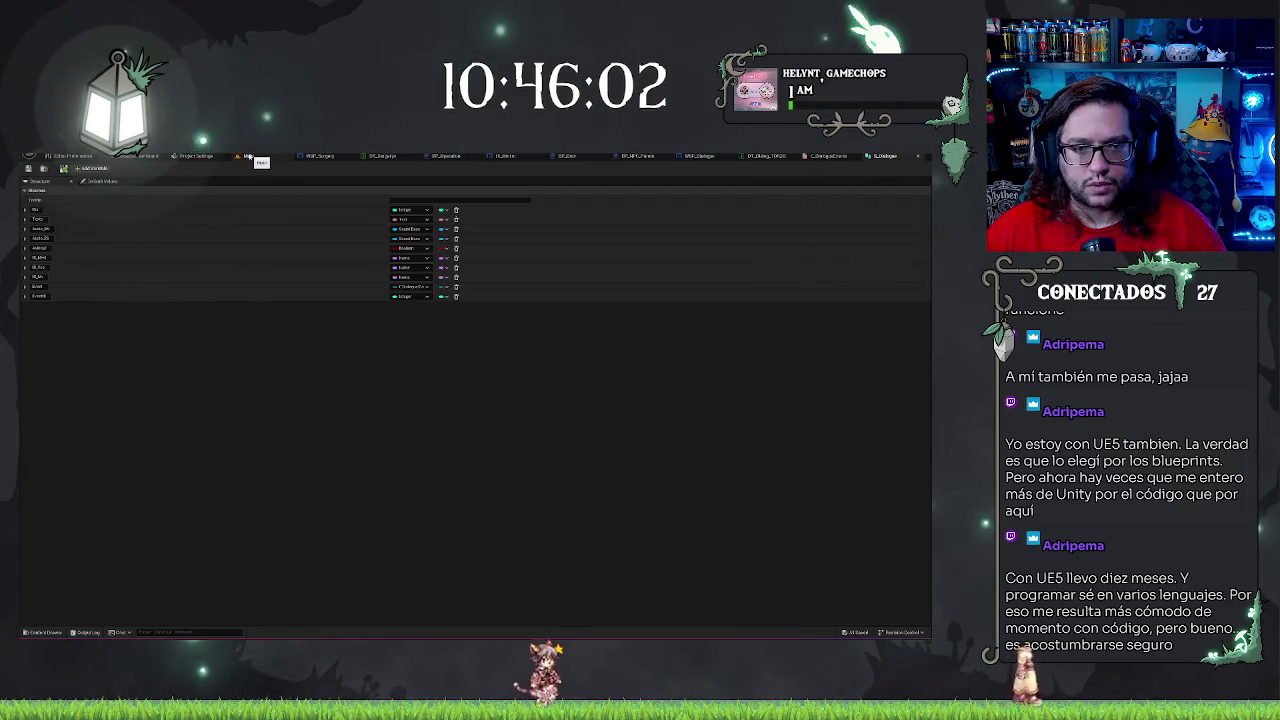
{"action": "left_click", "coordinate": [628, 156]}
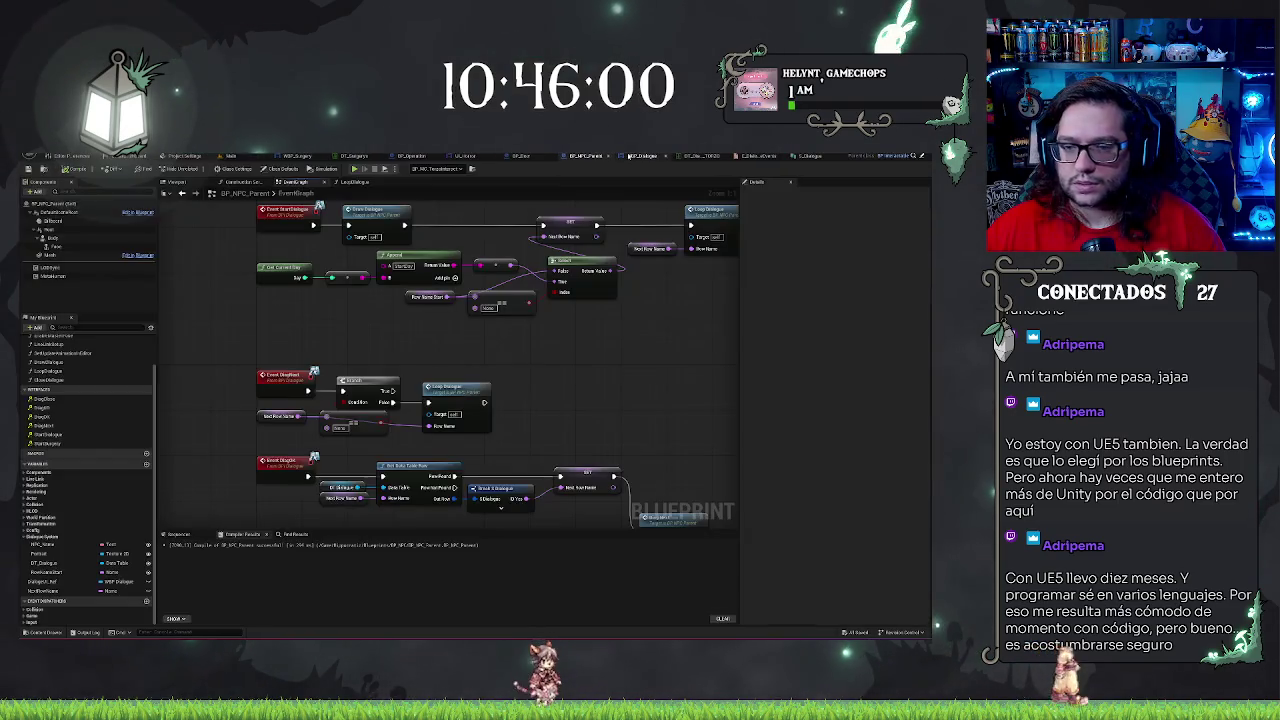
{"action": "left_click_drag", "start_coordinate": [216, 364], "coordinate": [494, 450]}
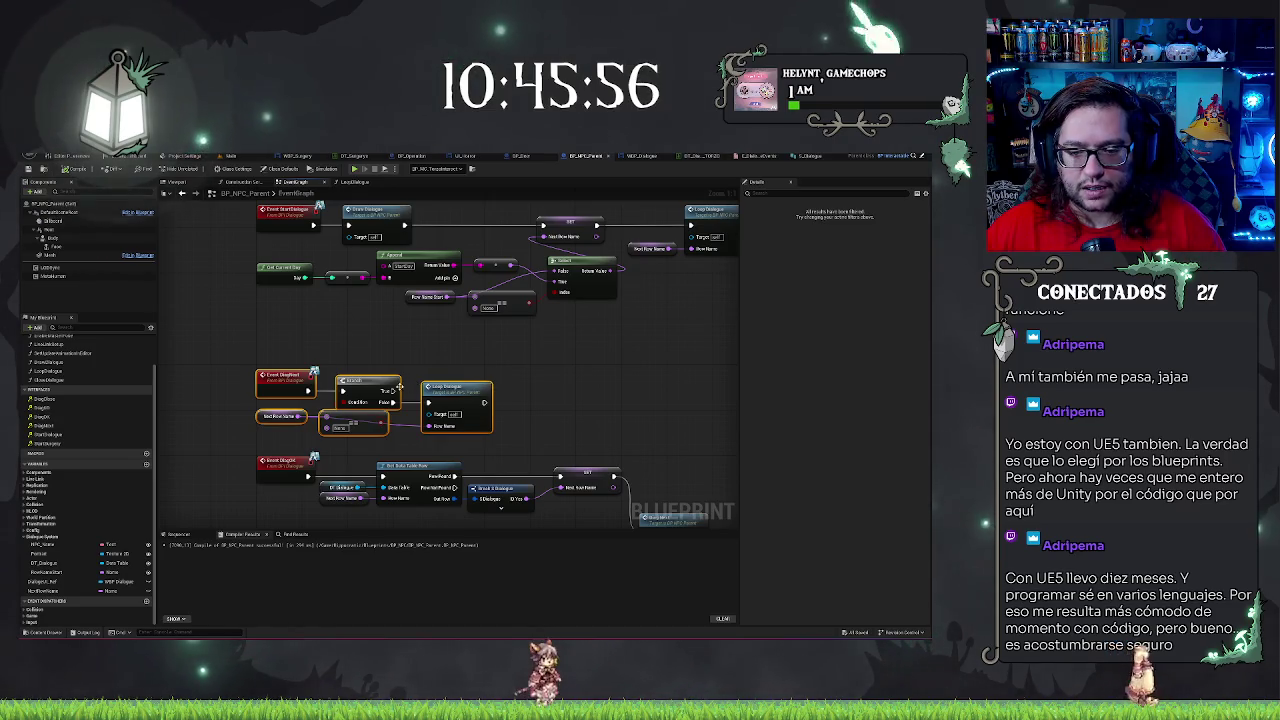
{"action": "mouse_move", "coordinate": [48, 371]}
{"action": "left_mouse_down"}
{"action": "mouse_move", "coordinate": [300, 398]}
{"action": "mouse_move", "coordinate": [544, 396]}
{"action": "mouse_move", "coordinate": [530, 380]}
{"action": "left_mouse_up"}
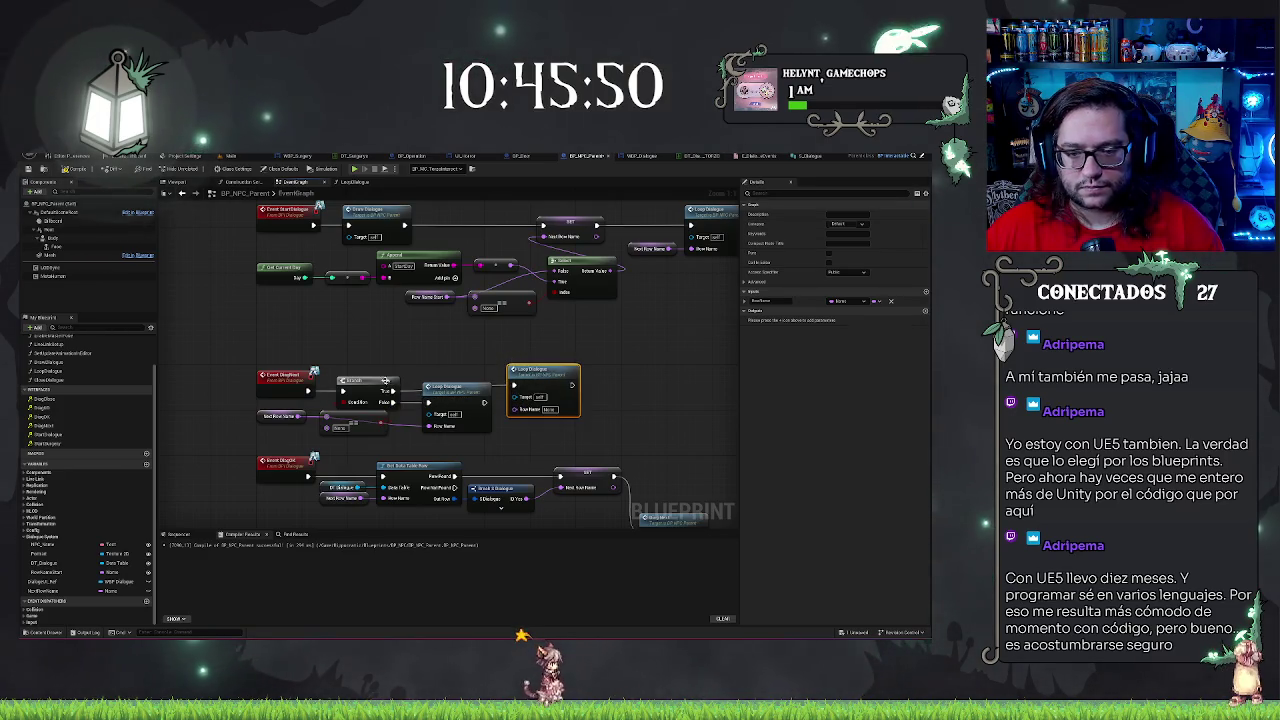
{"action": "left_click", "coordinate": [312, 395]}
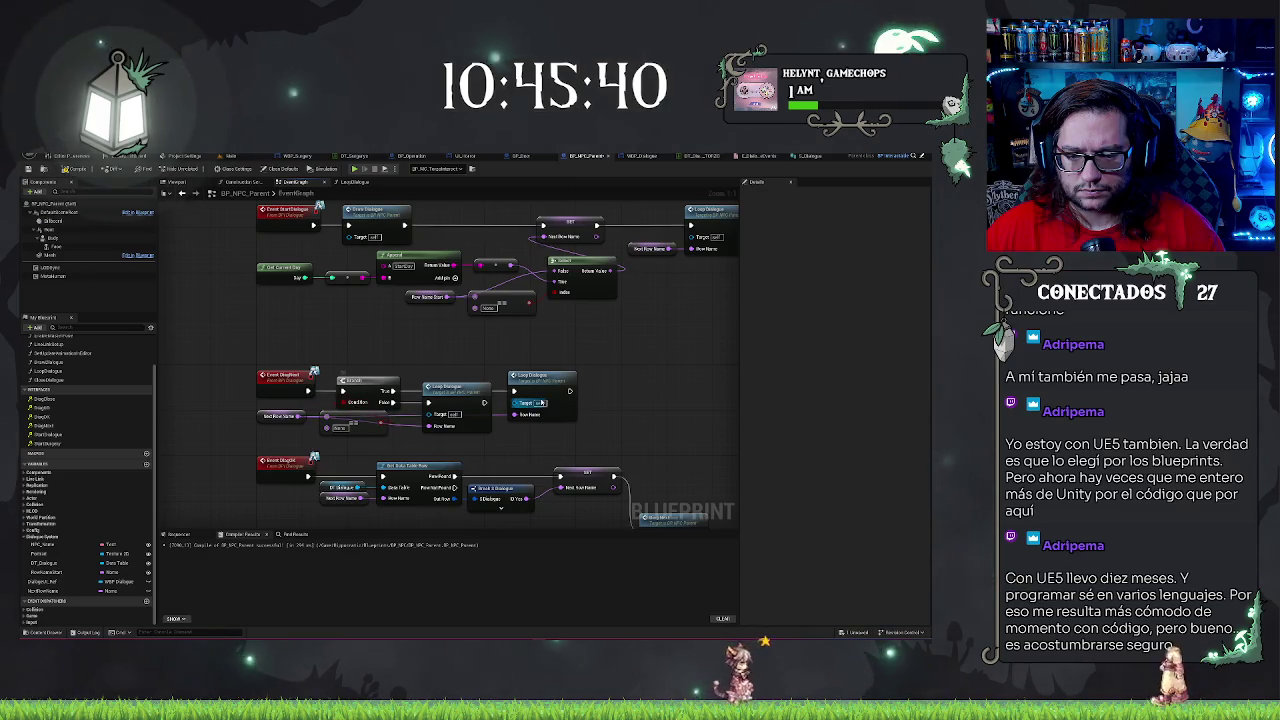
{"action": "left_click", "coordinate": [545, 385]}
{"action": "key", "text": "Delete"}
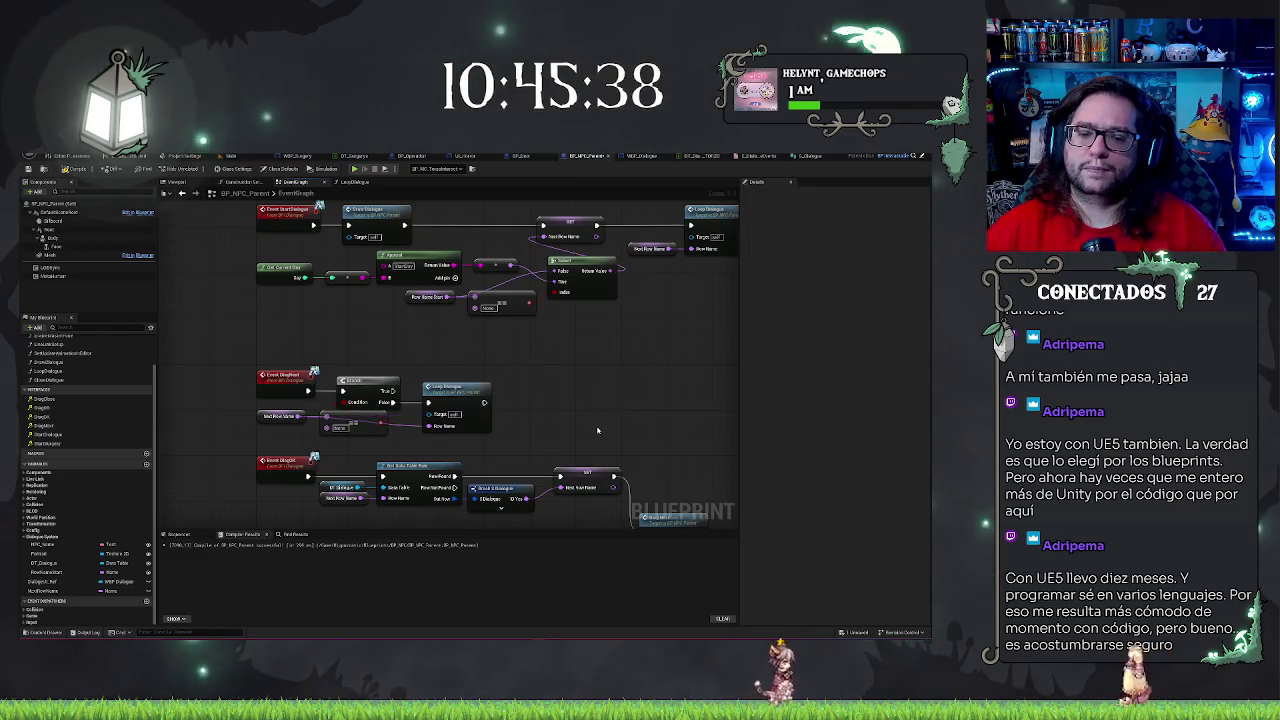
{"action": "left_click_drag", "start_coordinate": [589, 360], "coordinate": [580, 322]}
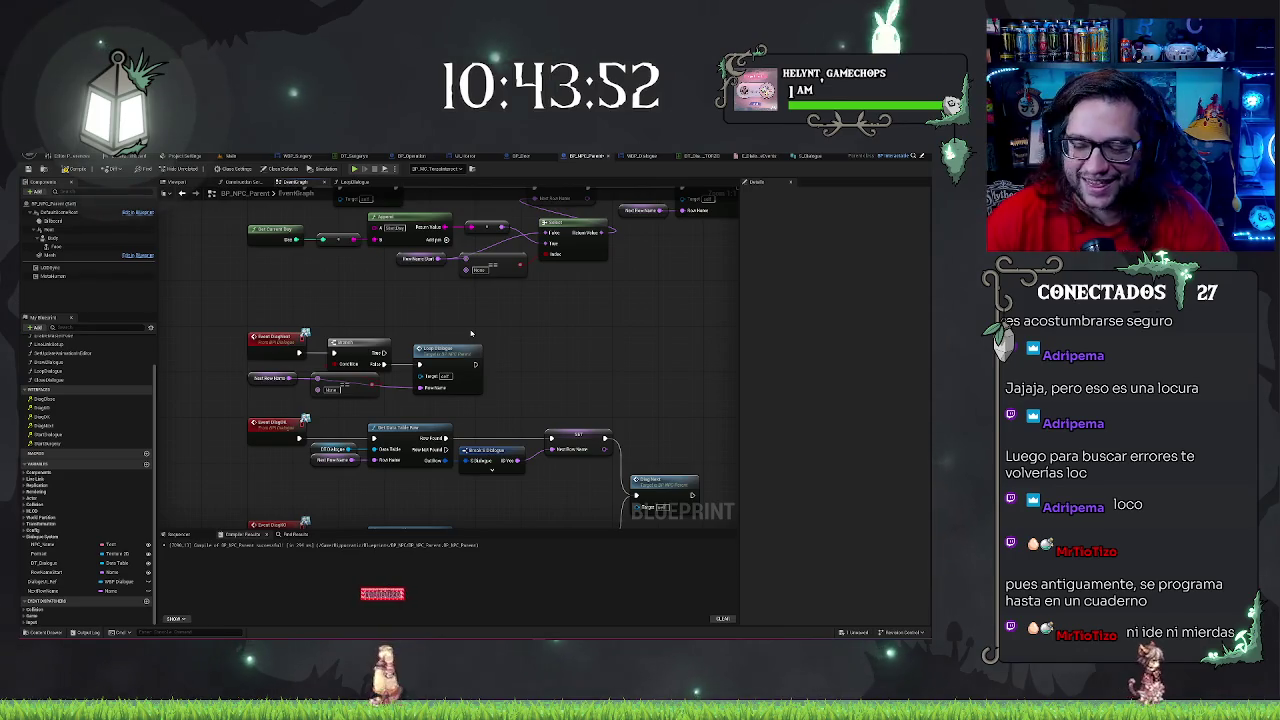
{"action": "left_click_drag", "start_coordinate": [471, 333], "coordinate": [559, 341]}
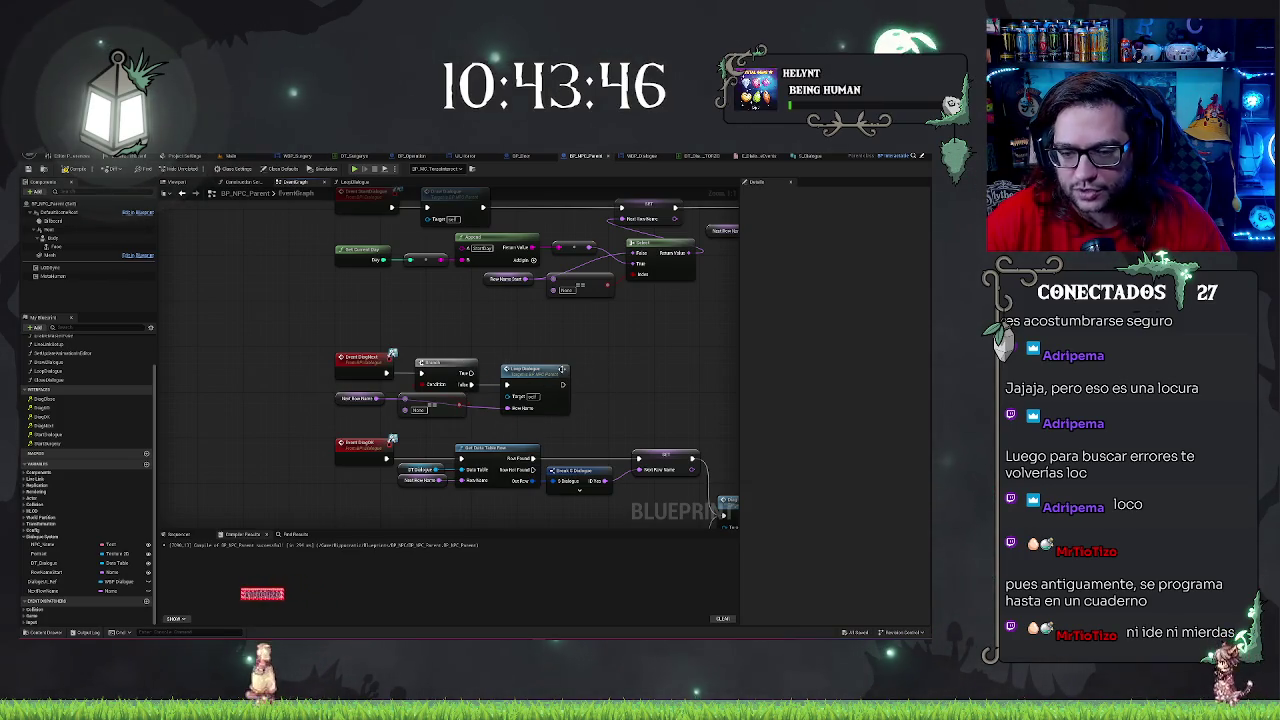
Browse the EventGraph's event groups and inspect a node in the WBP_Dialogue widget graph
{"action": "left_click_drag", "start_coordinate": [614, 337], "coordinate": [526, 384]}
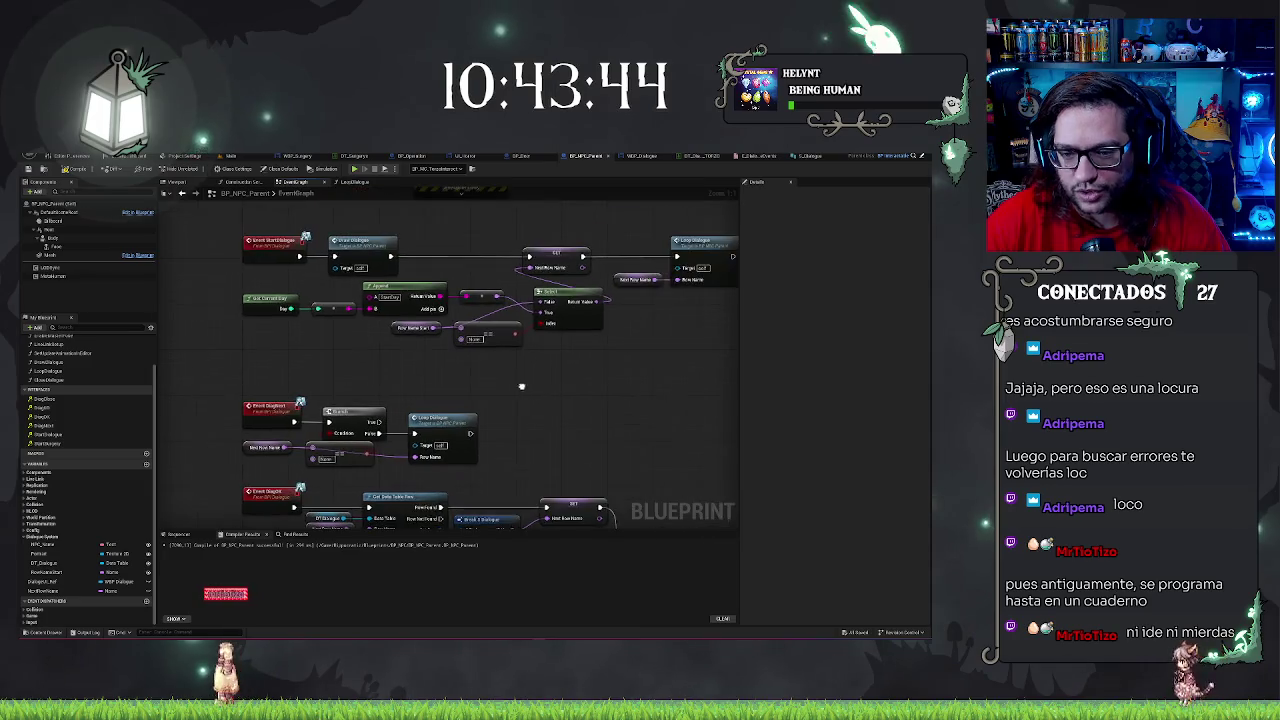
{"action": "scroll", "coordinate": [526, 384], "scroll_direction": "down", "scroll_amount": 2}
{"action": "scroll", "coordinate": [656, 375], "scroll_direction": "up", "scroll_amount": 2}
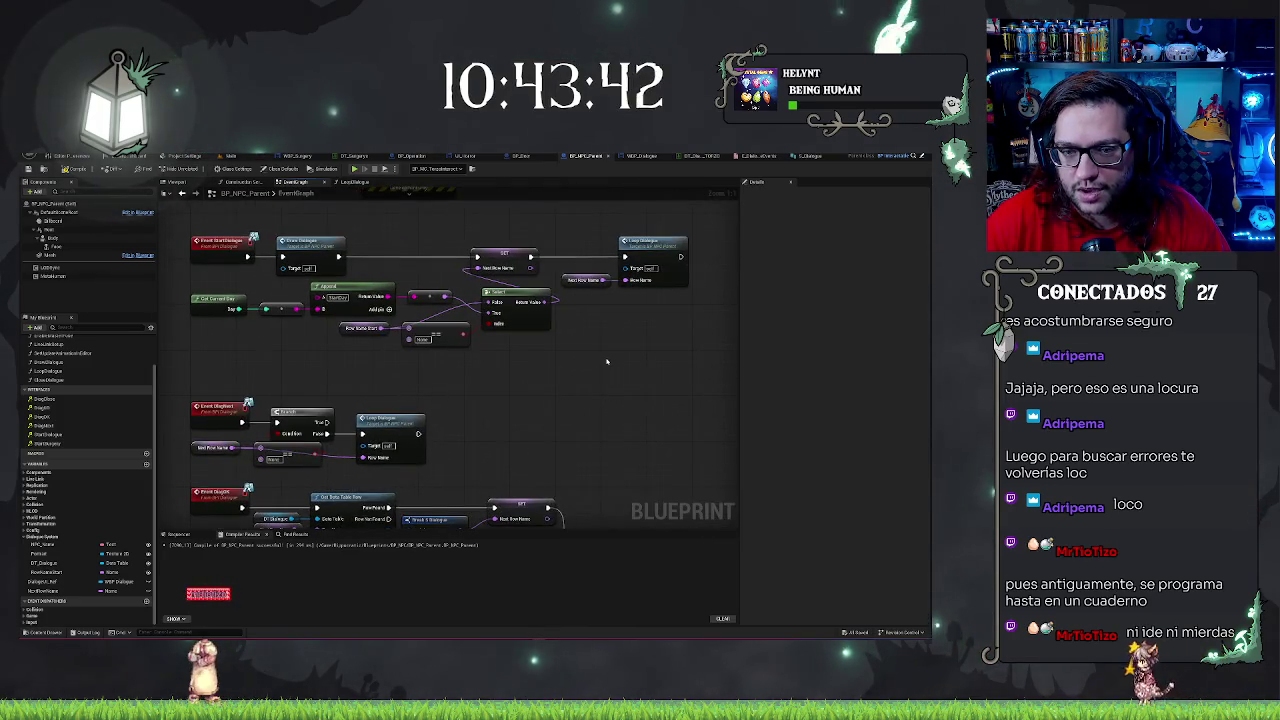
{"action": "mouse_move", "coordinate": [597, 428]}
{"action": "left_mouse_down"}
{"action": "mouse_move", "coordinate": [685, 291]}
{"action": "mouse_move", "coordinate": [614, 461]}
{"action": "mouse_move", "coordinate": [545, 443]}
{"action": "left_mouse_up"}
{"action": "left_click", "coordinate": [658, 158]}
{"action": "mouse_move", "coordinate": [640, 249]}
{"action": "left_mouse_down"}
{"action": "mouse_move", "coordinate": [666, 409]}
{"action": "mouse_move", "coordinate": [723, 403]}
{"action": "mouse_move", "coordinate": [690, 330]}
{"action": "mouse_move", "coordinate": [824, 433]}
{"action": "left_mouse_up"}
{"action": "left_click", "coordinate": [690, 330]}
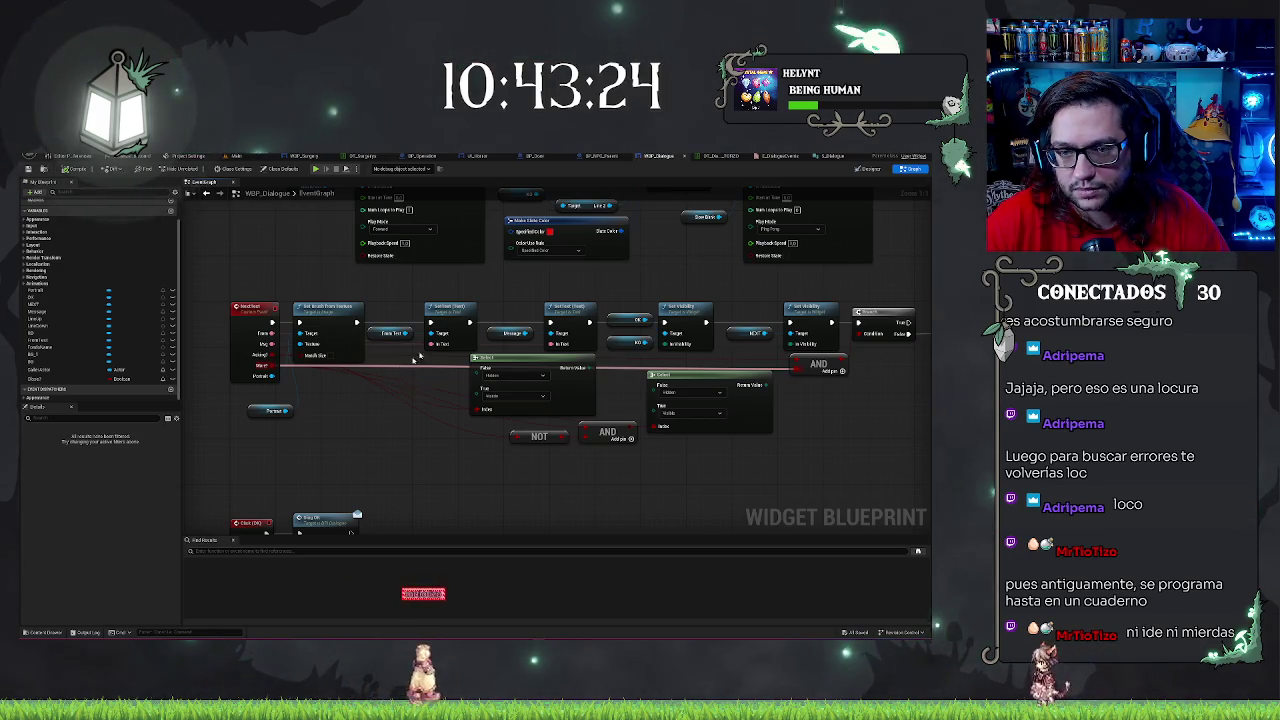
Back in BP_NPC_Parent's EventGraph, double-click the Loop Dialogue node to open its function graph
{"action": "key", "text": "ctrl+Tab"}
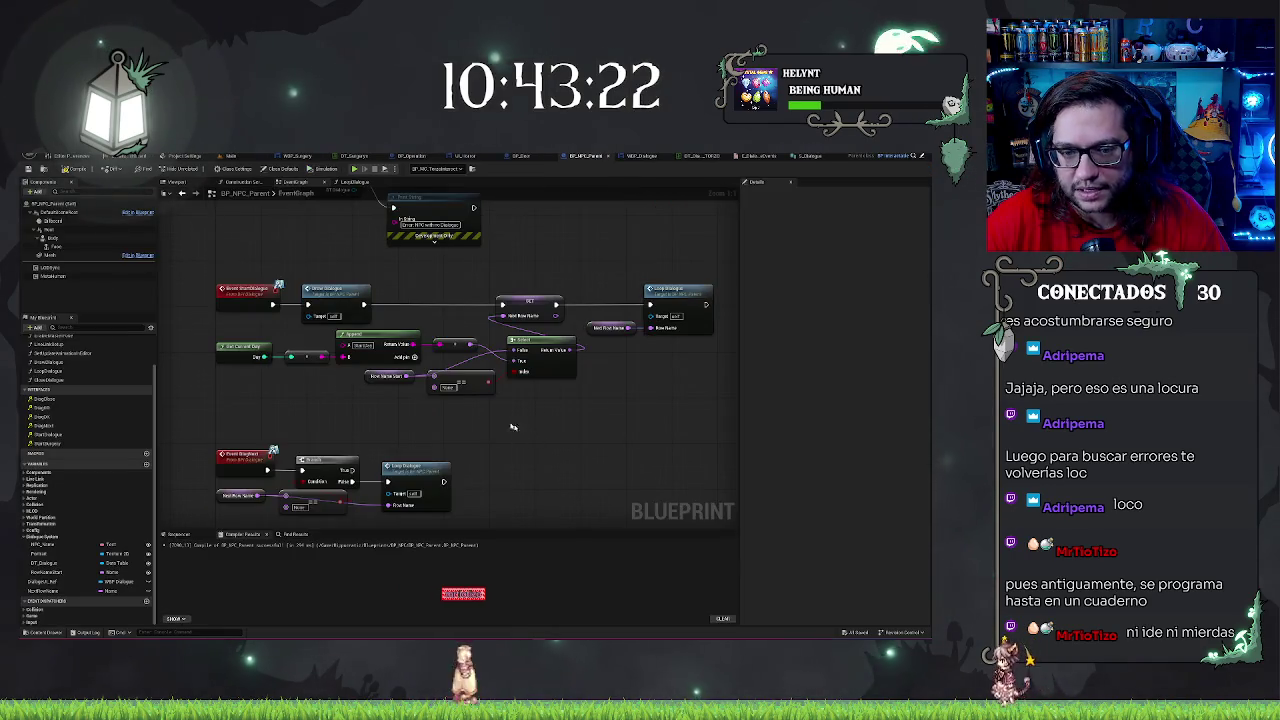
{"action": "left_click_drag", "start_coordinate": [446, 286], "coordinate": [477, 284]}
{"action": "left_click_drag", "start_coordinate": [623, 262], "coordinate": [698, 281]}
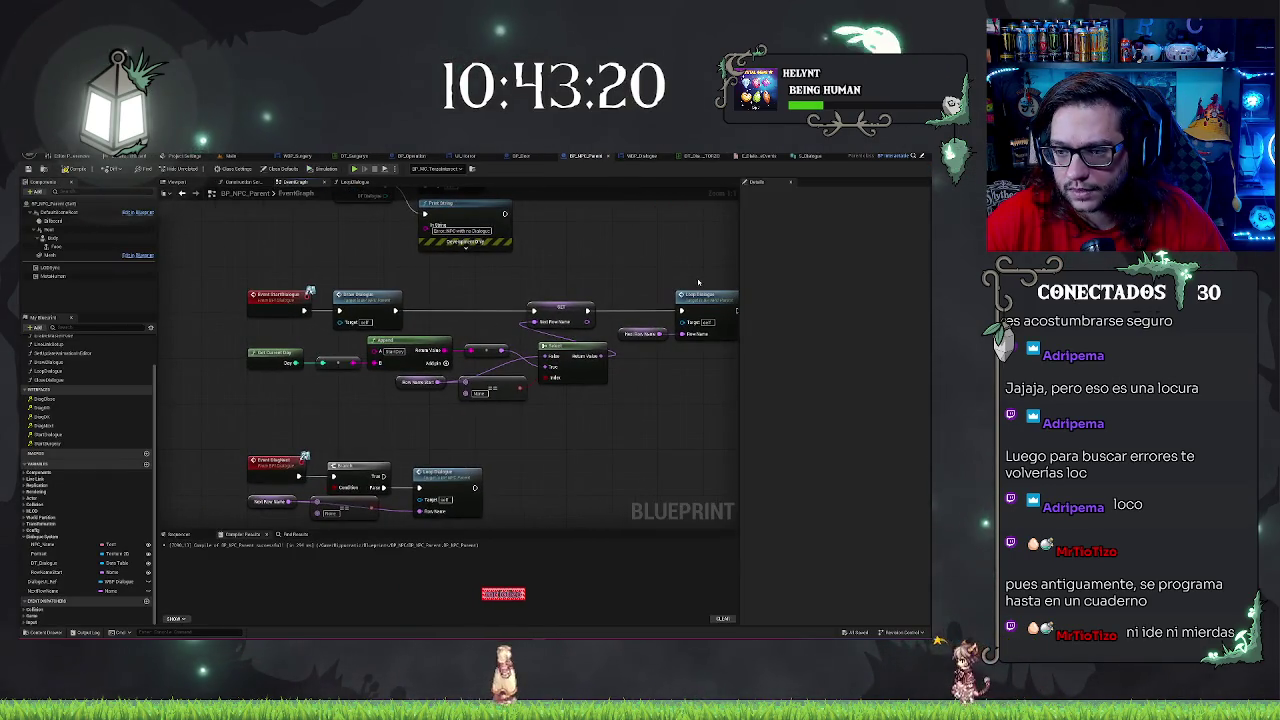
{"action": "double_click", "coordinate": [703, 297]}
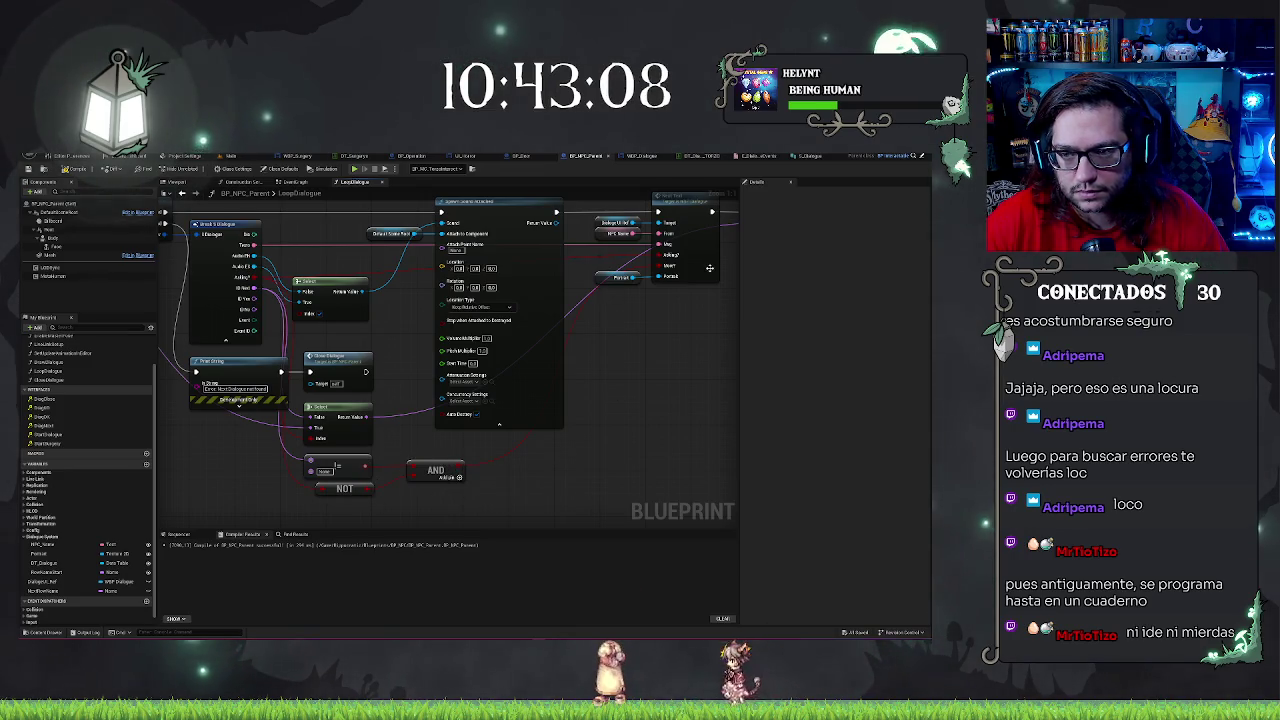
Add a Print String node wired from the AND result and move it up before Set Text
{"action": "left_click_drag", "start_coordinate": [614, 428], "coordinate": [626, 418]}
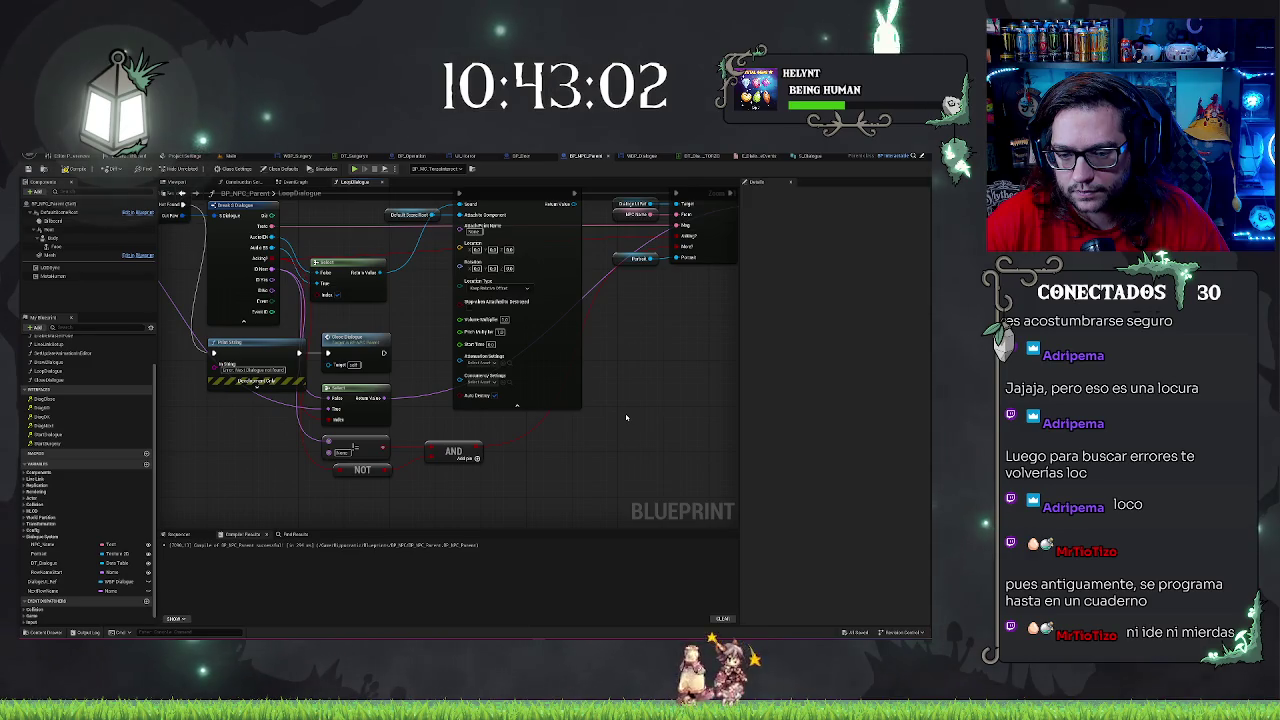
{"action": "left_click_drag", "start_coordinate": [412, 422], "coordinate": [436, 434]}
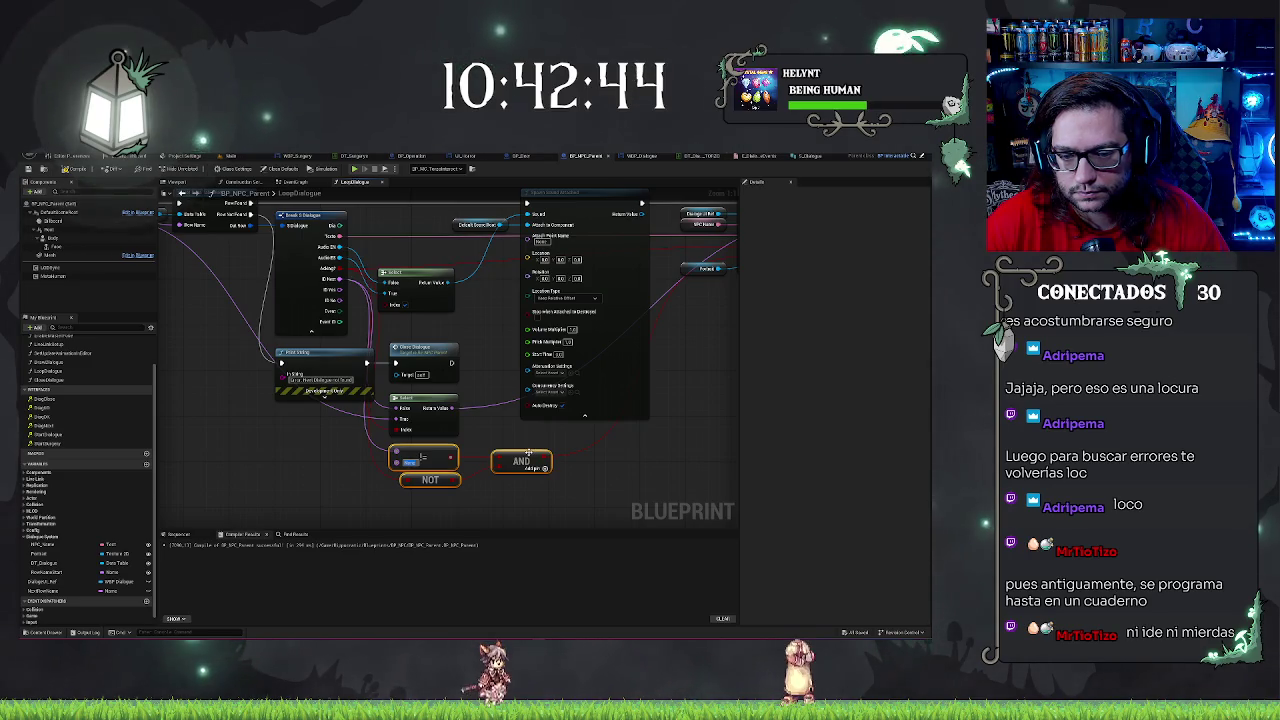
{"action": "left_click_drag", "start_coordinate": [636, 431], "coordinate": [558, 447]}
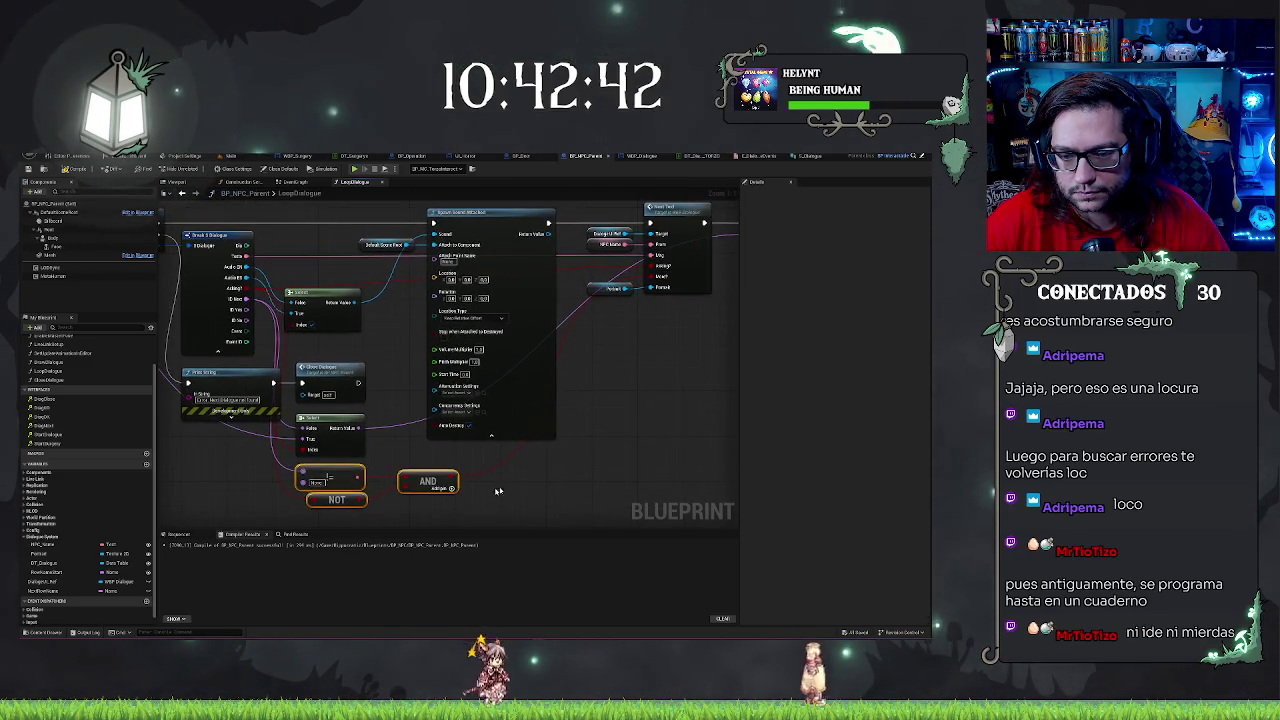
{"action": "left_click_drag", "start_coordinate": [452, 488], "coordinate": [556, 466]}
{"action": "type", "text": "print"}
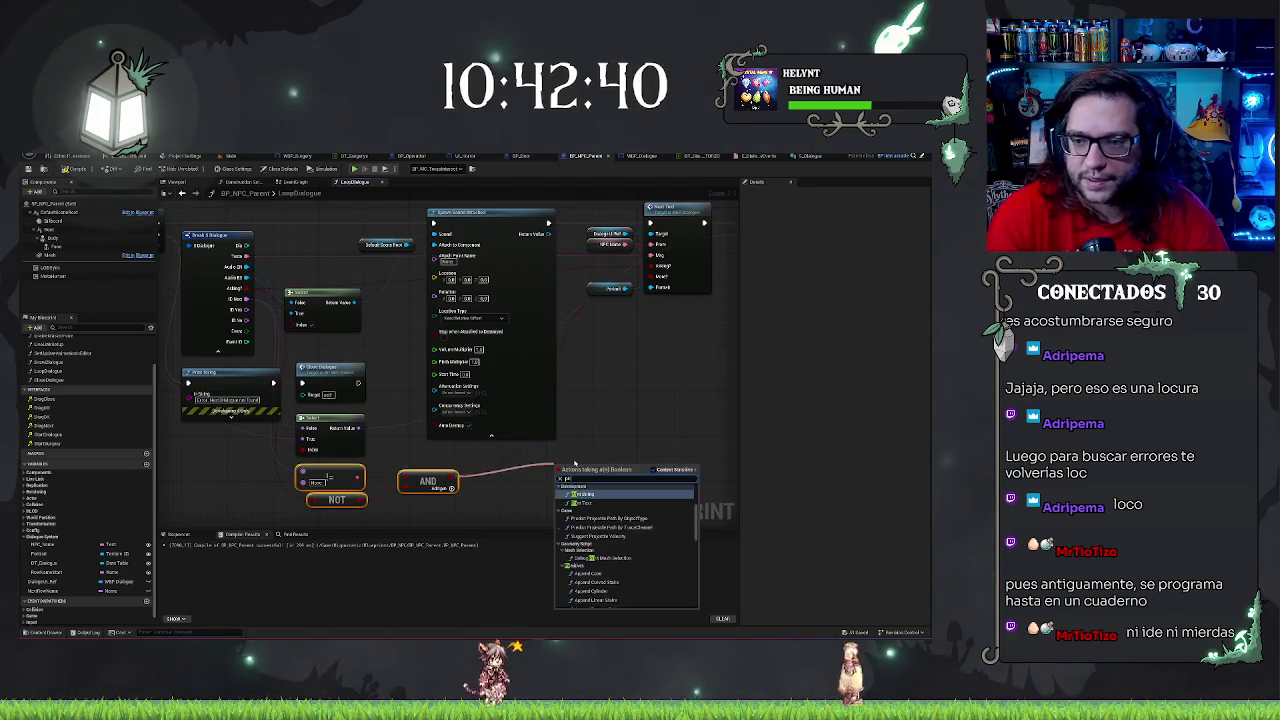
{"action": "key", "text": "Return"}
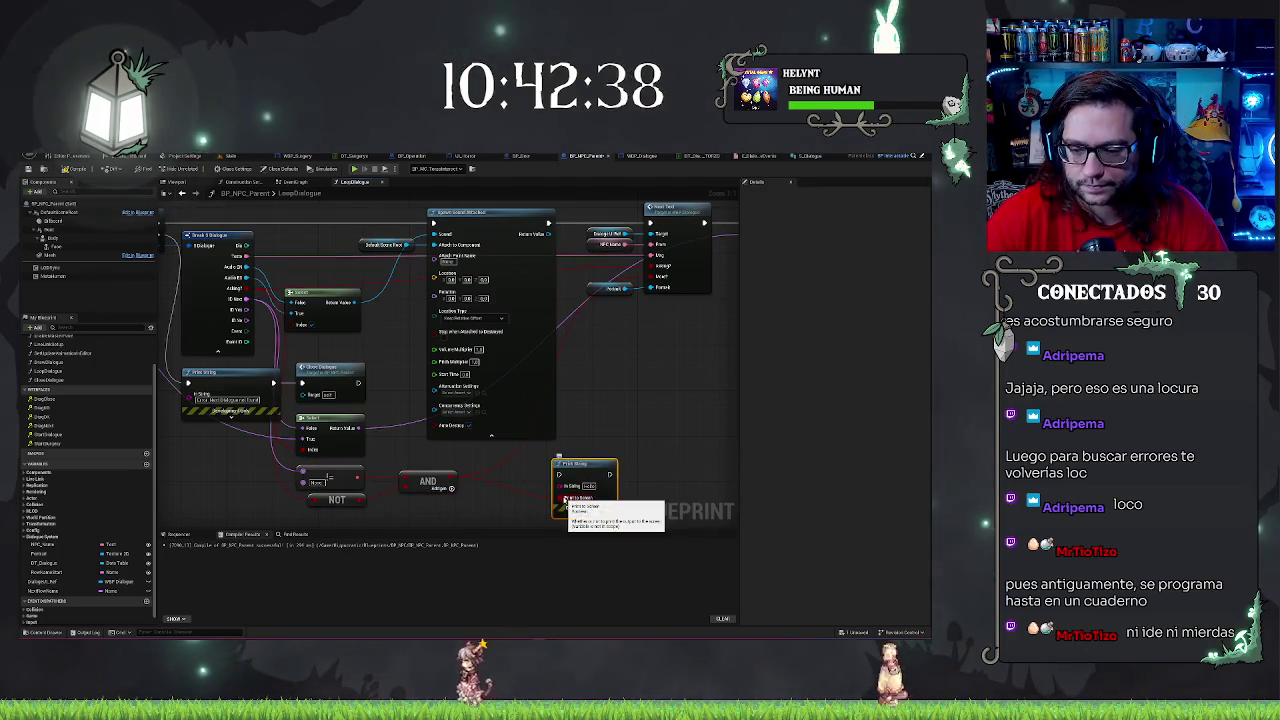
{"action": "left_click_drag", "start_coordinate": [452, 488], "coordinate": [450, 483]}
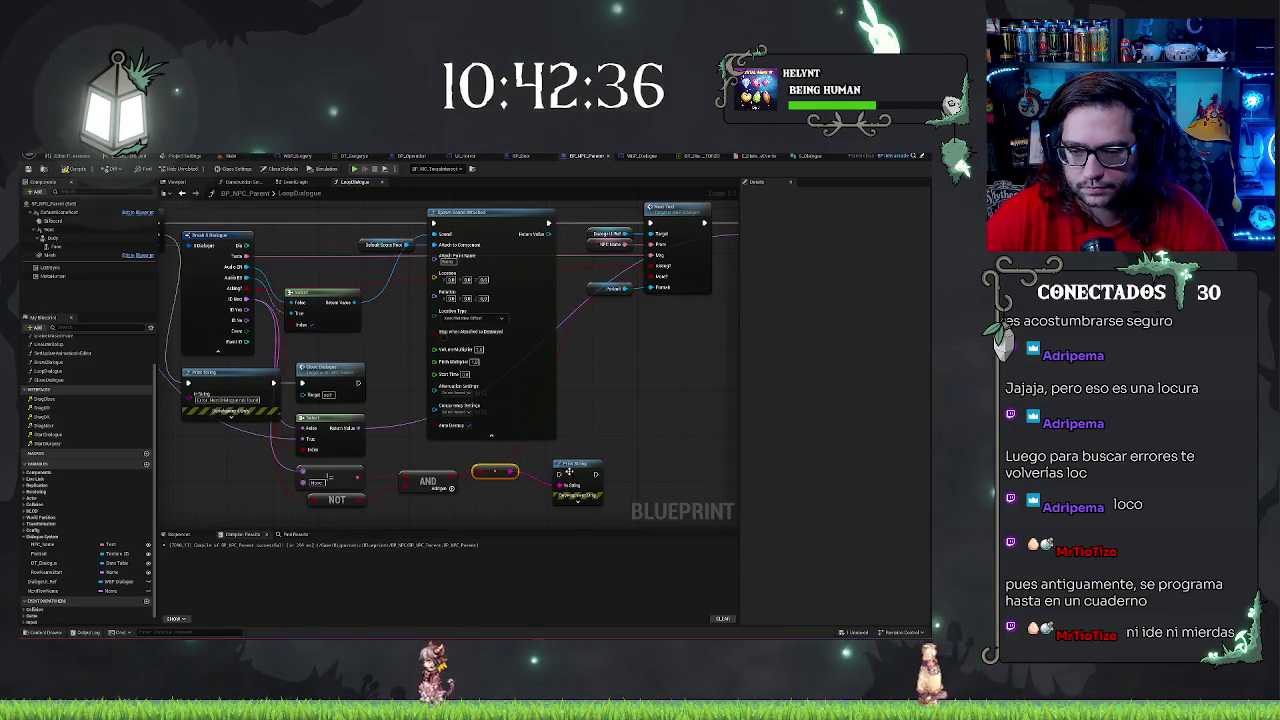
{"action": "mouse_move", "coordinate": [570, 468]}
{"action": "left_mouse_down"}
{"action": "mouse_move", "coordinate": [588, 216]}
{"action": "mouse_move", "coordinate": [575, 220]}
{"action": "mouse_move", "coordinate": [651, 223]}
{"action": "left_mouse_up"}
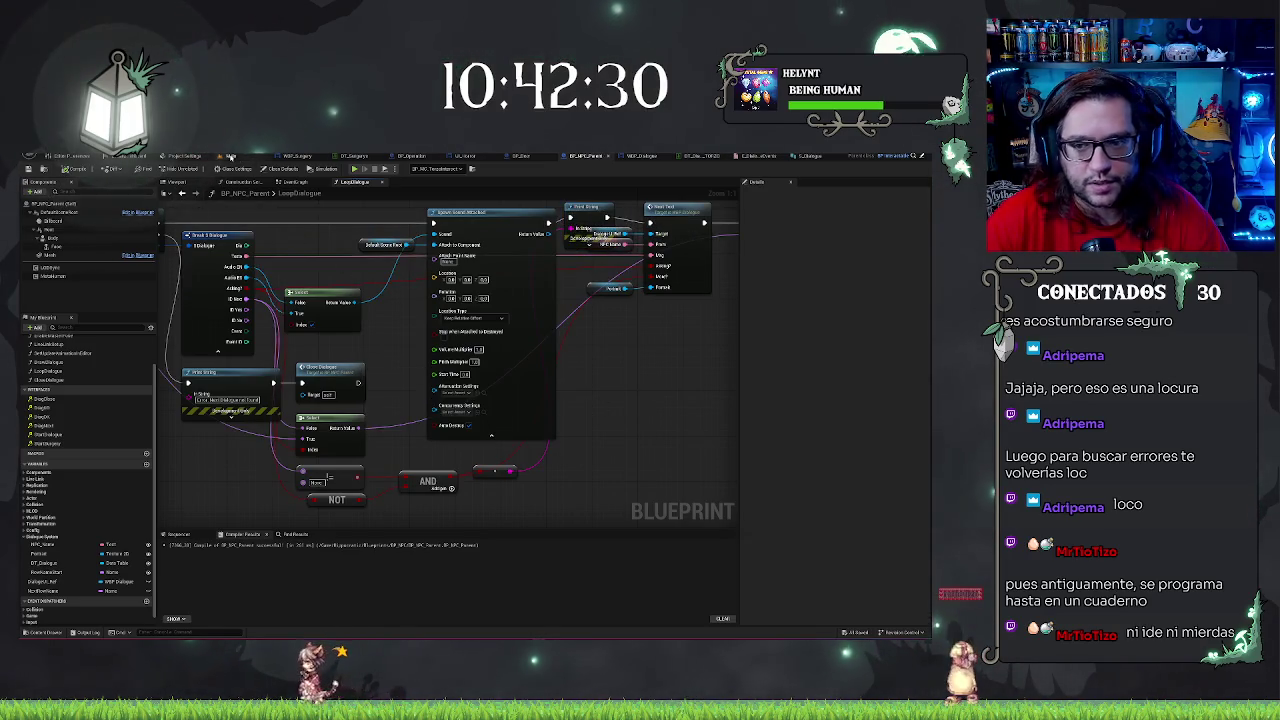
Play from a floor spot in the Main level, talk to the NPC with E, and close its dialogue
{"action": "left_click", "coordinate": [231, 157]}
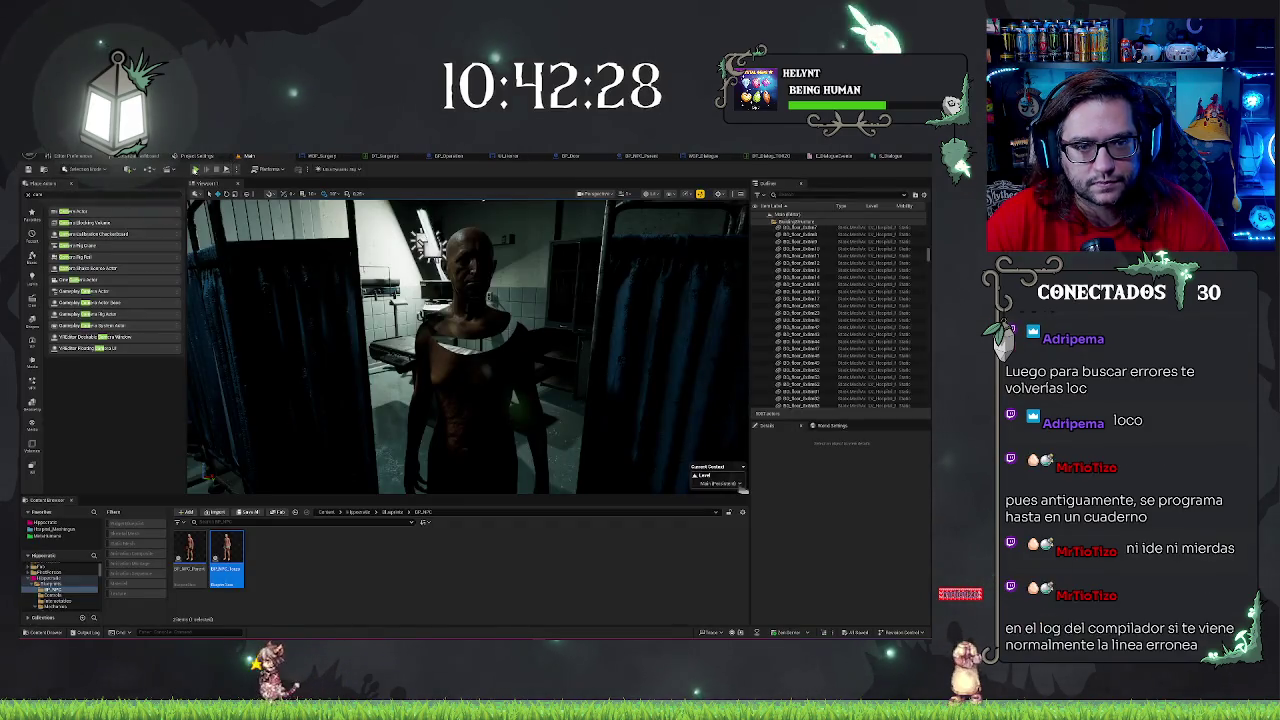
{"action": "right_click", "coordinate": [438, 346]}
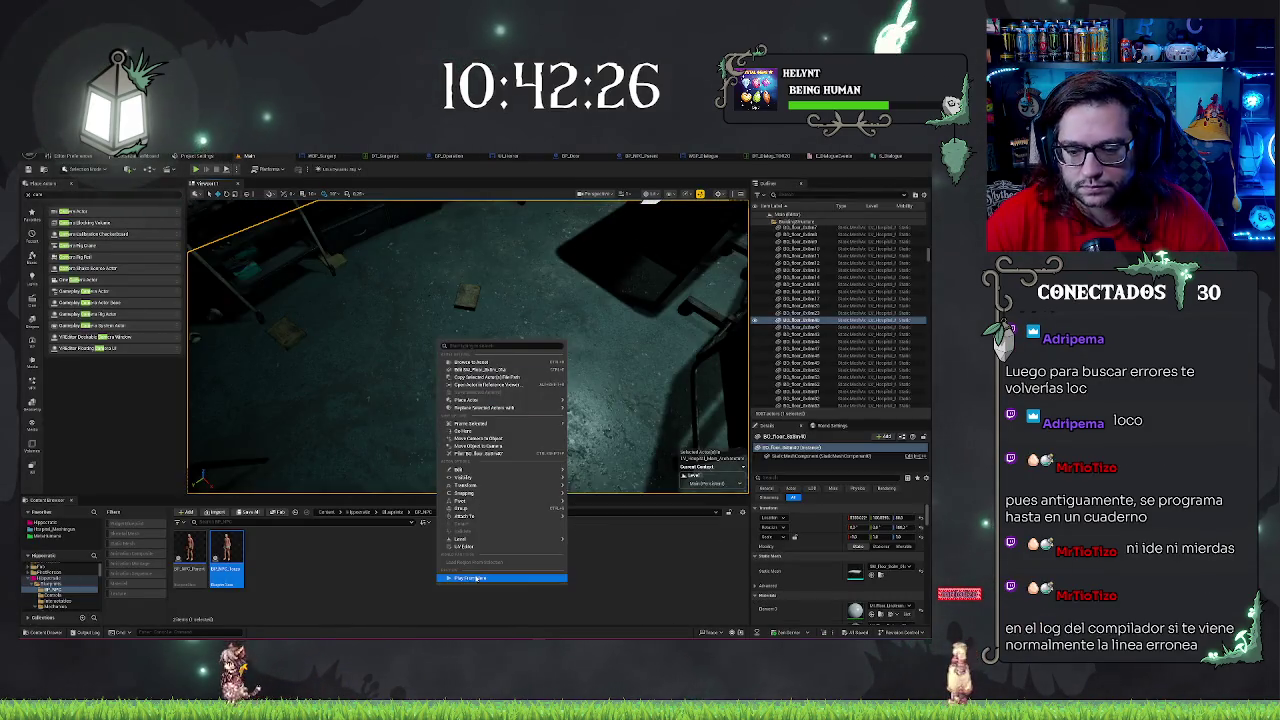
{"action": "left_click", "coordinate": [530, 338]}
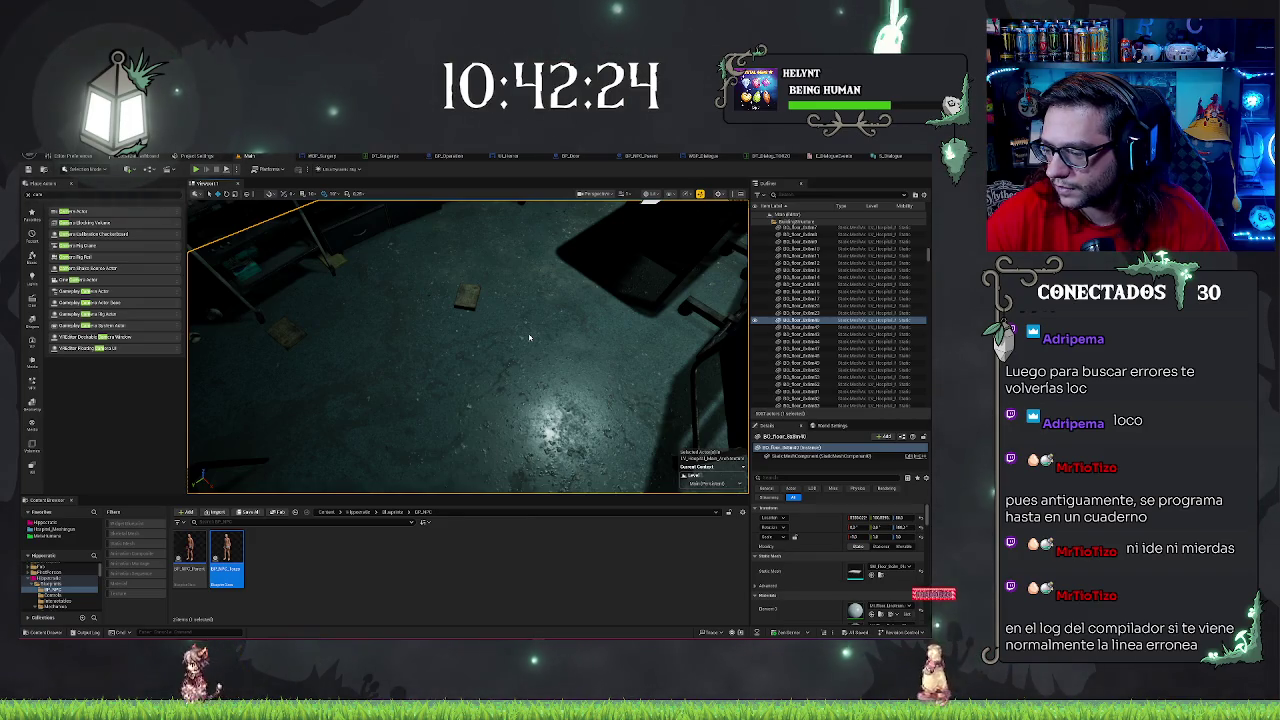
{"action": "key", "text": "alt+p"}
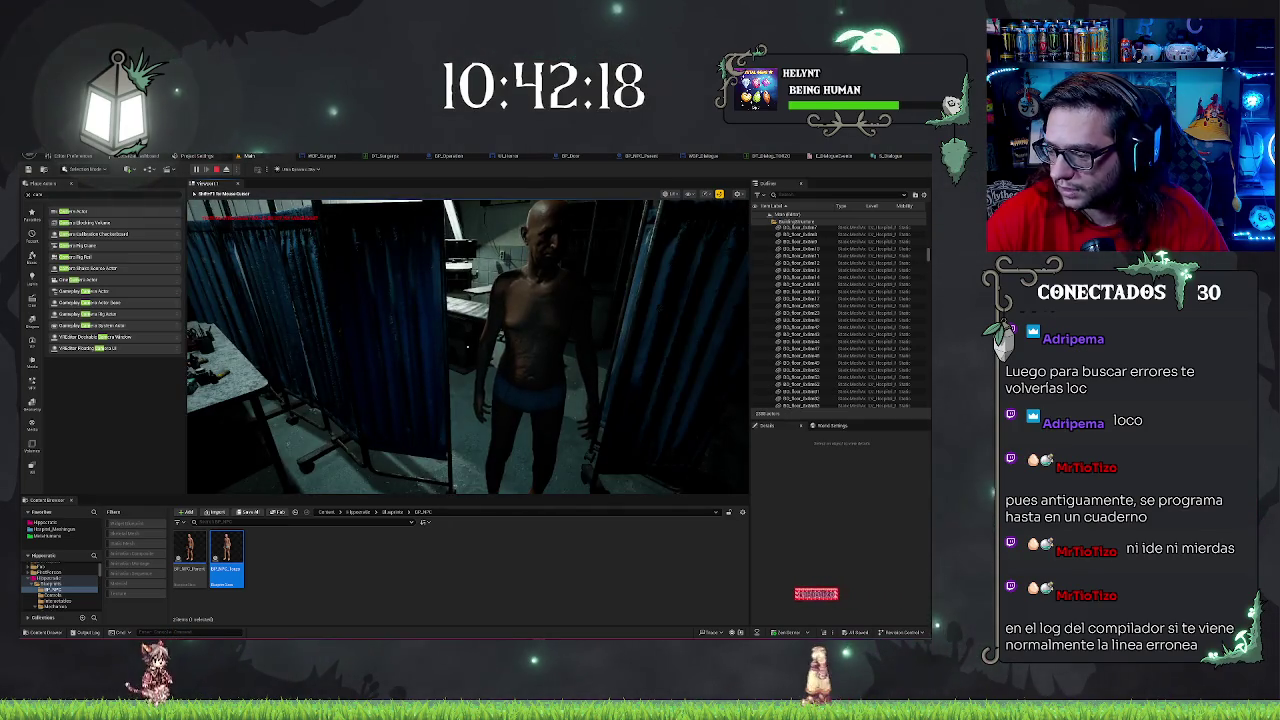
{"action": "key", "text": "e"}
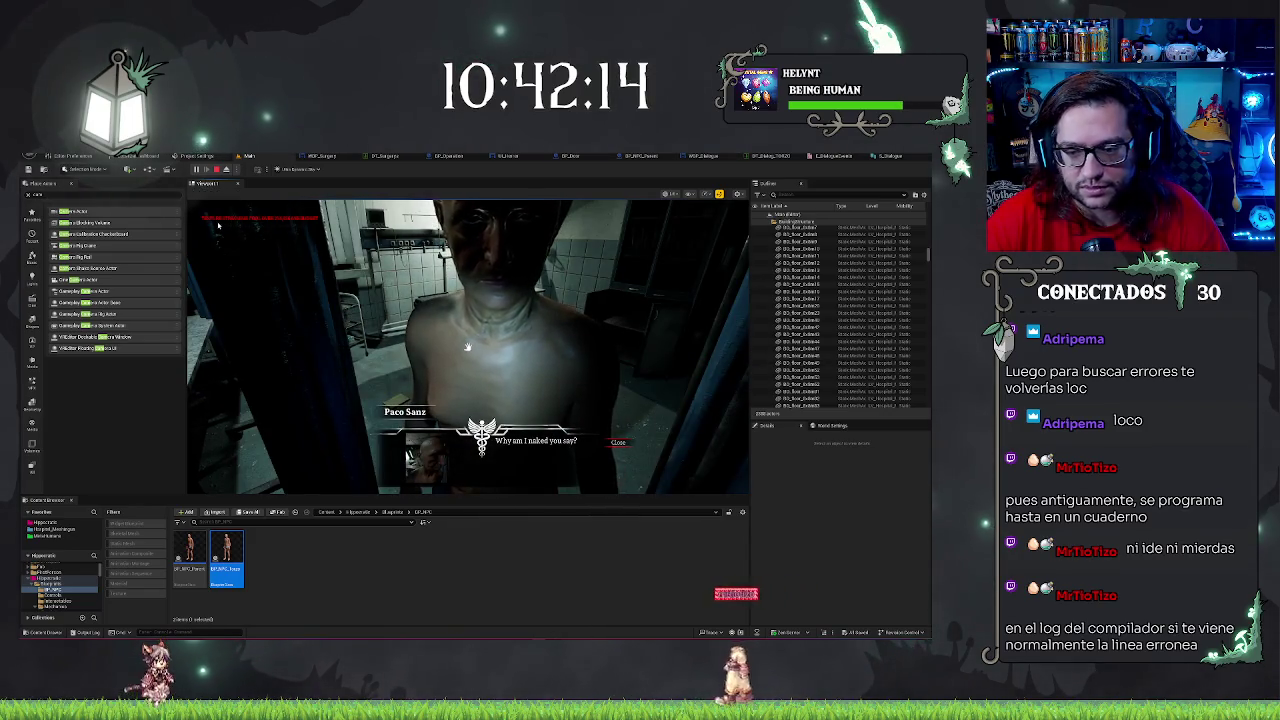
{"action": "left_click", "coordinate": [618, 443]}
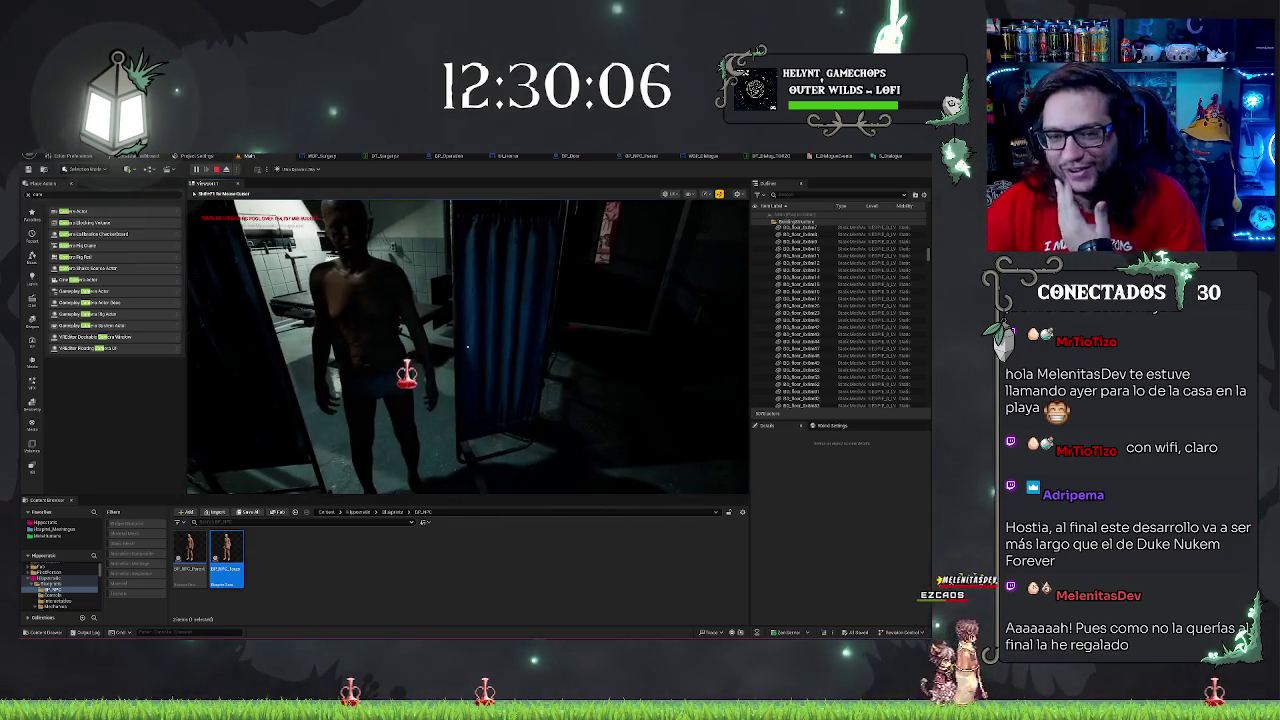
Talk to the NPC again, dismiss the dialogue, and stop the play test
{"action": "key", "text": "e"}
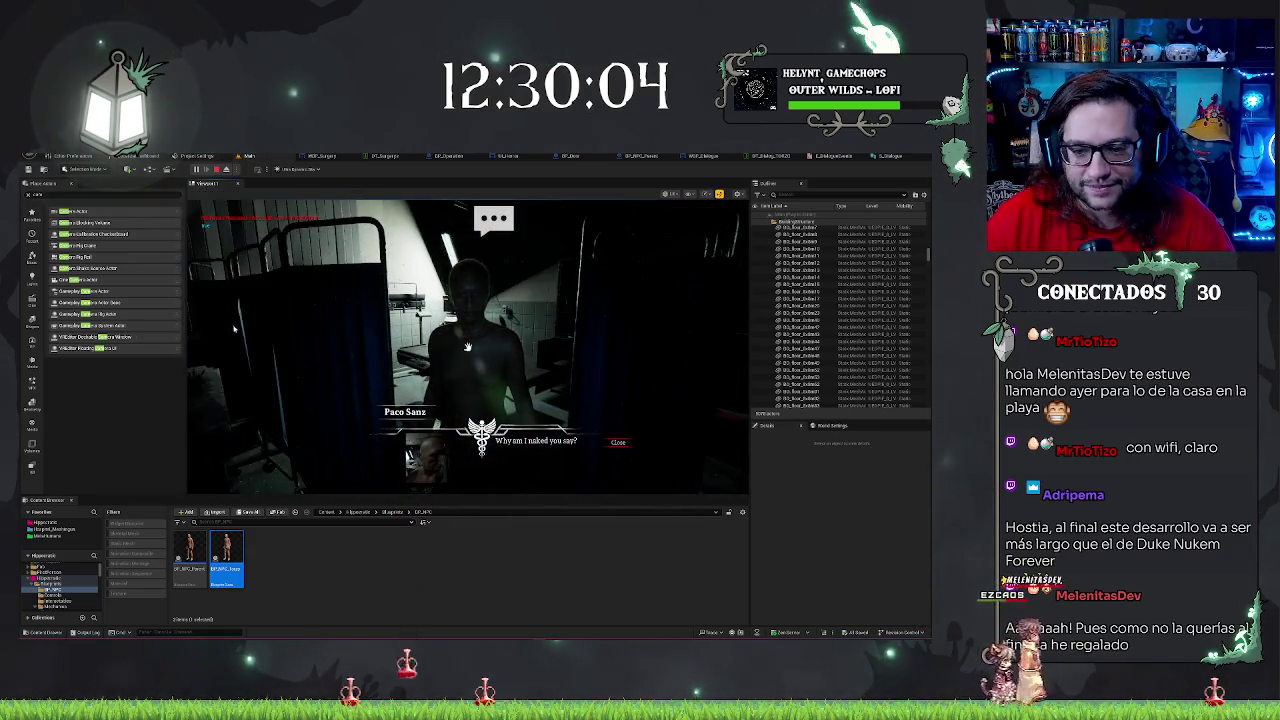
{"action": "key", "text": "Escape"}
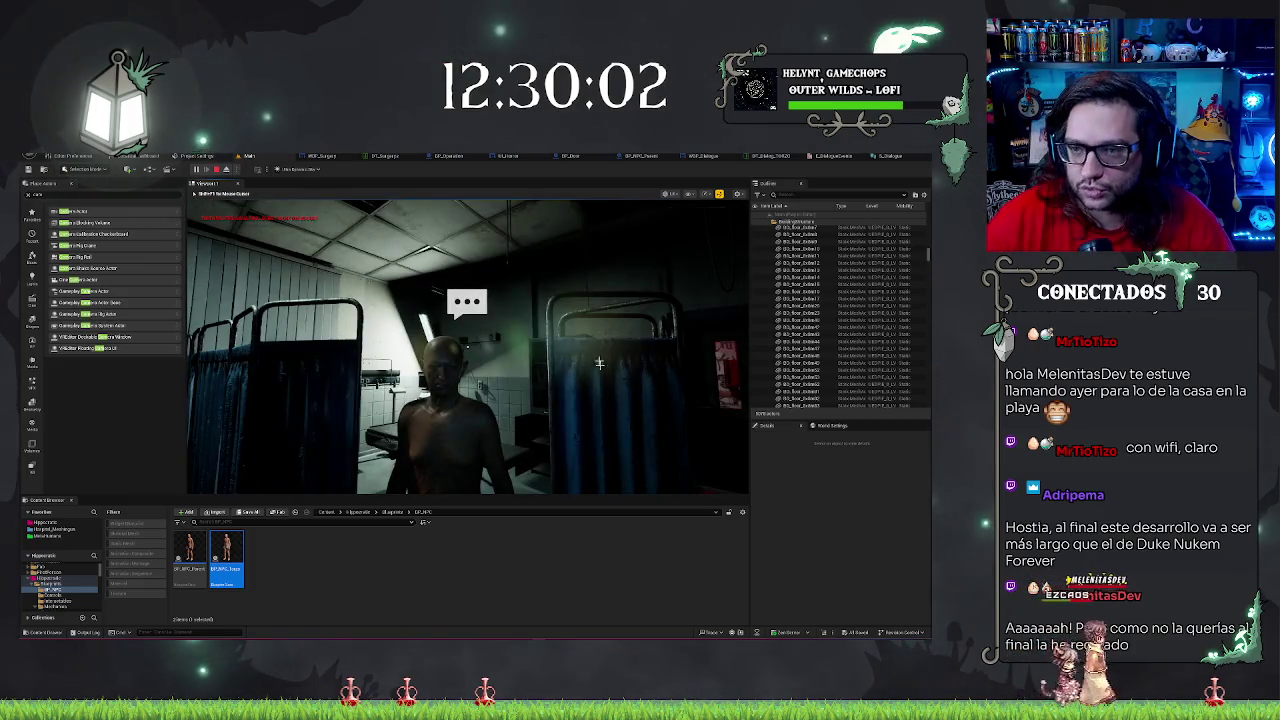
{"action": "key", "text": "Escape"}
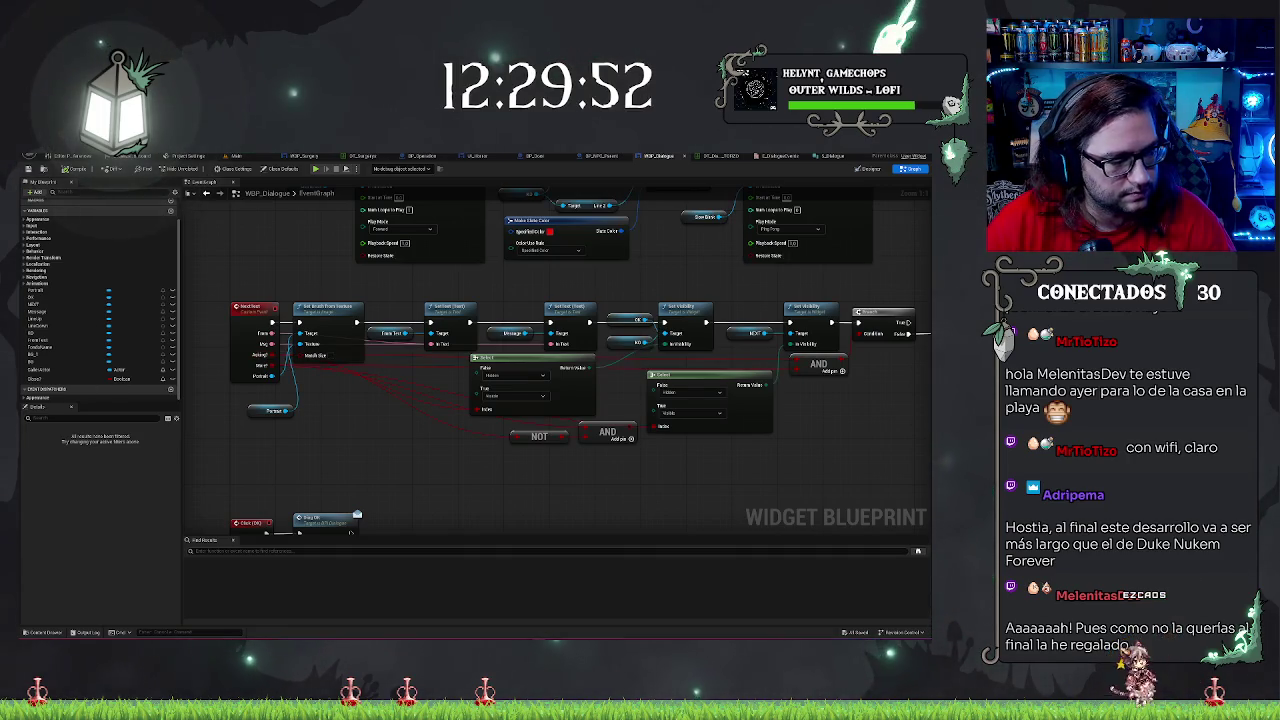
Connect a wire into the Load Line node's Target input
{"action": "left_click_drag", "start_coordinate": [808, 414], "coordinate": [660, 424]}
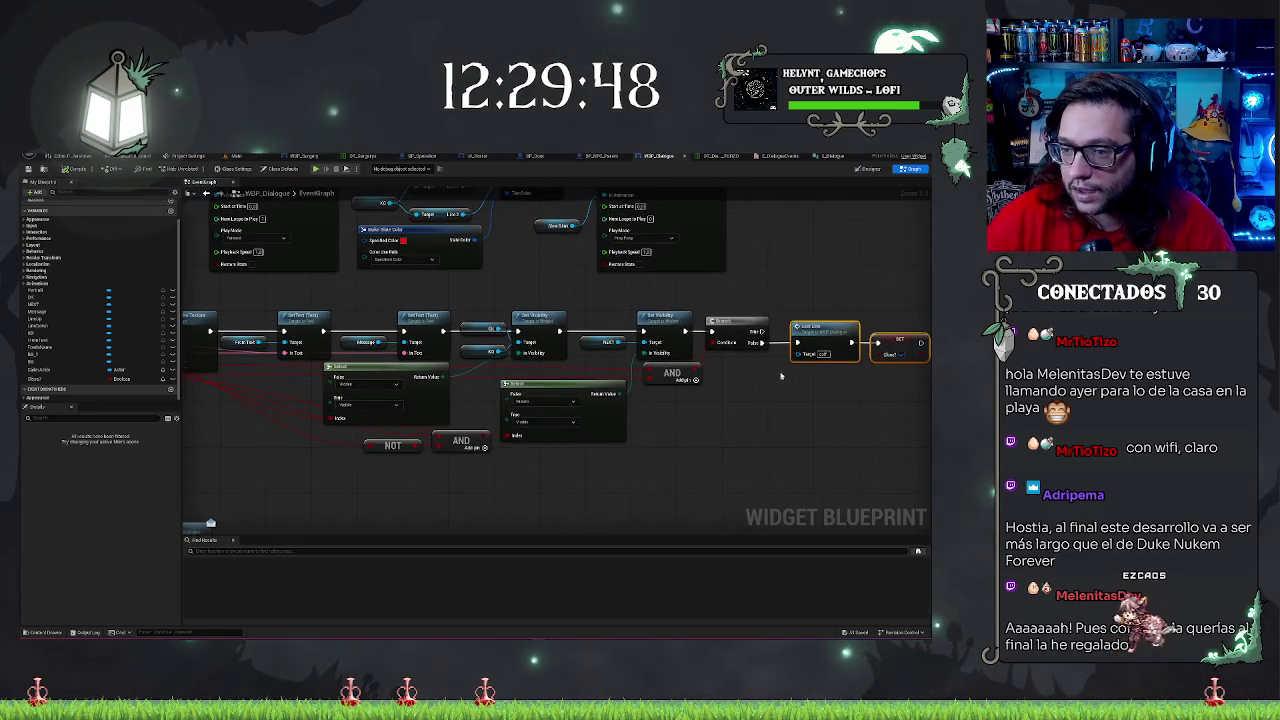
{"action": "left_click_drag", "start_coordinate": [713, 427], "coordinate": [837, 405]}
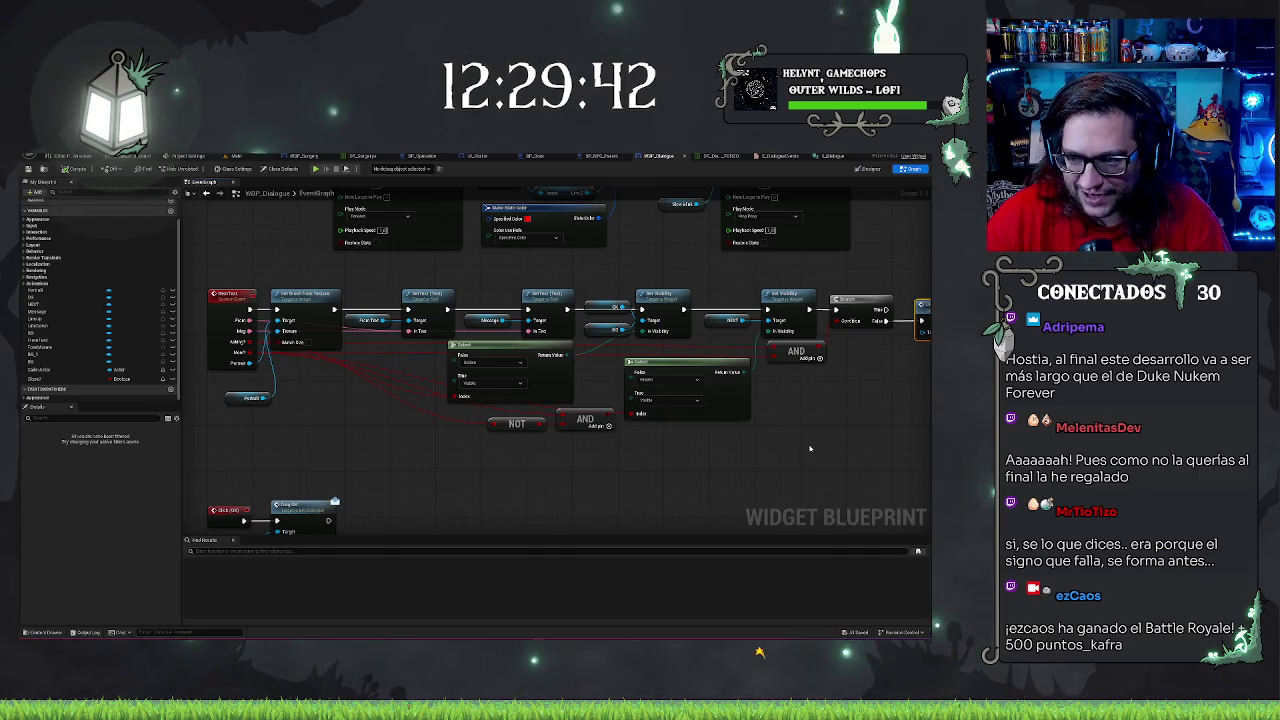
{"action": "left_click_drag", "start_coordinate": [810, 448], "coordinate": [628, 499]}
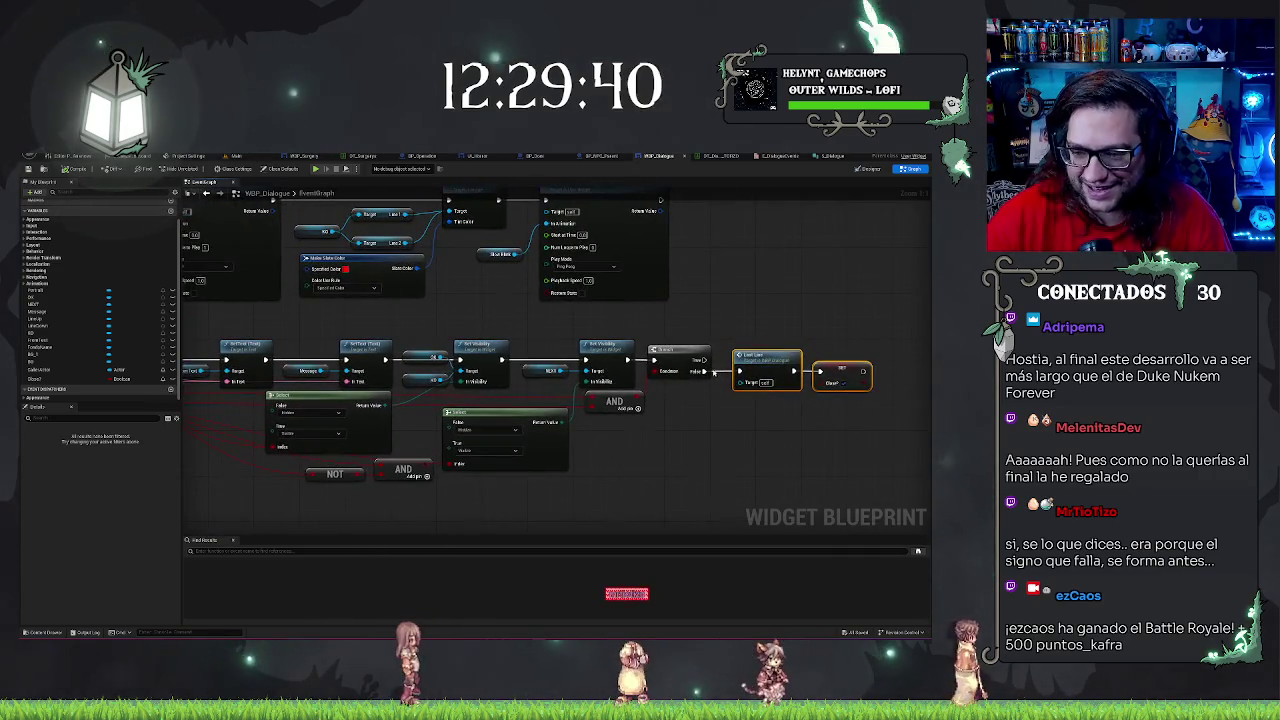
{"action": "left_click_drag", "start_coordinate": [714, 371], "coordinate": [739, 374]}
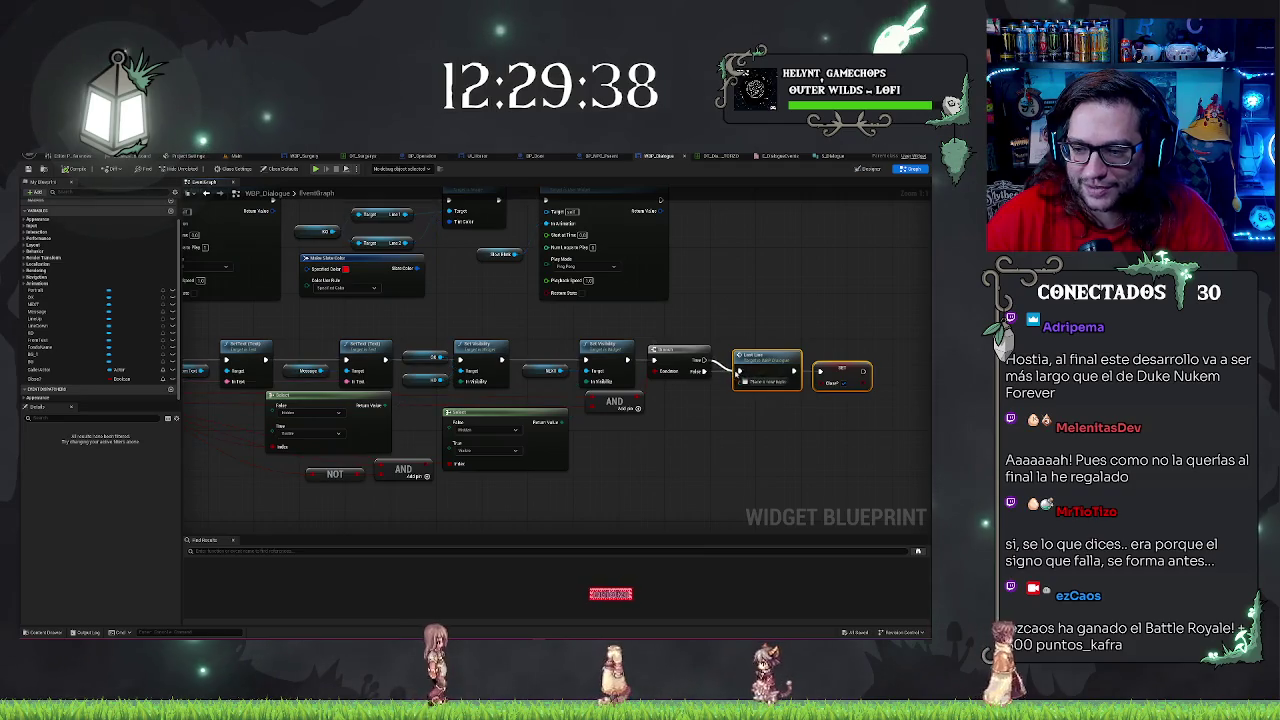
Straighten Load Line and SET with Q and move them next to the Branch
{"action": "mouse_move", "coordinate": [696, 424]}
{"action": "left_mouse_down"}
{"action": "mouse_move", "coordinate": [804, 444]}
{"action": "mouse_move", "coordinate": [670, 434]}
{"action": "left_mouse_up"}
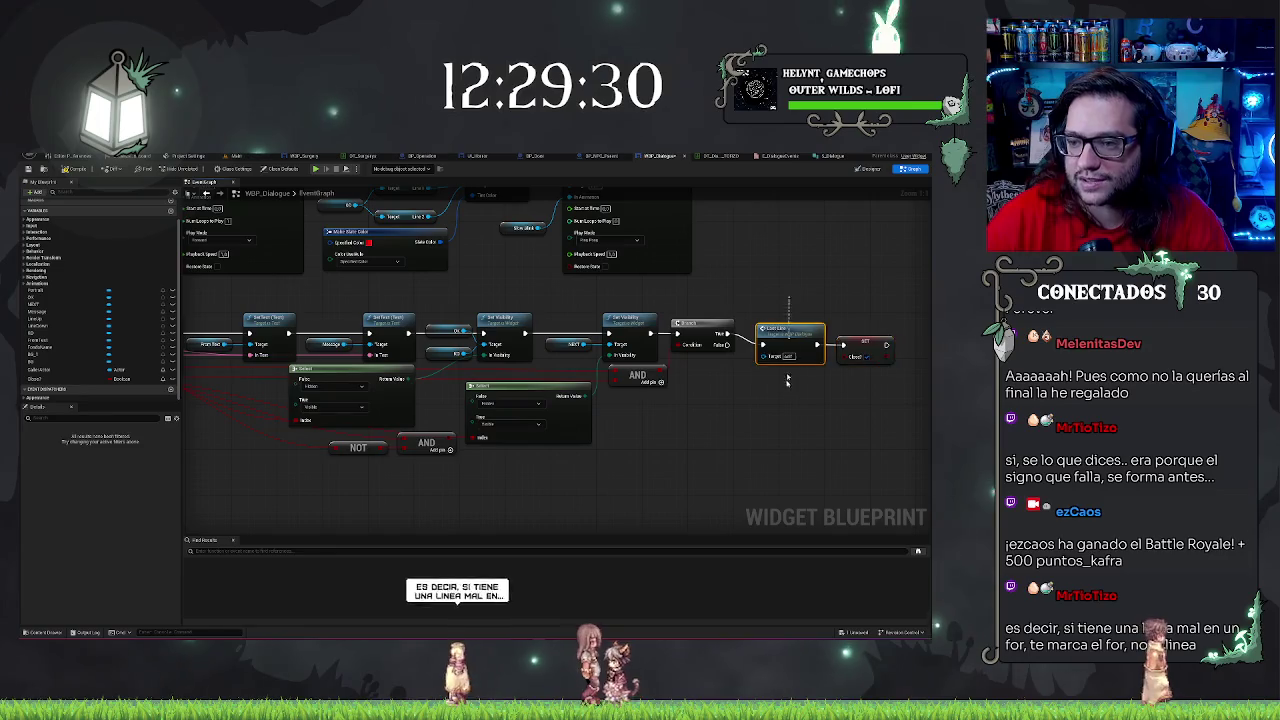
{"action": "mouse_move", "coordinate": [788, 368]}
{"action": "left_mouse_down"}
{"action": "mouse_move", "coordinate": [815, 300]}
{"action": "mouse_move", "coordinate": [840, 285]}
{"action": "left_mouse_up"}
{"action": "key", "text": "q"}
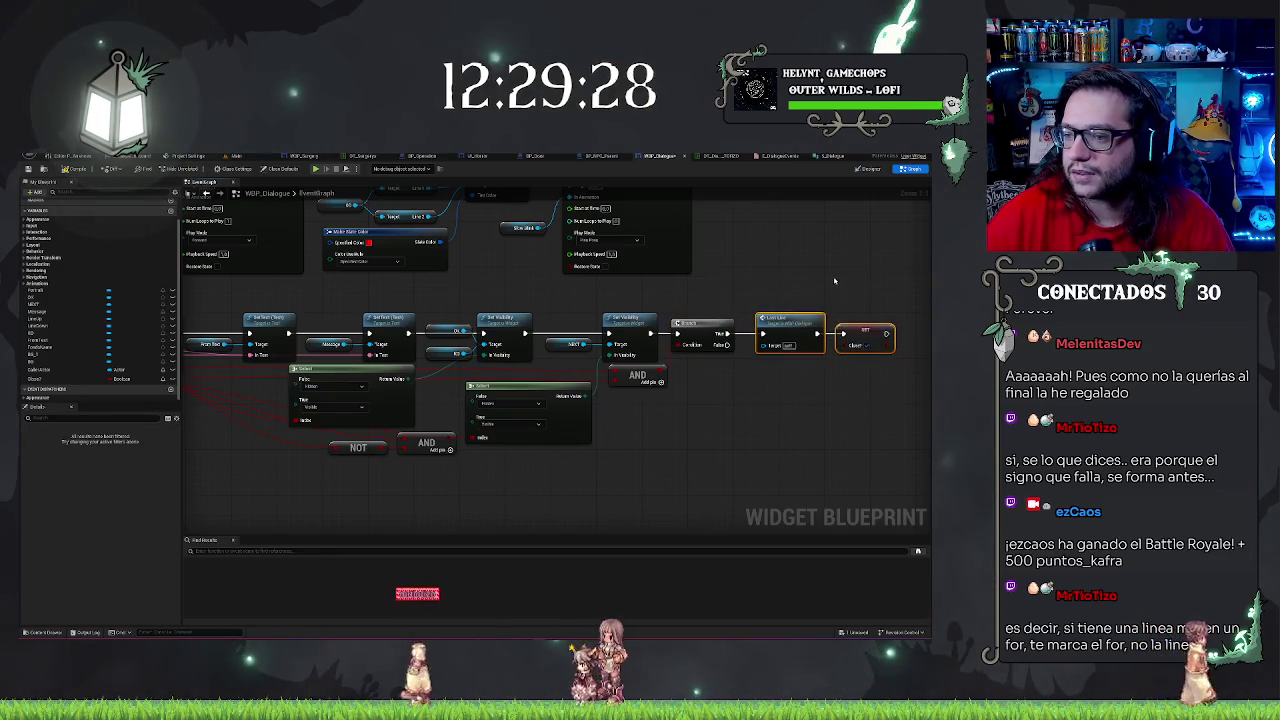
{"action": "left_click_drag", "start_coordinate": [790, 320], "coordinate": [778, 320]}
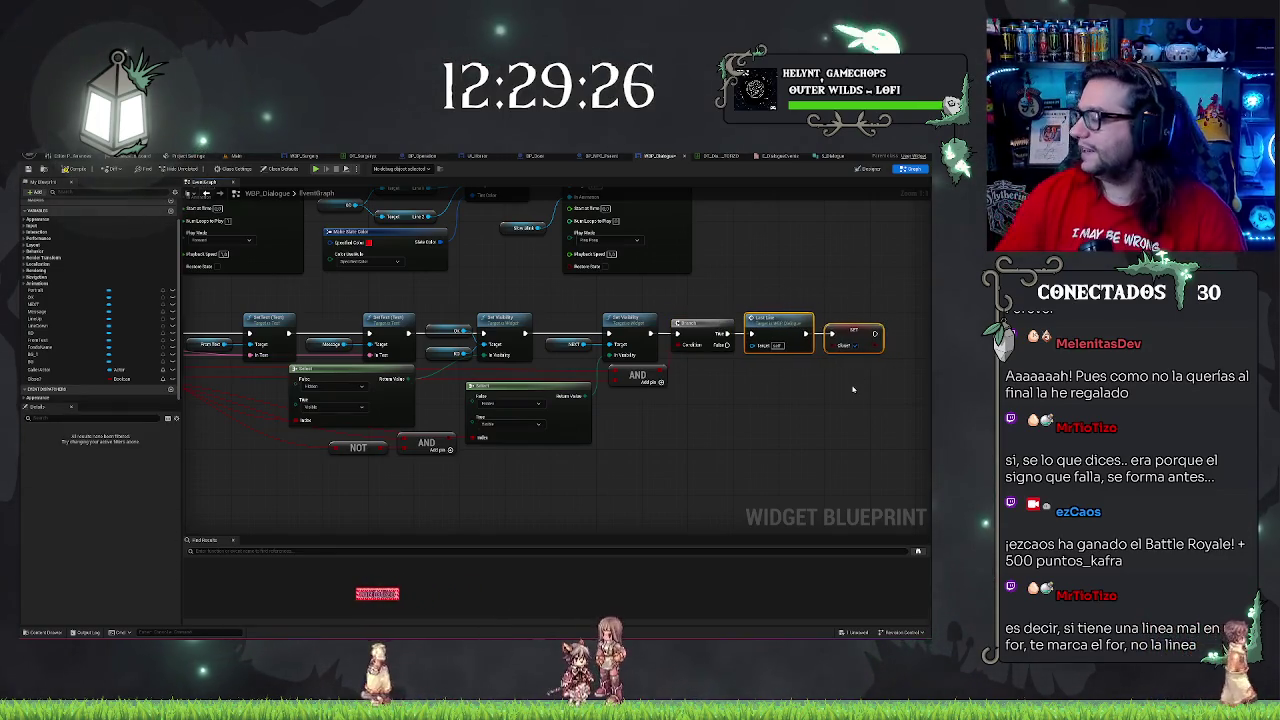